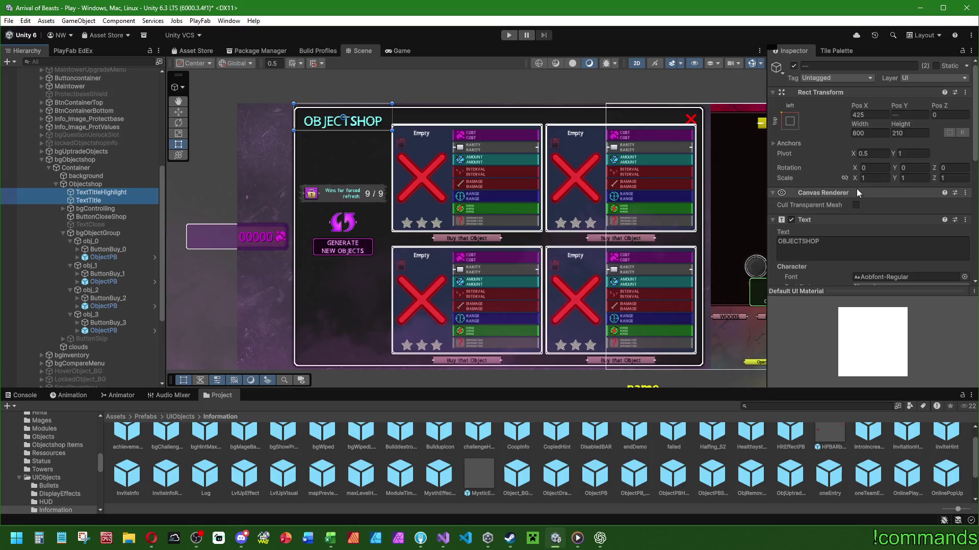
# - Left-align the OBJECTSHOP title text
pyautogui.click(791, 123)
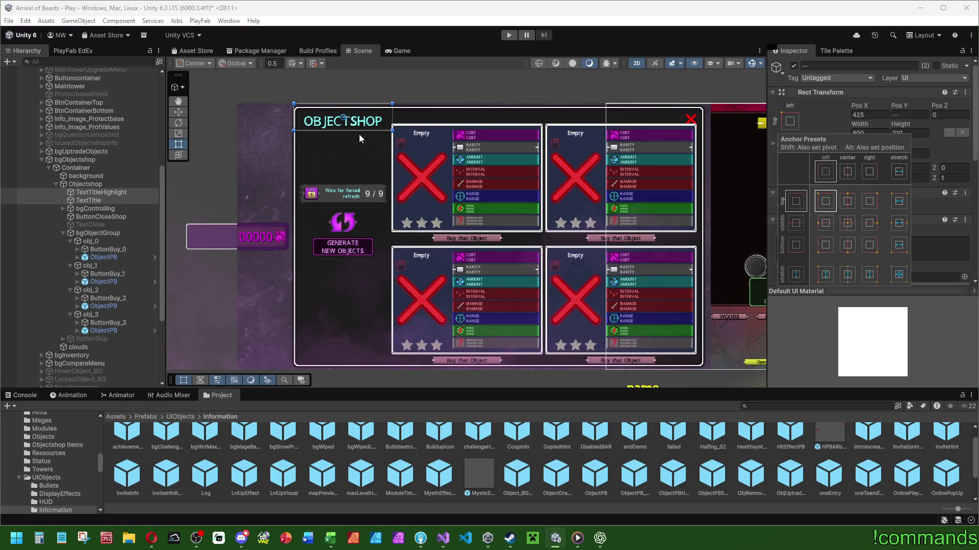
pyautogui.scroll(10, 322, 177)
pyautogui.scroll(-5, 325, 125)
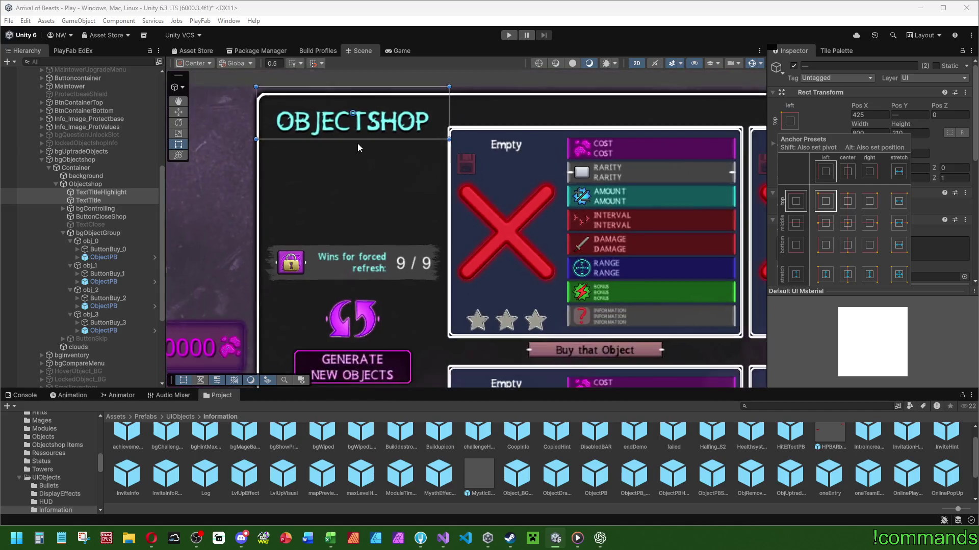
pyautogui.scroll(-5, 871, 179)
pyautogui.click(856, 173)
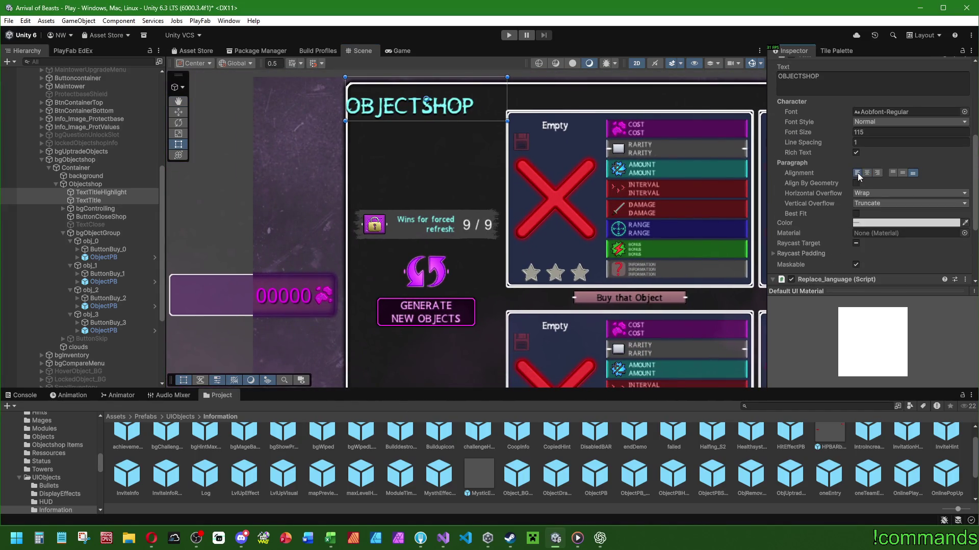
pyautogui.scroll(5, 815, 197)
# - Set the title's Pos X to 450 and anchor it to the panel's top-left
pyautogui.moveTo(860, 106); pyautogui.dragTo(882, 95)
pyautogui.click(872, 114)
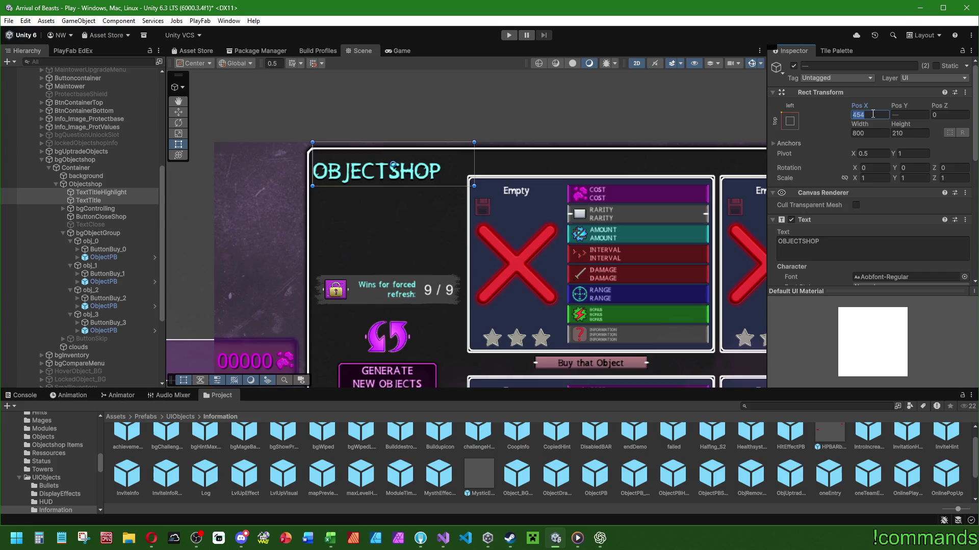
pyautogui.write('450')
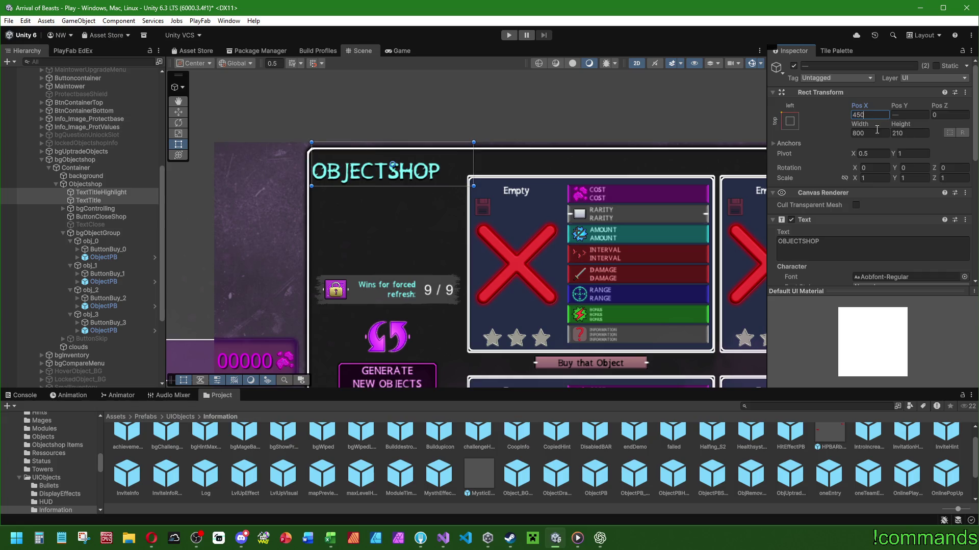
pyautogui.click(790, 121)
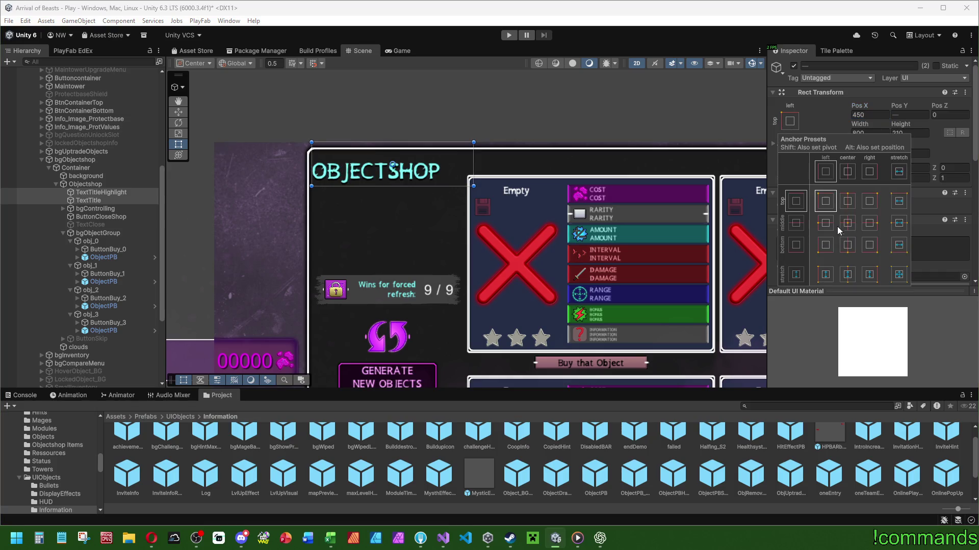
pyautogui.keyDown('alt'); pyautogui.click(826, 202); pyautogui.keyUp('alt')
# - Shrink the title font size to 100 and trim the title box's height
pyautogui.moveTo(415, 184); pyautogui.dragTo(414, 176)
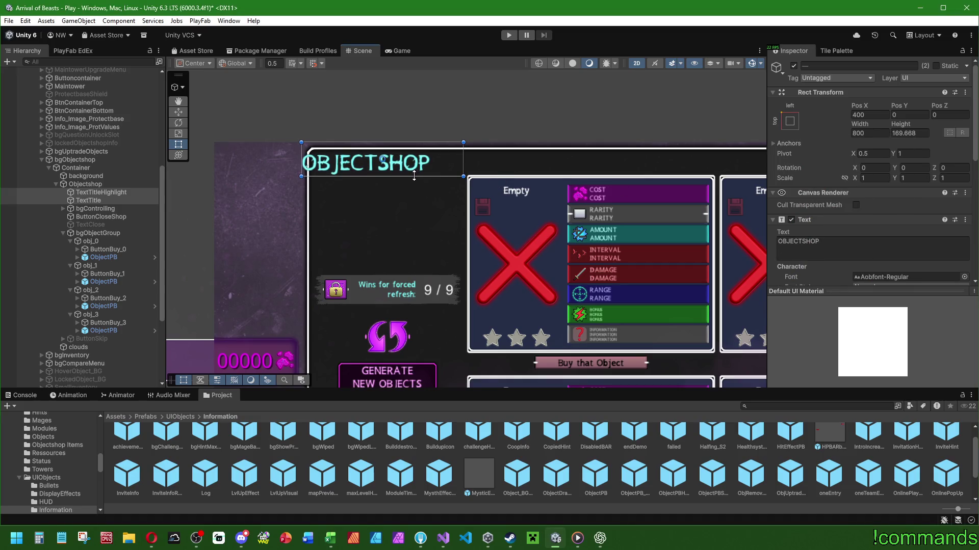
pyautogui.scroll(-5, 836, 243)
pyautogui.click(867, 187)
pyautogui.write('100')
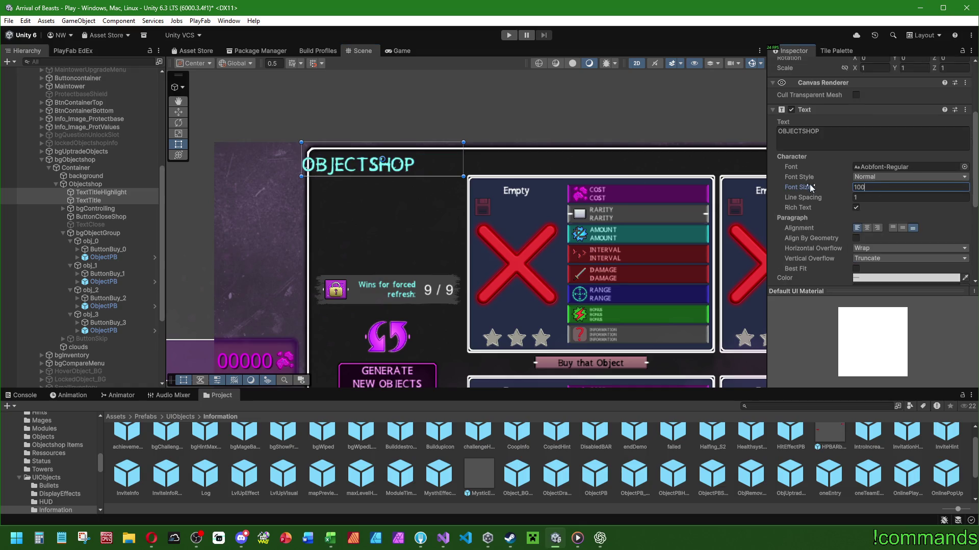
pyautogui.moveTo(351, 176); pyautogui.dragTo(350, 174)
pyautogui.moveTo(463, 157); pyautogui.dragTo(465, 157)
pyautogui.scroll(-3, 816, 206)
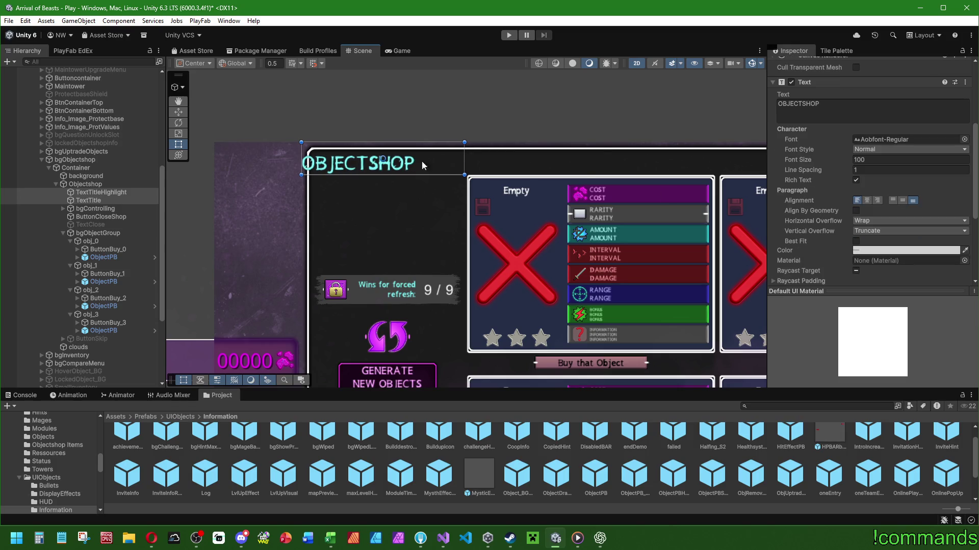
pyautogui.scroll(5, 866, 207)
# - Return the title's Pos X to 450 after sliding it around
pyautogui.moveTo(858, 110); pyautogui.dragTo(922, 112)
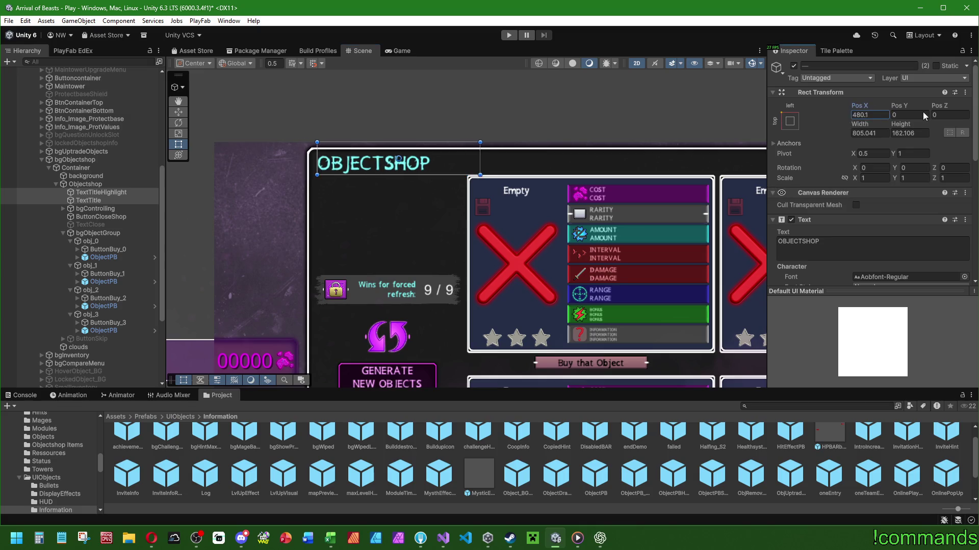
pyautogui.click(887, 116)
pyautogui.write('4')
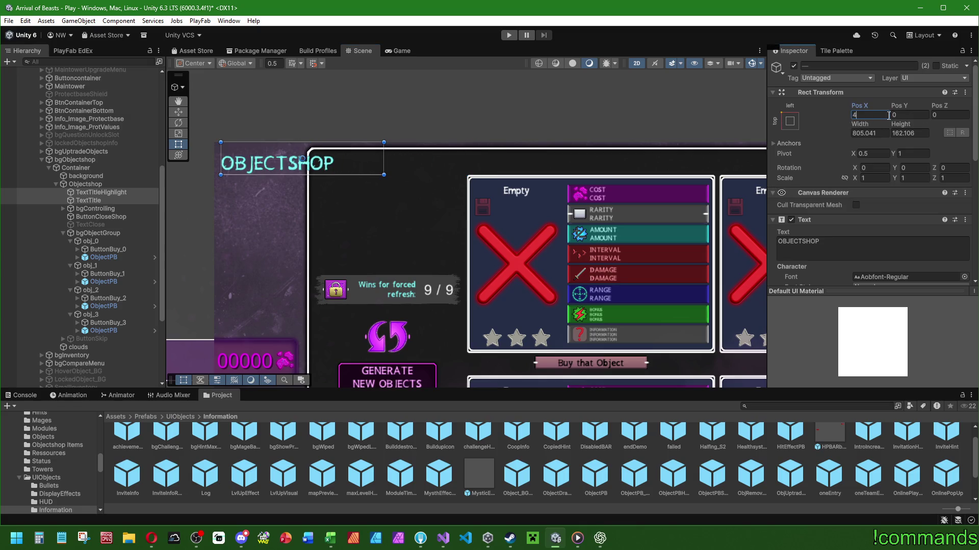
pyautogui.write('50')
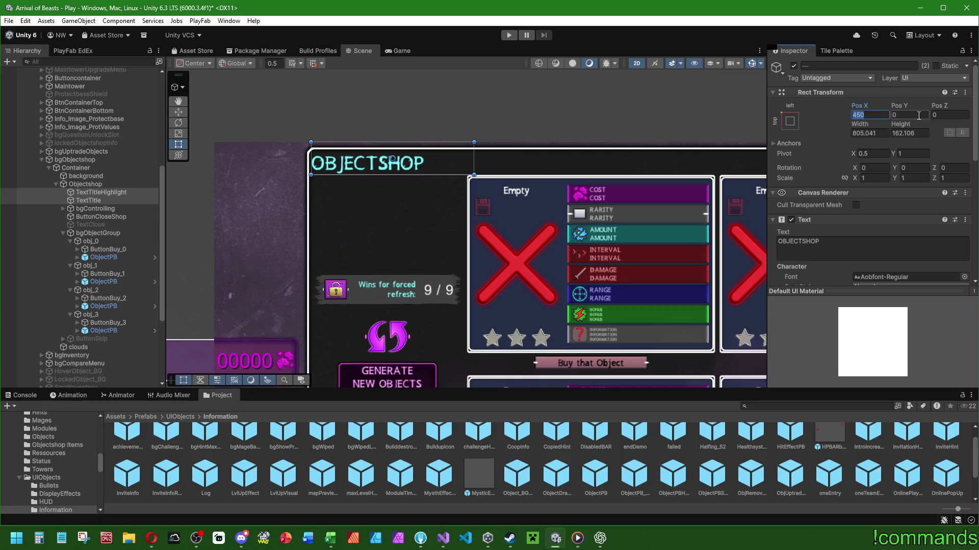
pyautogui.write('512')
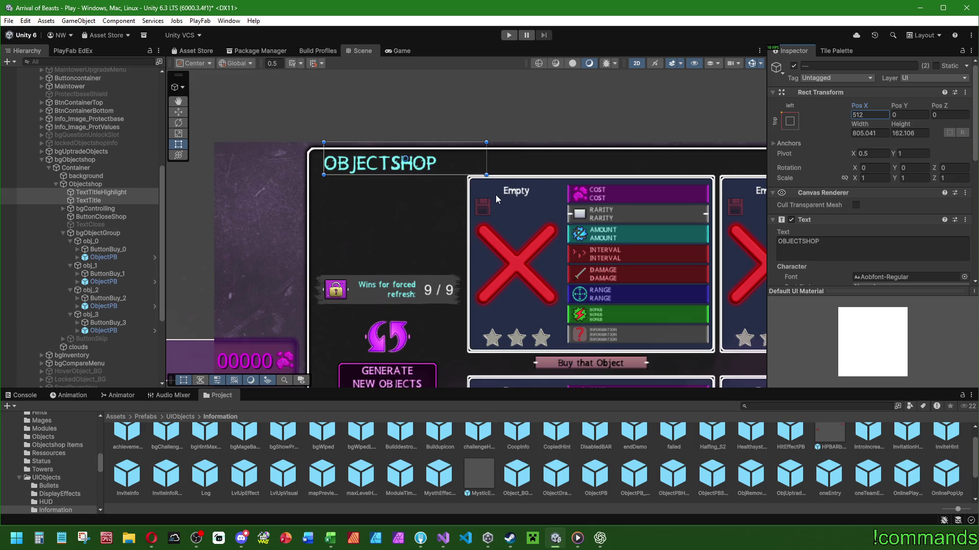
pyautogui.moveTo(864, 105)
pyautogui.mouseDown()
pyautogui.moveTo(766, 105)
pyautogui.moveTo(806, 108)
pyautogui.mouseUp()
pyautogui.click(878, 114)
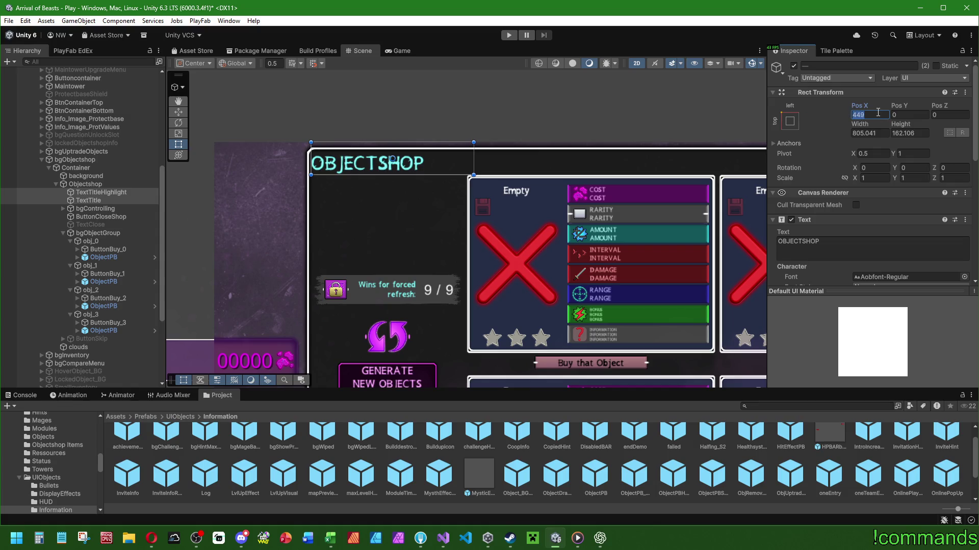
pyautogui.hotkey('ctrl', 'z')
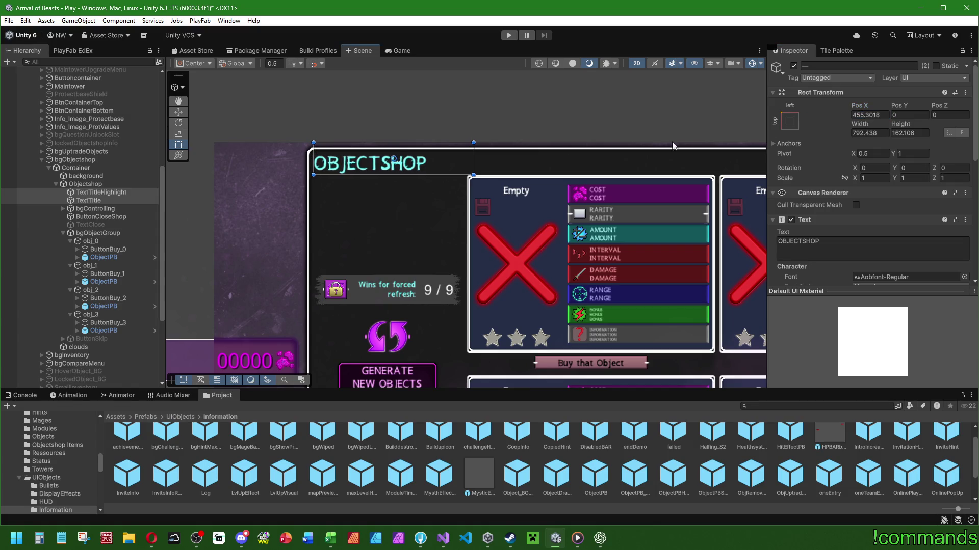
pyautogui.write('450')
pyautogui.press('Return')
pyautogui.scroll(-3, 579, 175)
pyautogui.scroll(-5, 870, 204)
# - With the Move tool, shift TextTitleHighlight down to Y -9 and slightly right to X 809
pyautogui.click(870, 187)
pyautogui.scroll(4, 852, 146)
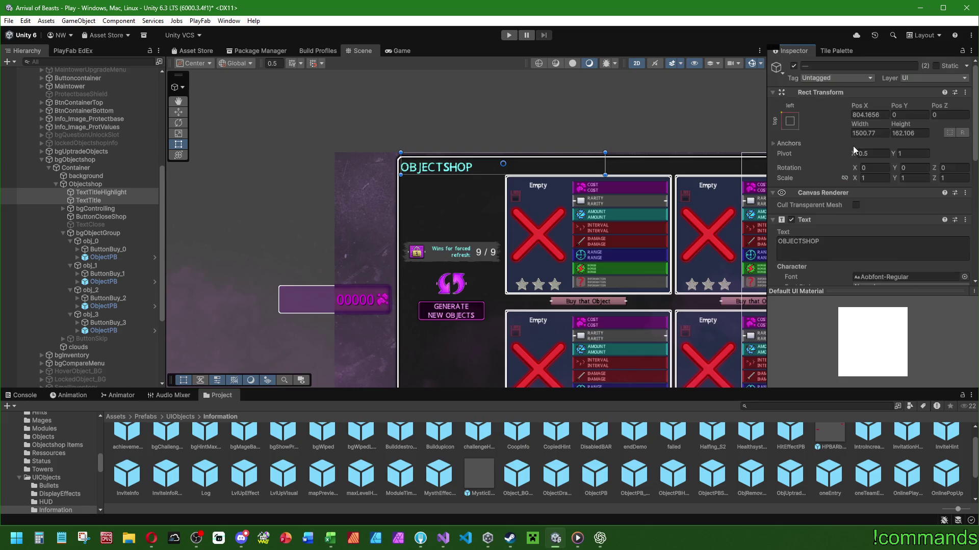
pyautogui.scroll(3, 505, 137)
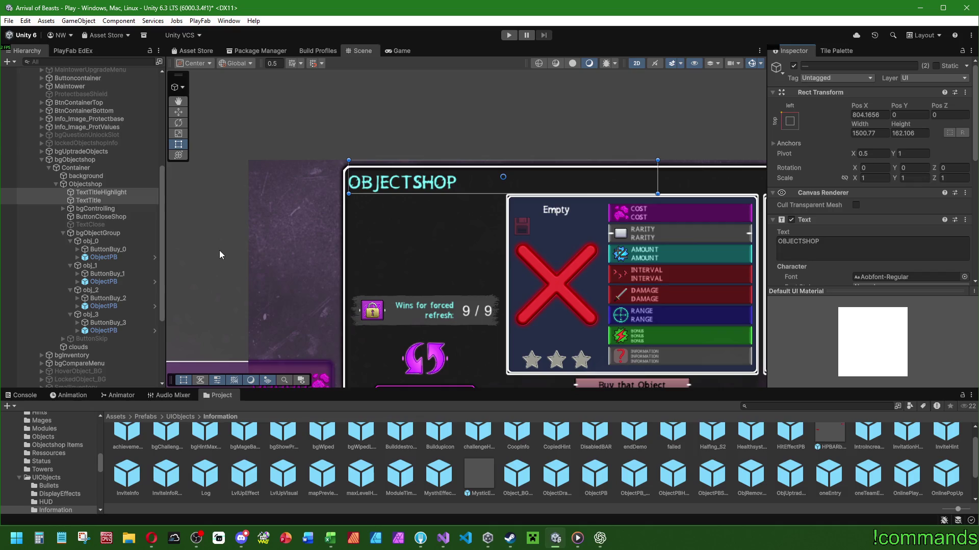
pyautogui.scroll(-5, 289, 237)
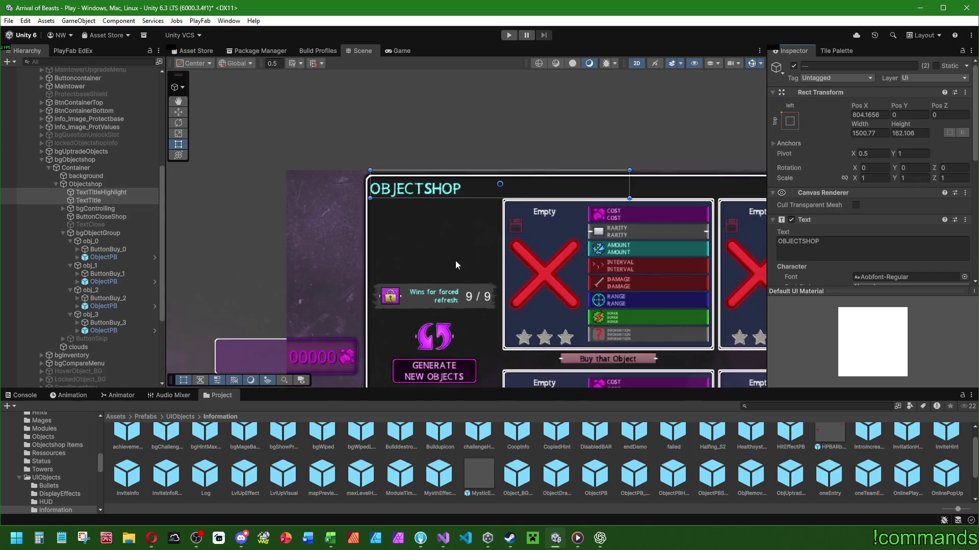
pyautogui.scroll(-2, 352, 204)
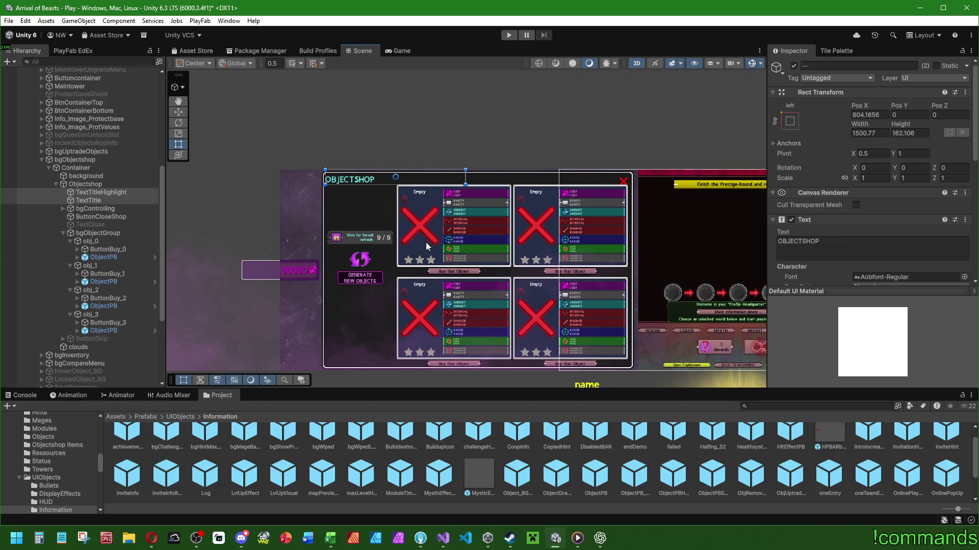
pyautogui.scroll(2, 423, 249)
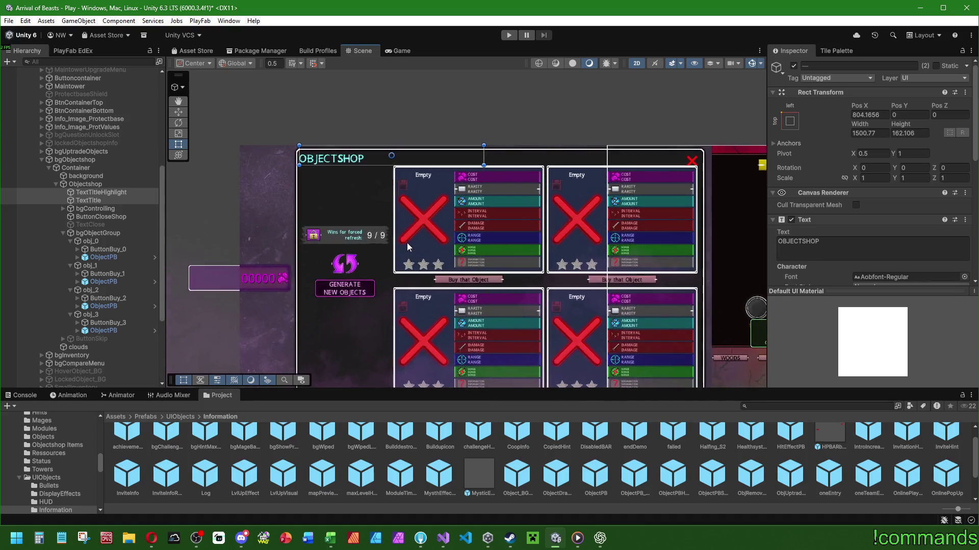
pyautogui.scroll(2, 372, 183)
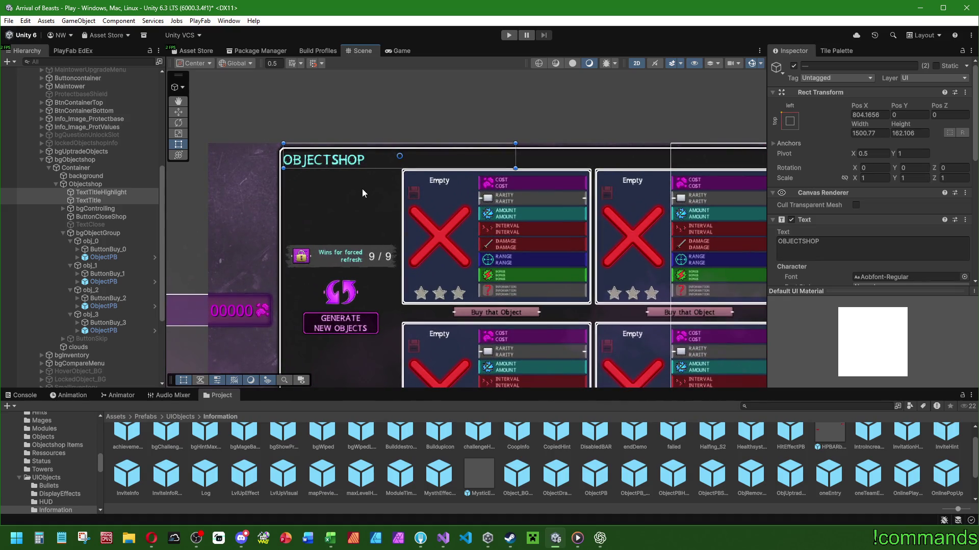
pyautogui.click(86, 192)
pyautogui.scroll(2, 300, 179)
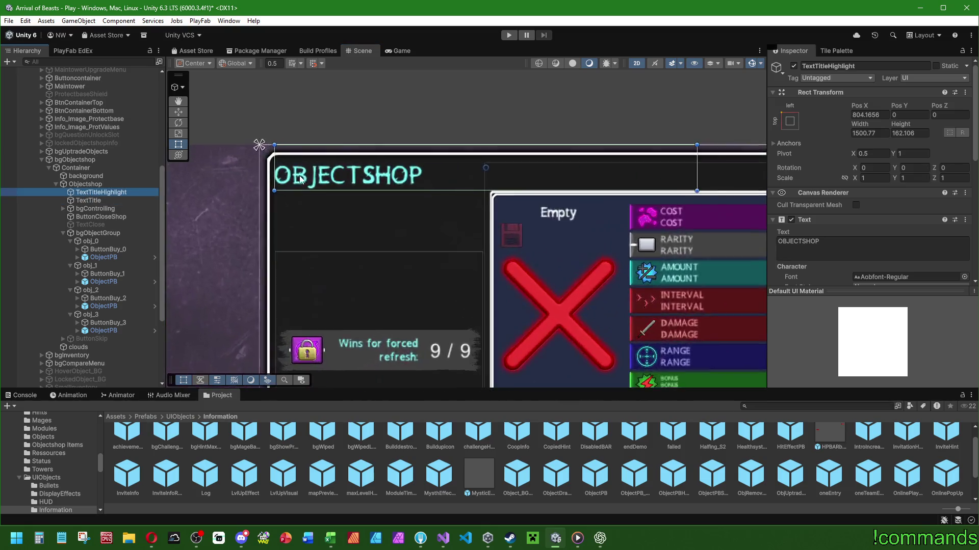
pyautogui.scroll(2, 300, 178)
pyautogui.click(178, 112)
pyautogui.moveTo(592, 122); pyautogui.dragTo(592, 127)
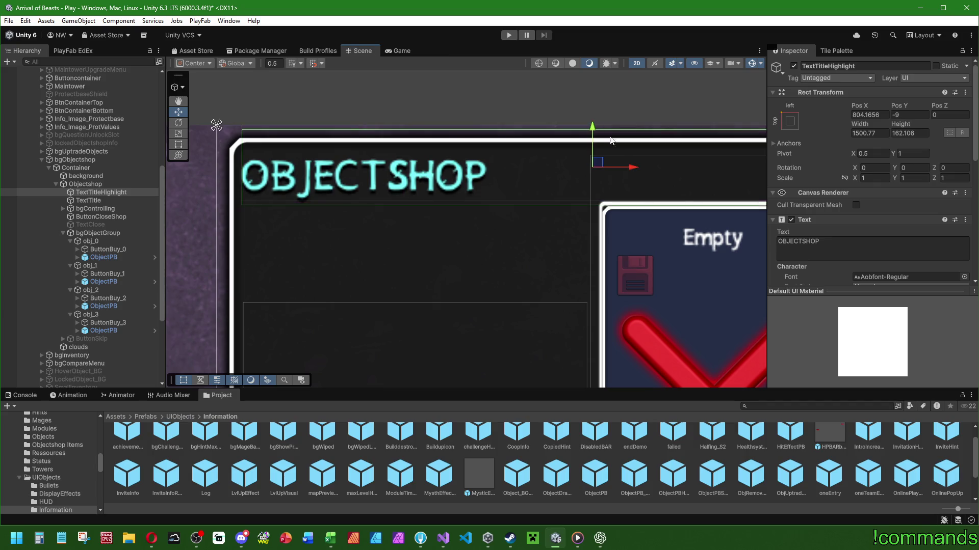
pyautogui.moveTo(633, 167); pyautogui.dragTo(636, 167)
# - Try narrowing the bgControlling panel from its right edge, then undo the change
pyautogui.scroll(-1, 502, 174)
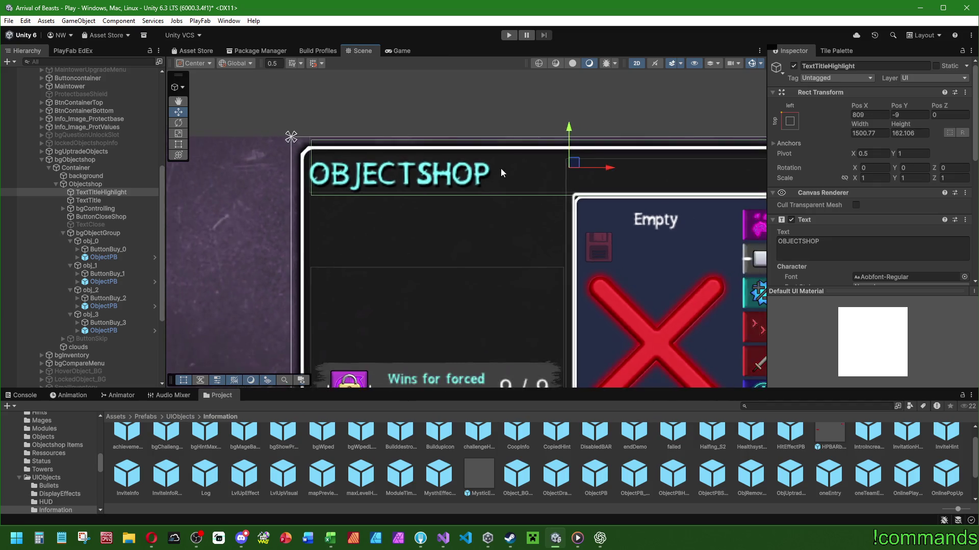
pyautogui.scroll(-4, 302, 153)
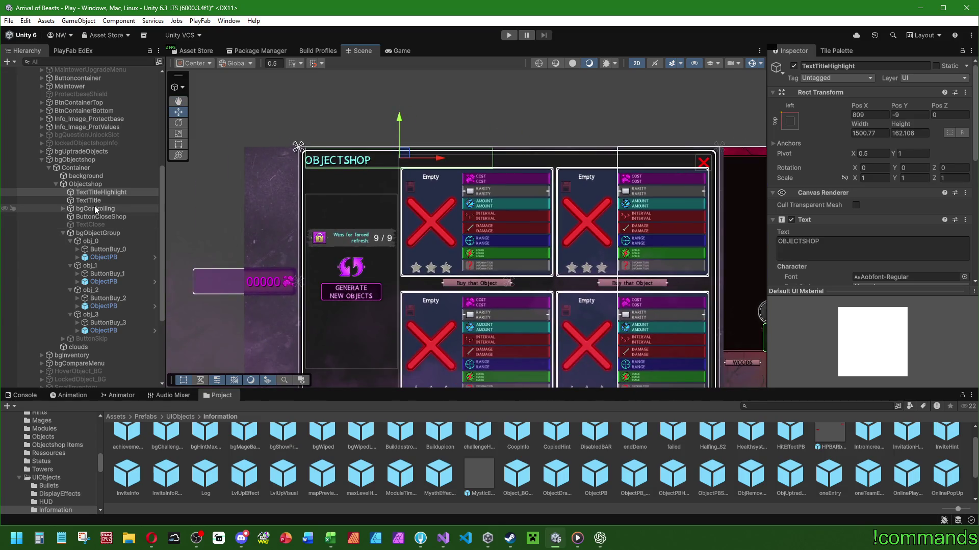
pyautogui.click(96, 209)
pyautogui.click(178, 144)
pyautogui.scroll(2, 340, 338)
pyautogui.moveTo(422, 227); pyautogui.dragTo(398, 226)
pyautogui.hotkey('ctrl', 'z')
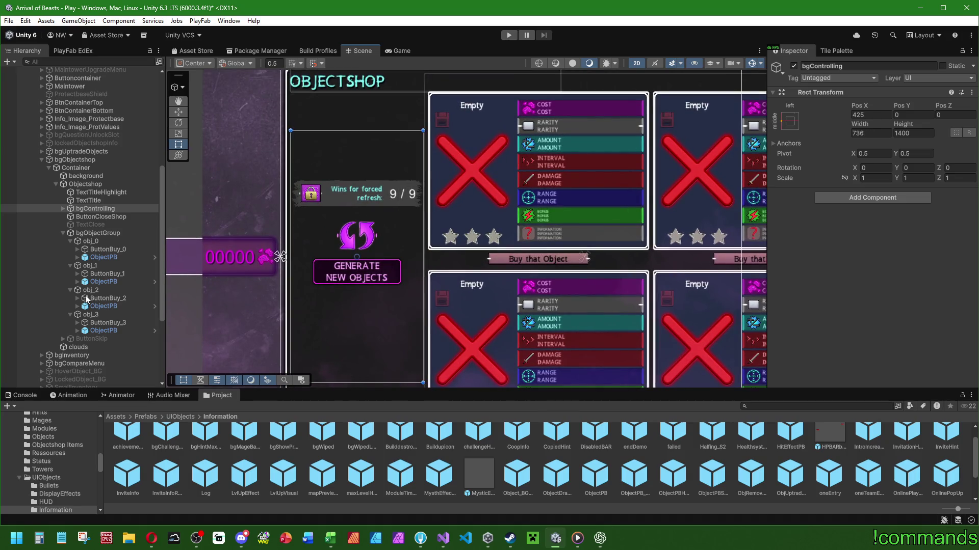
pyautogui.click(64, 208)
pyautogui.click(105, 217)
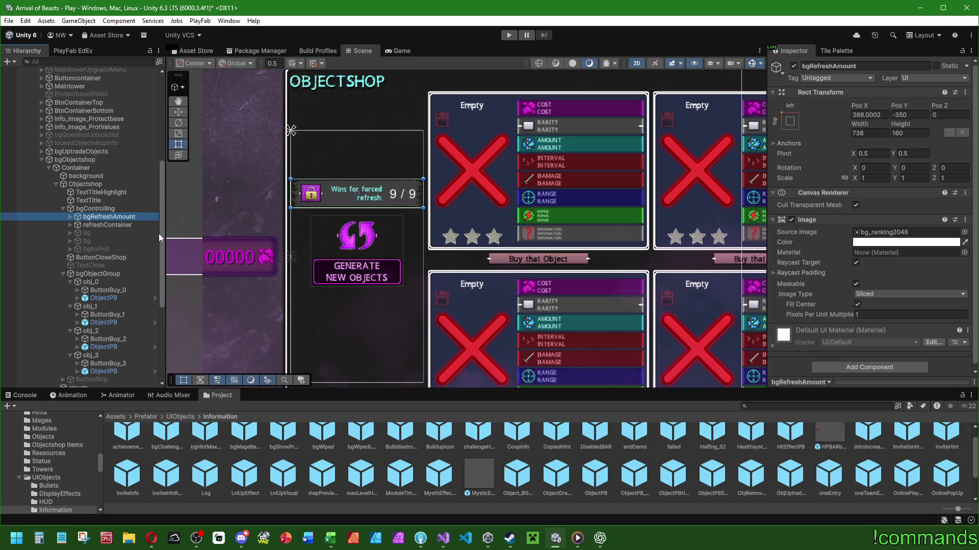
pyautogui.click(71, 217)
pyautogui.click(102, 225)
pyautogui.doubleClick(101, 233)
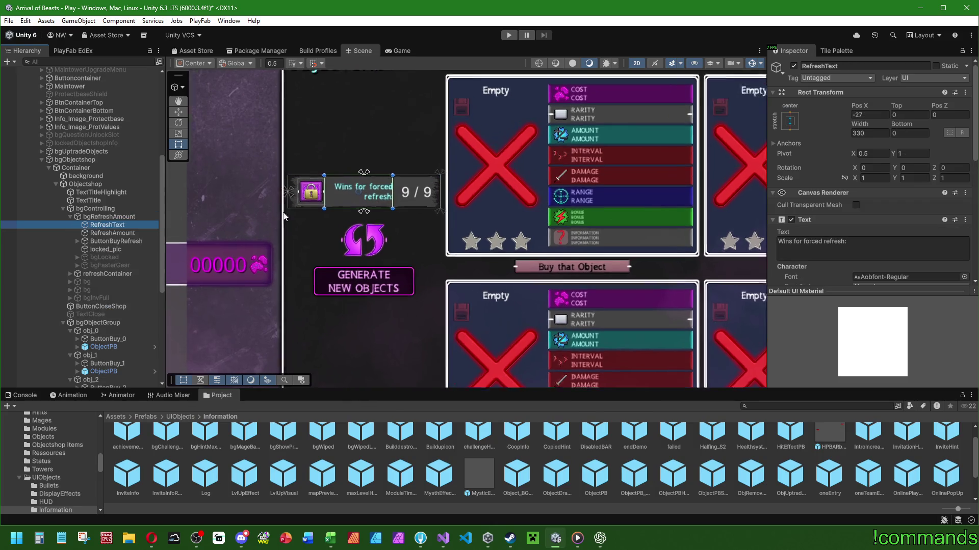
pyautogui.click(111, 240)
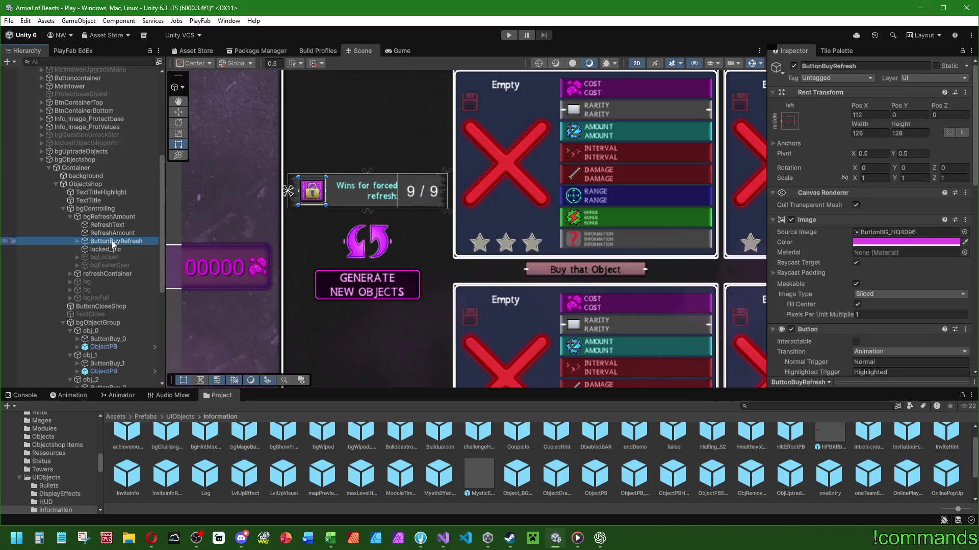
pyautogui.click(105, 249)
pyautogui.click(109, 256)
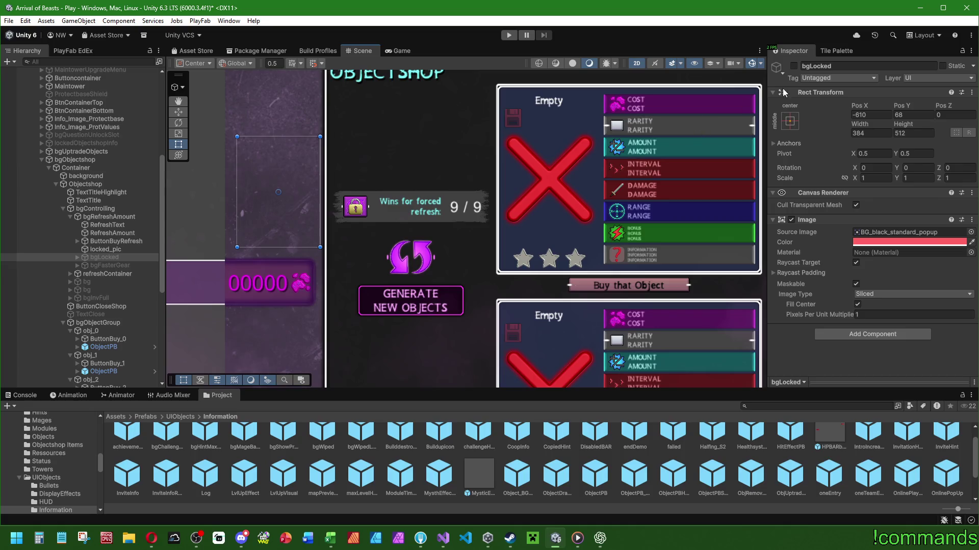
pyautogui.click(793, 65)
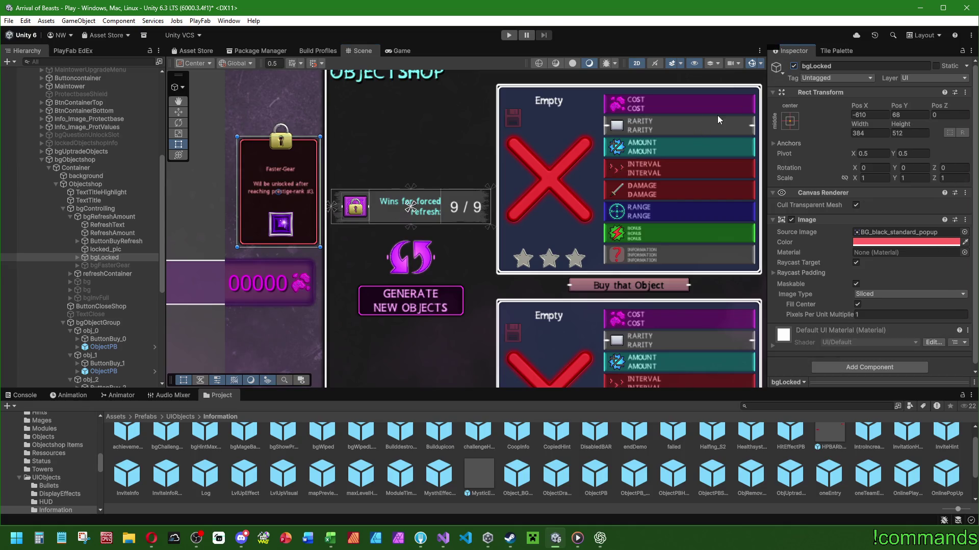
pyautogui.click(793, 66)
pyautogui.click(114, 266)
pyautogui.click(794, 65)
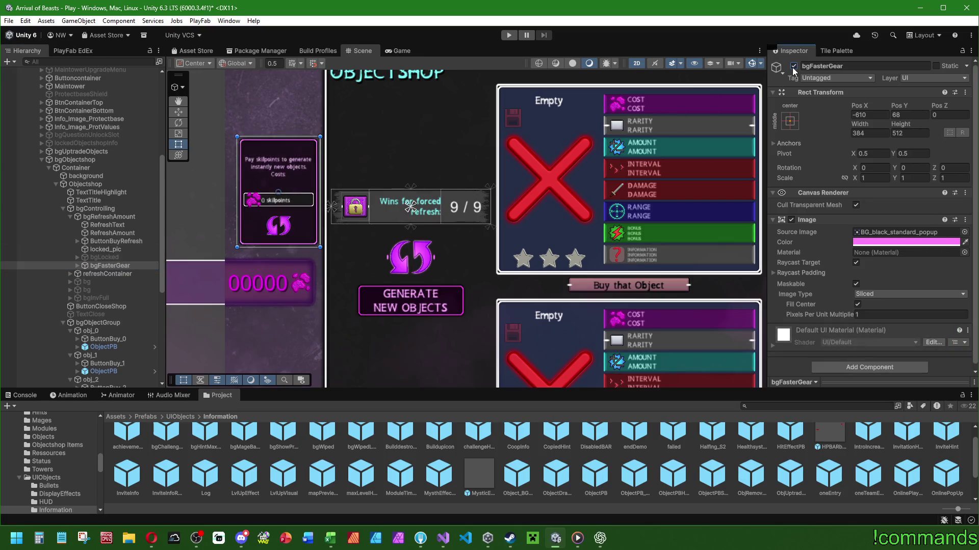
pyautogui.click(793, 66)
pyautogui.click(794, 66)
pyautogui.click(794, 66)
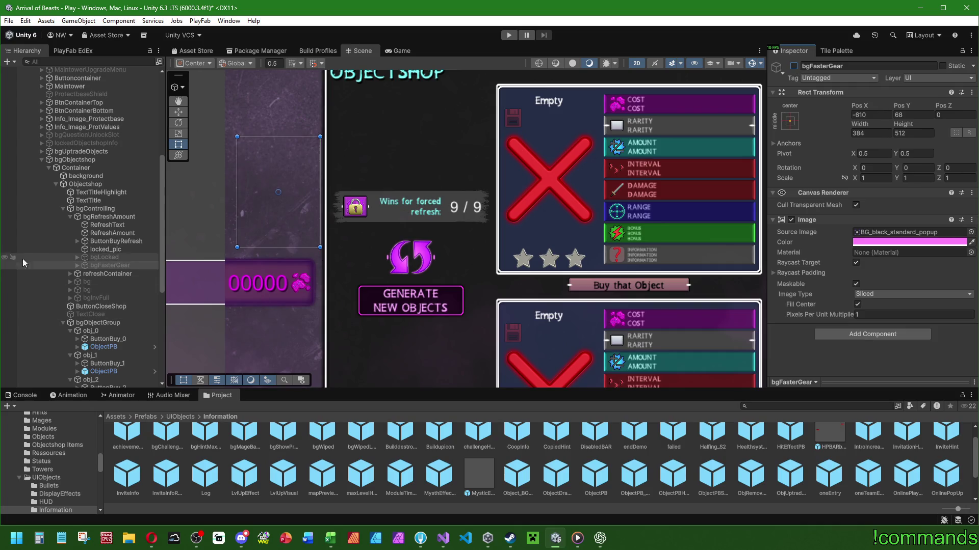
pyautogui.click(102, 249)
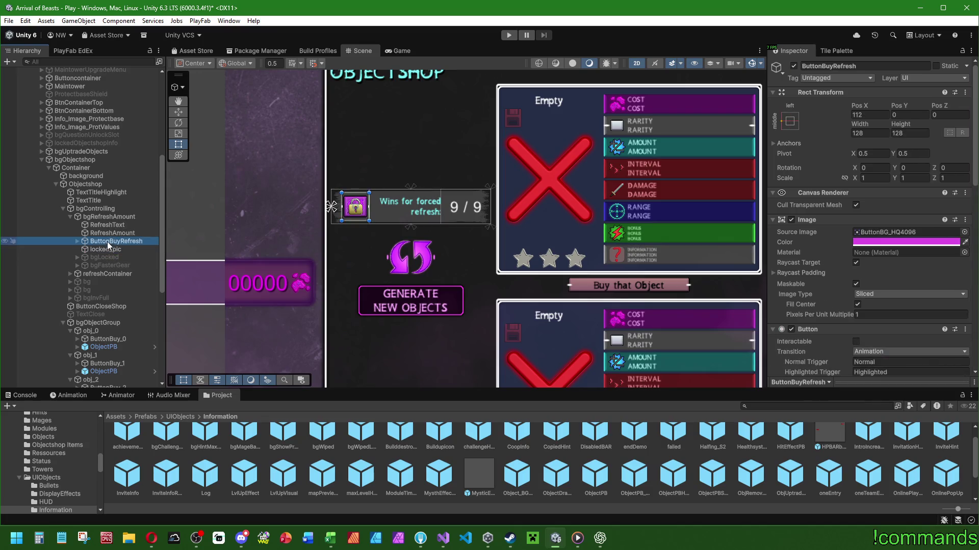
pyautogui.click(120, 217)
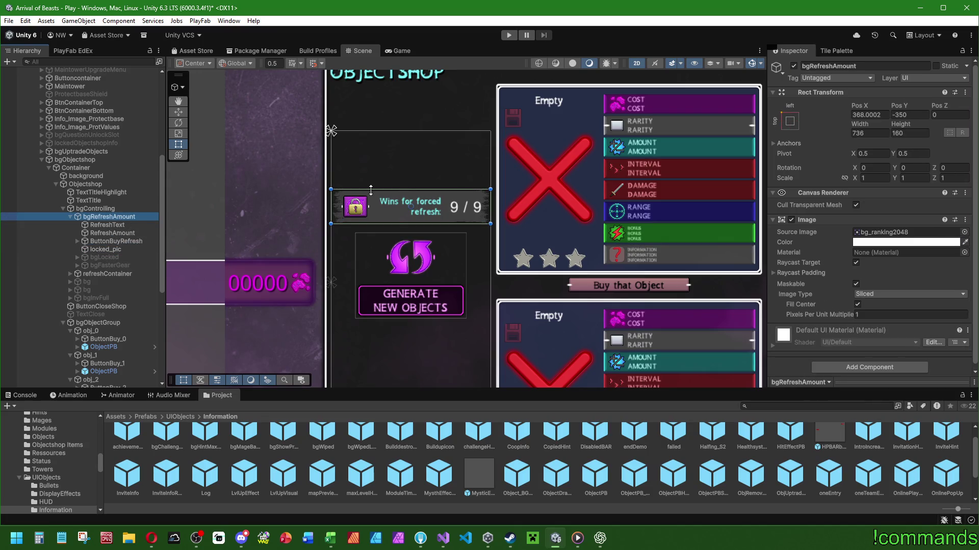
# - Make bgRefreshAmount 320 tall and move it up to Pos Y -286
pyautogui.click(910, 133)
pyautogui.write('+160')
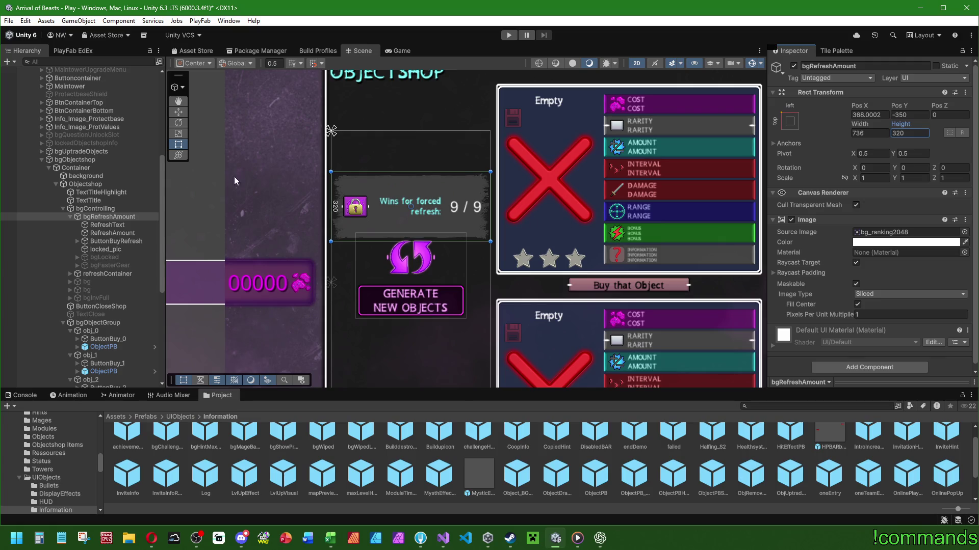
pyautogui.click(910, 115)
pyautogui.write('+32+32')
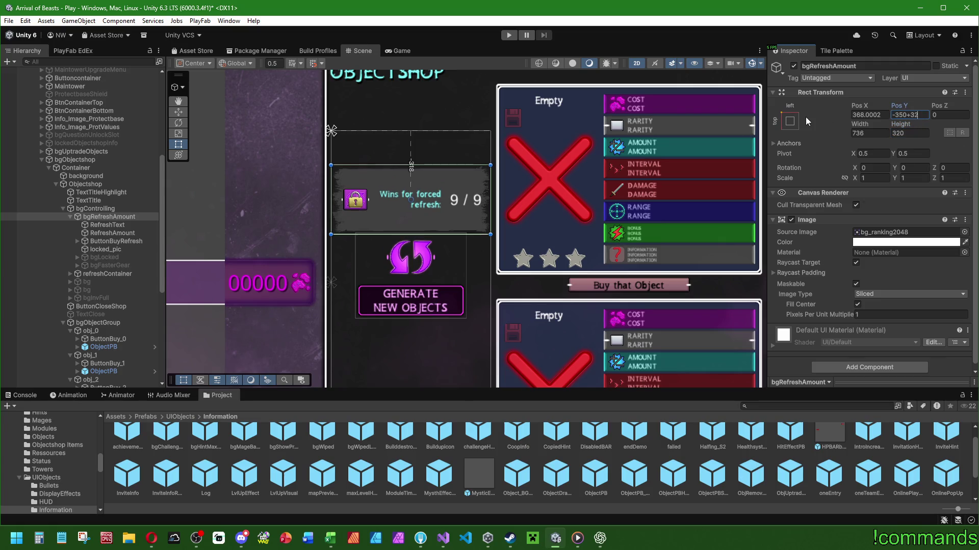
pyautogui.press('Return')
# - Anchor RefreshText middle-center, shrink its box, and align the caption centre-bottom
pyautogui.click(110, 225)
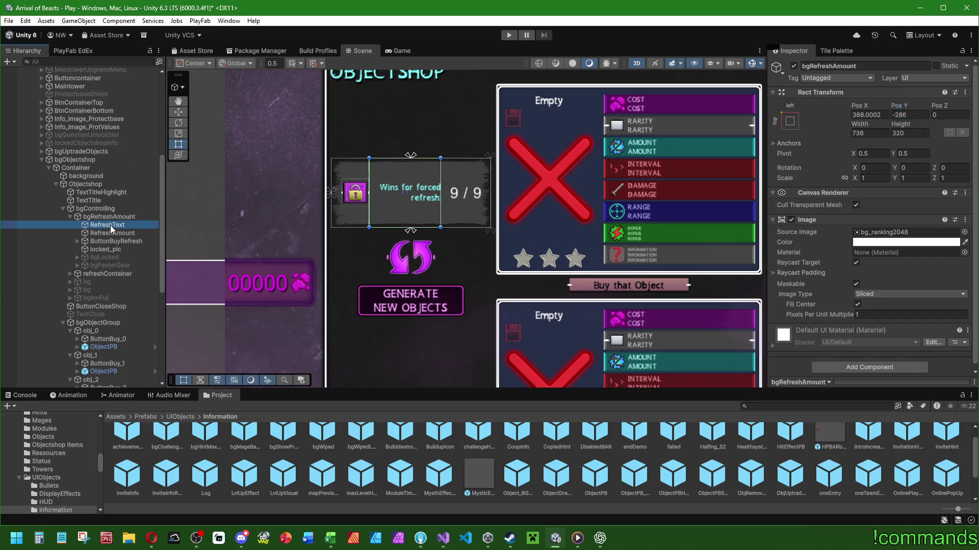
pyautogui.scroll(-2, 828, 241)
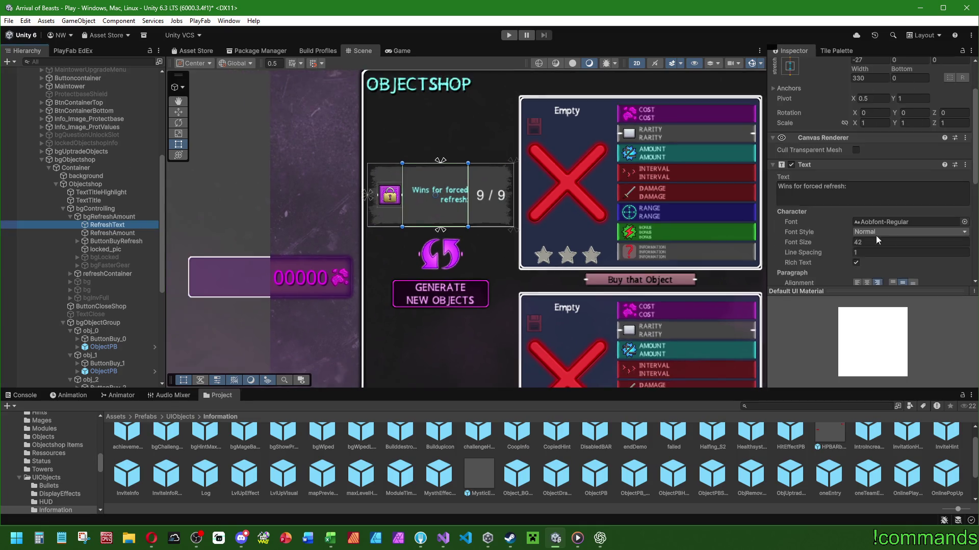
pyautogui.scroll(2, 524, 189)
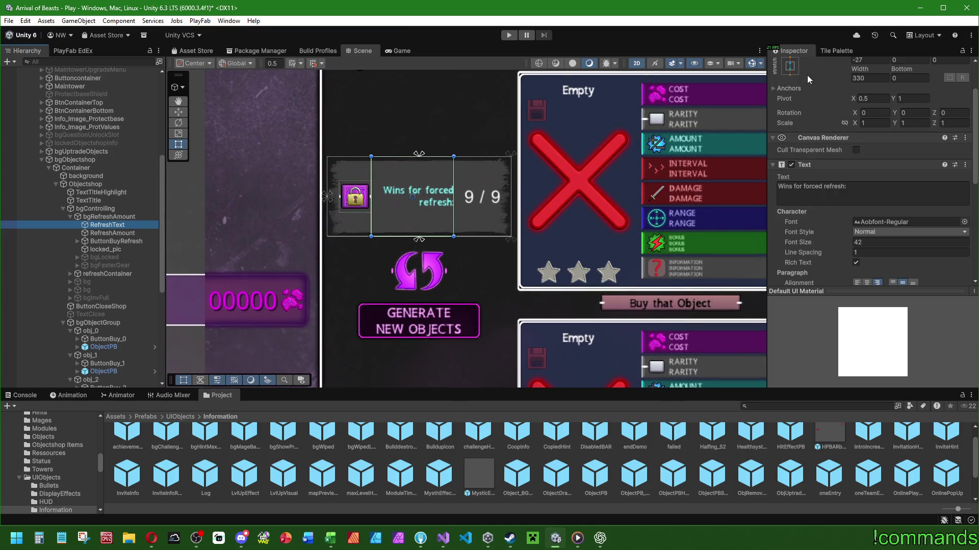
pyautogui.click(789, 65)
pyautogui.click(898, 168)
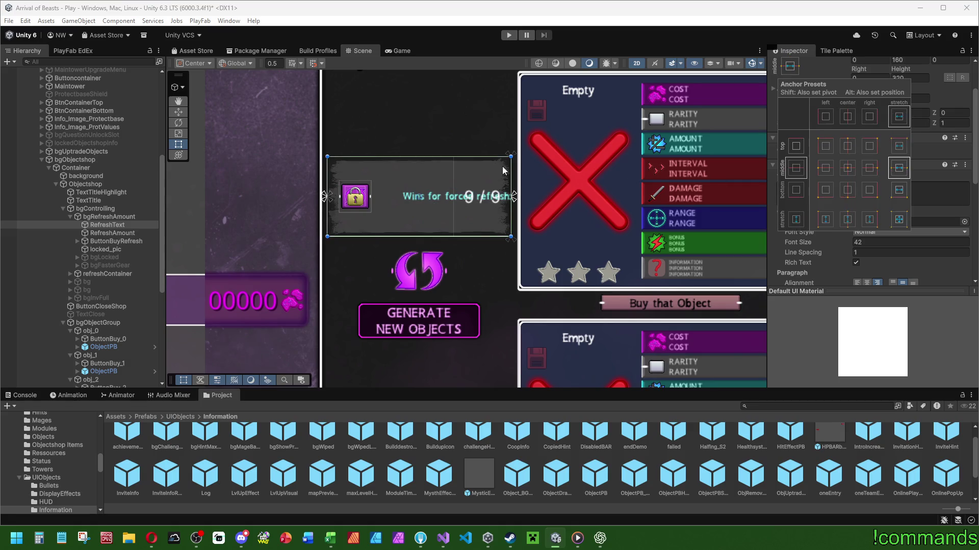
pyautogui.click(789, 65)
pyautogui.click(848, 167)
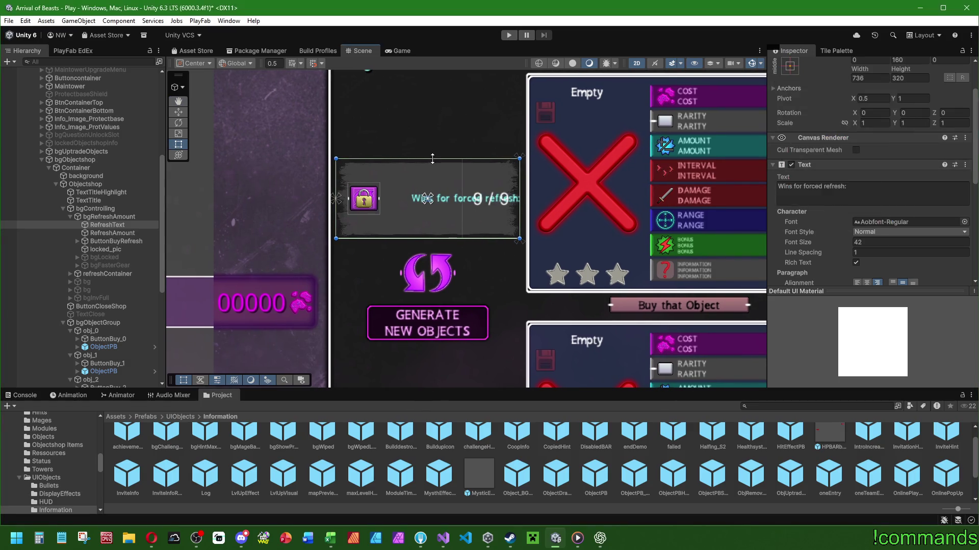
pyautogui.moveTo(436, 173); pyautogui.dragTo(436, 193)
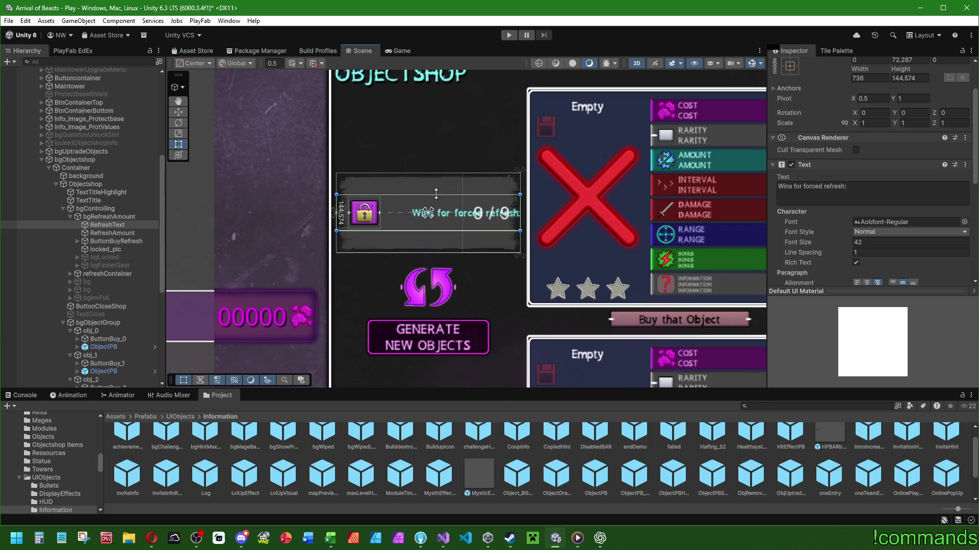
pyautogui.scroll(-5, 858, 231)
pyautogui.click(867, 173)
pyautogui.click(911, 173)
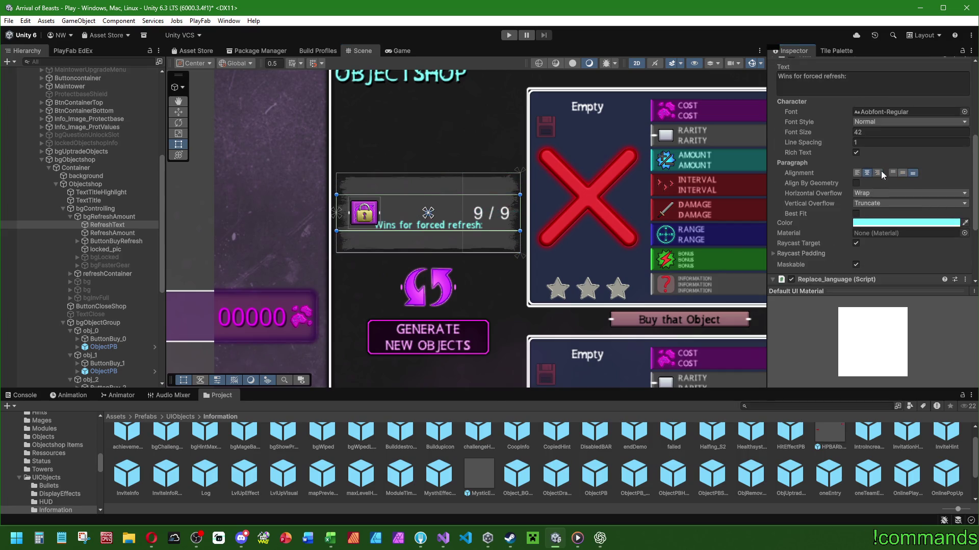
pyautogui.moveTo(428, 231)
pyautogui.mouseDown()
pyautogui.moveTo(429, 239)
pyautogui.moveTo(428, 232)
pyautogui.mouseUp()
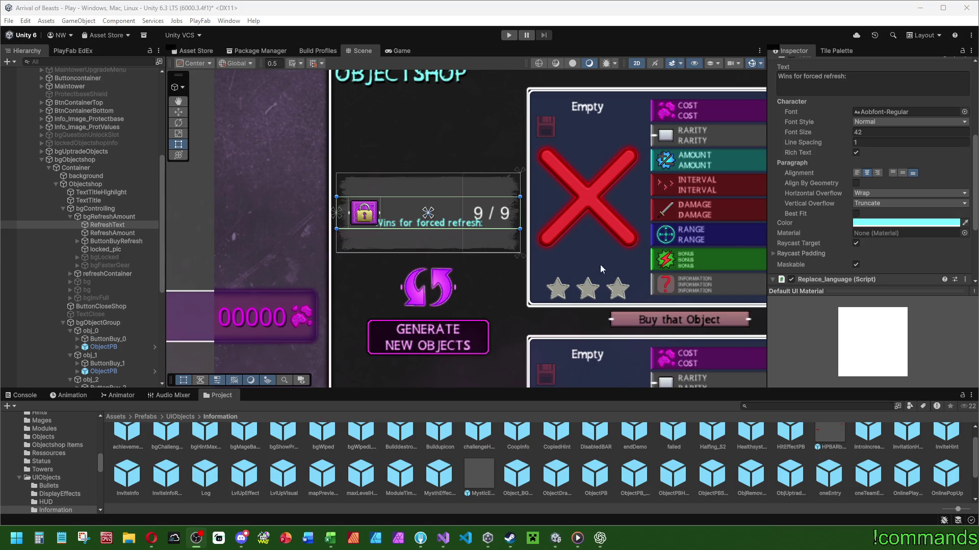
pyautogui.scroll(-1, 624, 271)
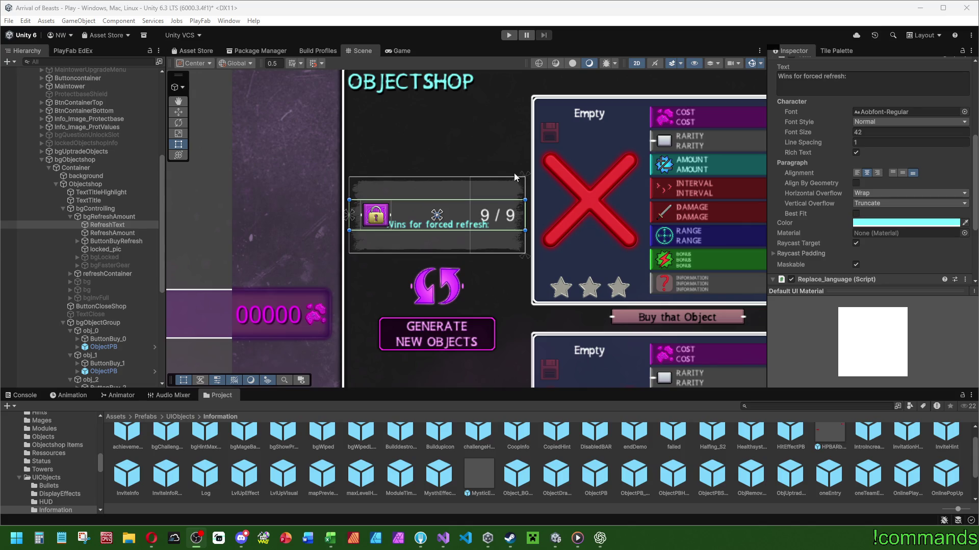
# - Anchor the 9 / 9 counter stretched along the refresh panel's bottom
pyautogui.moveTo(485, 177); pyautogui.dragTo(485, 188)
pyautogui.scroll(2, 457, 202)
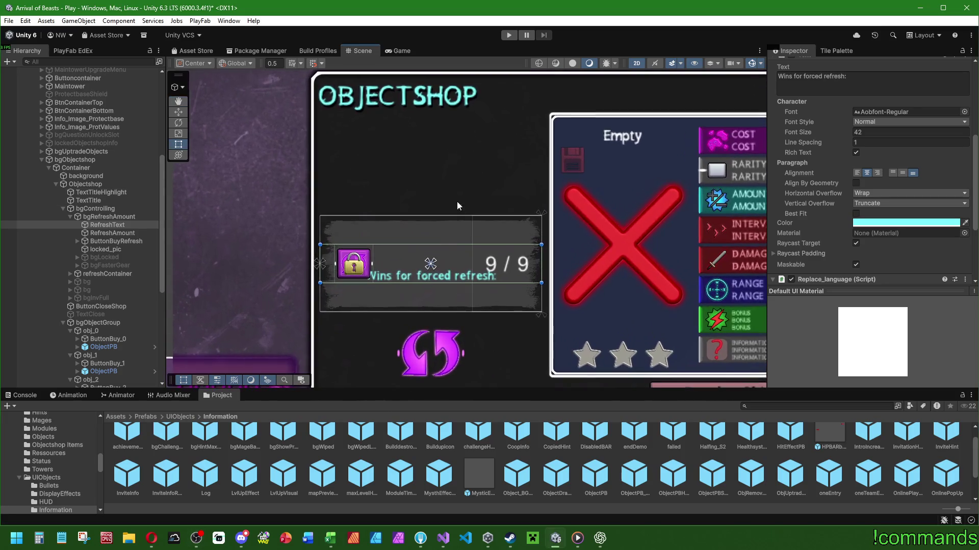
pyautogui.click(112, 233)
pyautogui.scroll(-1, 781, 199)
pyautogui.scroll(3, 649, 217)
pyautogui.scroll(-4, 613, 225)
pyautogui.scroll(1, 613, 226)
pyautogui.scroll(2, 834, 204)
pyautogui.scroll(3, 834, 204)
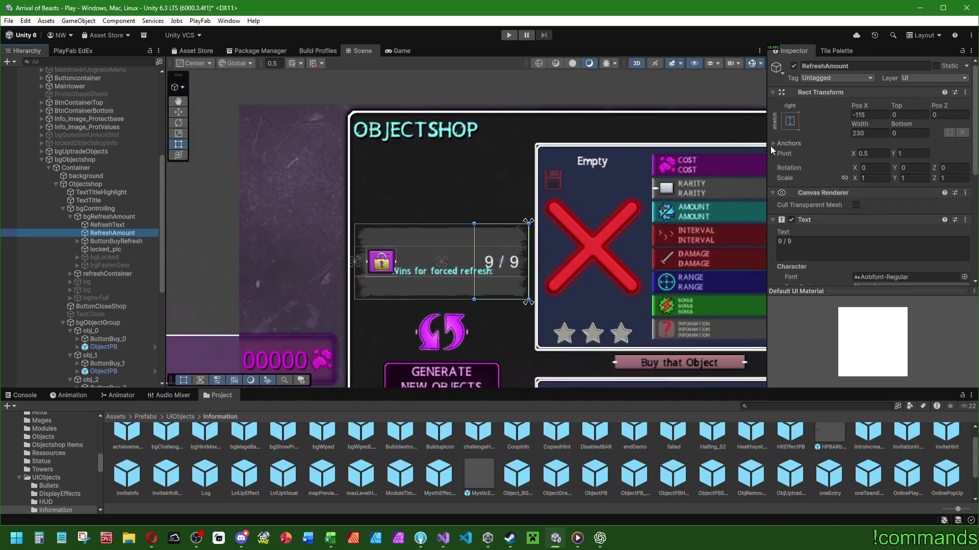
pyautogui.click(790, 120)
pyautogui.click(899, 246)
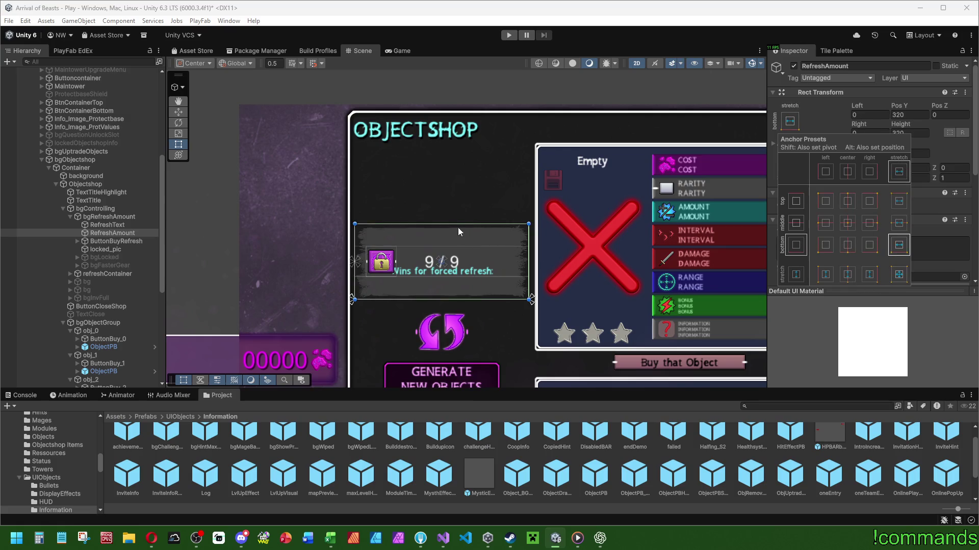
pyautogui.keyDown('alt'); pyautogui.click(898, 245); pyautogui.keyUp('alt')
pyautogui.scroll(-3, 882, 279)
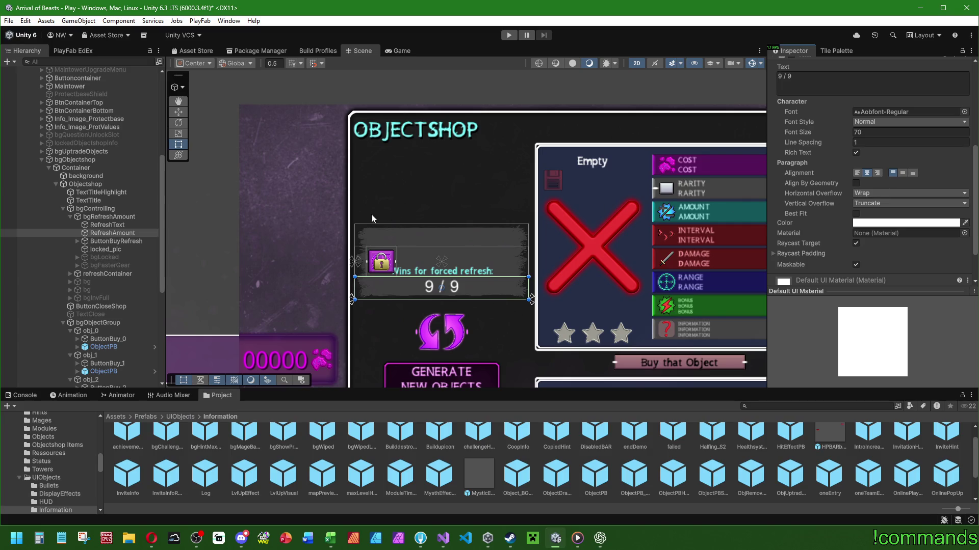
# - Set the caption font size to 44 and resize the caption and counter boxes
pyautogui.click(105, 224)
pyautogui.click(873, 132)
pyautogui.write('44')
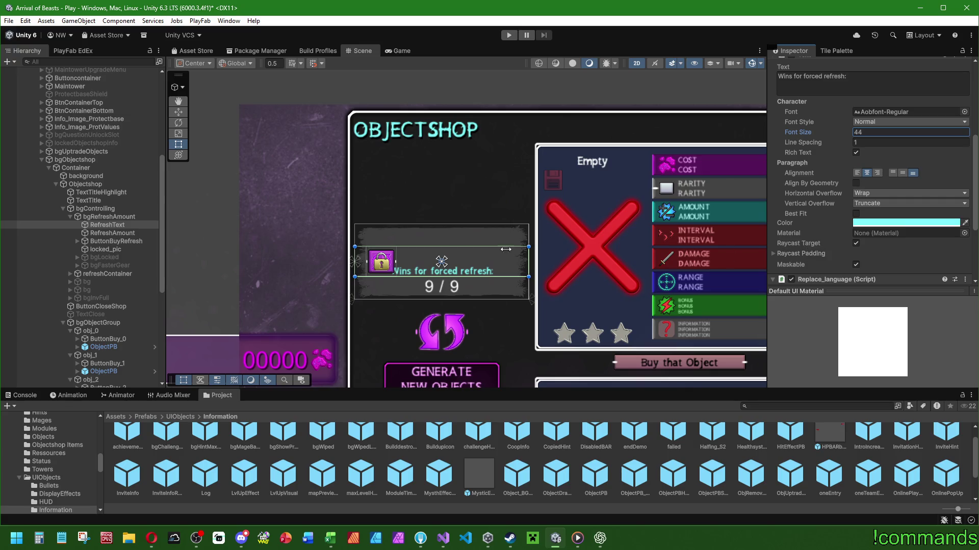
pyautogui.moveTo(453, 249); pyautogui.dragTo(453, 252)
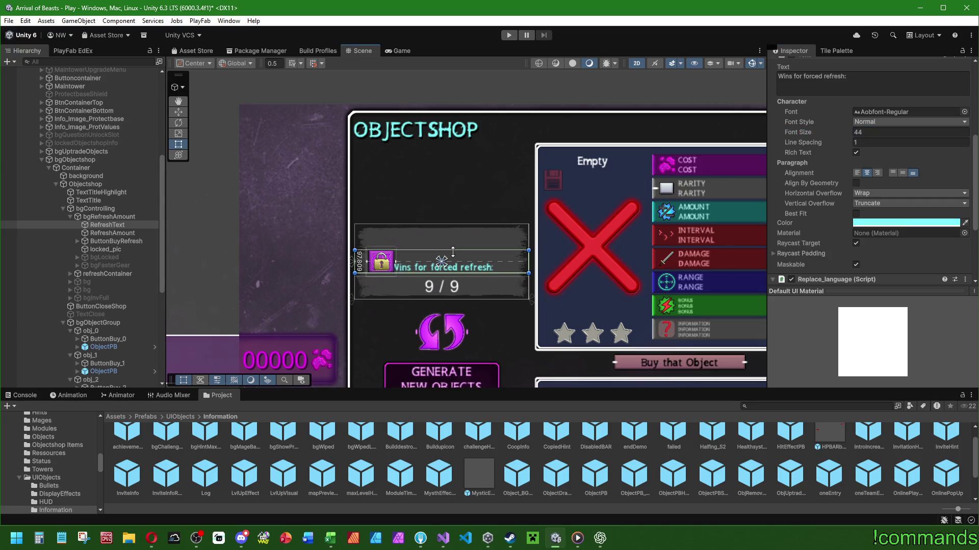
pyautogui.click(102, 232)
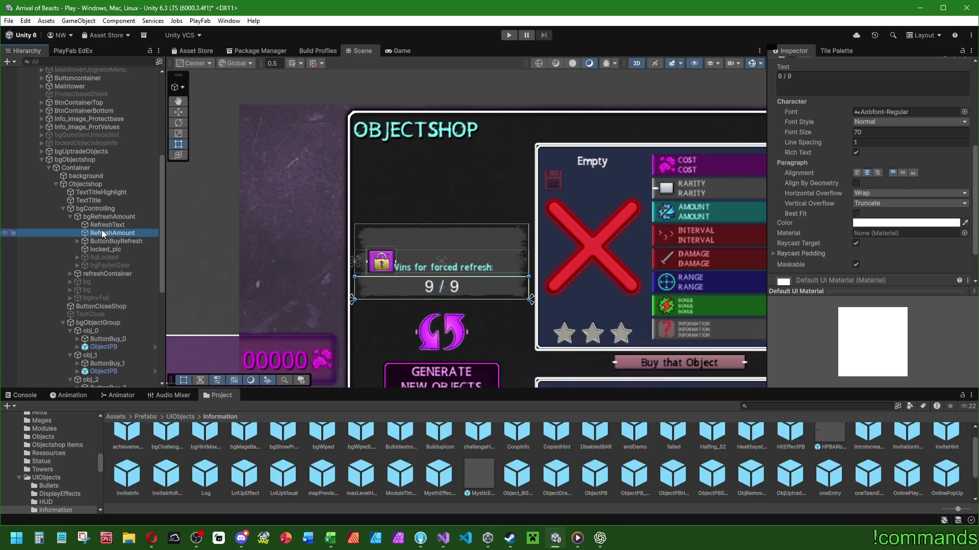
pyautogui.moveTo(460, 277); pyautogui.dragTo(459, 269)
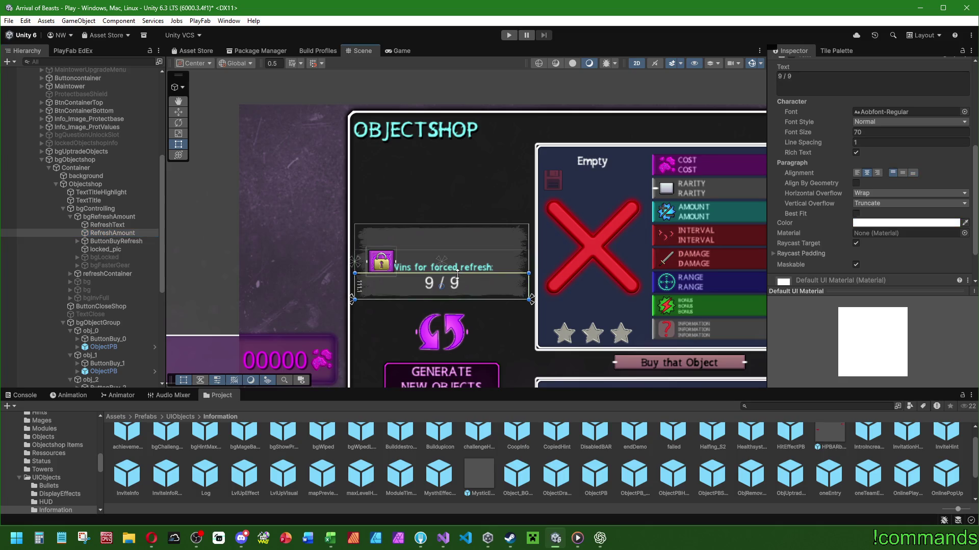
# - Select ButtonBuyRefresh and bring up its anchor presets
pyautogui.click(116, 241)
pyautogui.scroll(5, 809, 132)
pyautogui.click(789, 121)
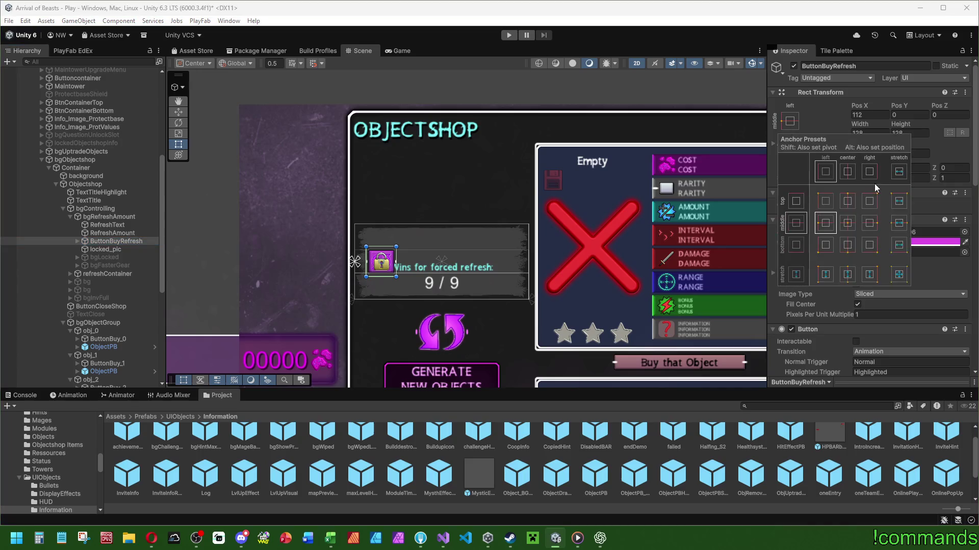
# - Anchor the refresh button and lock picture top-centre, placing the lock at Pos Y -64
pyautogui.keyDown('alt'); pyautogui.click(848, 200); pyautogui.keyUp('alt')
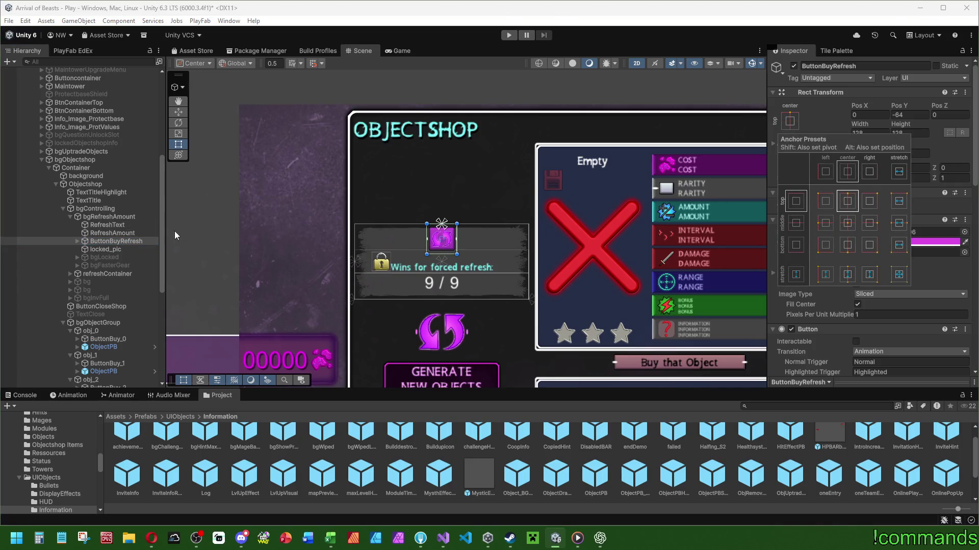
pyautogui.click(112, 250)
pyautogui.click(790, 120)
pyautogui.keyDown('alt'); pyautogui.click(848, 200); pyautogui.keyUp('alt')
pyautogui.press('f')
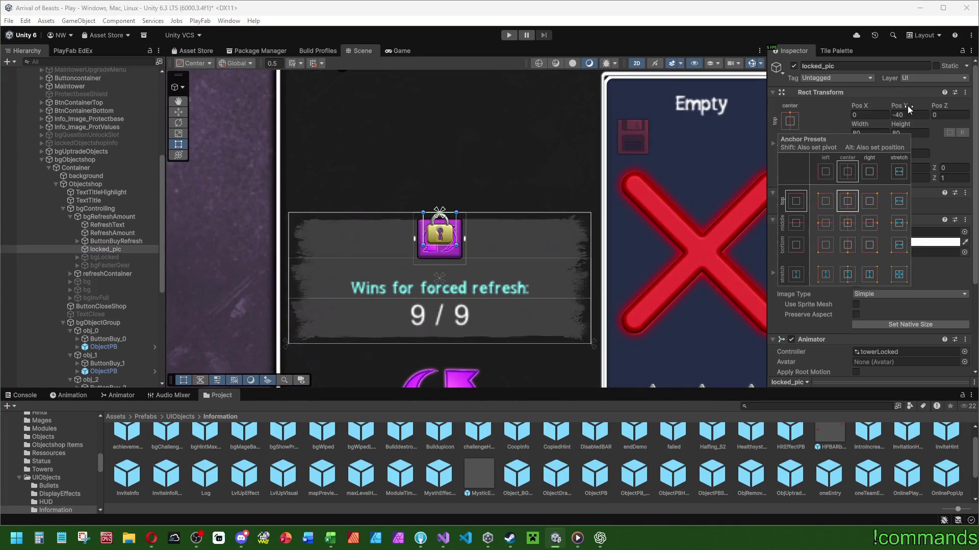
pyautogui.moveTo(908, 106); pyautogui.dragTo(888, 103)
pyautogui.write('-64')
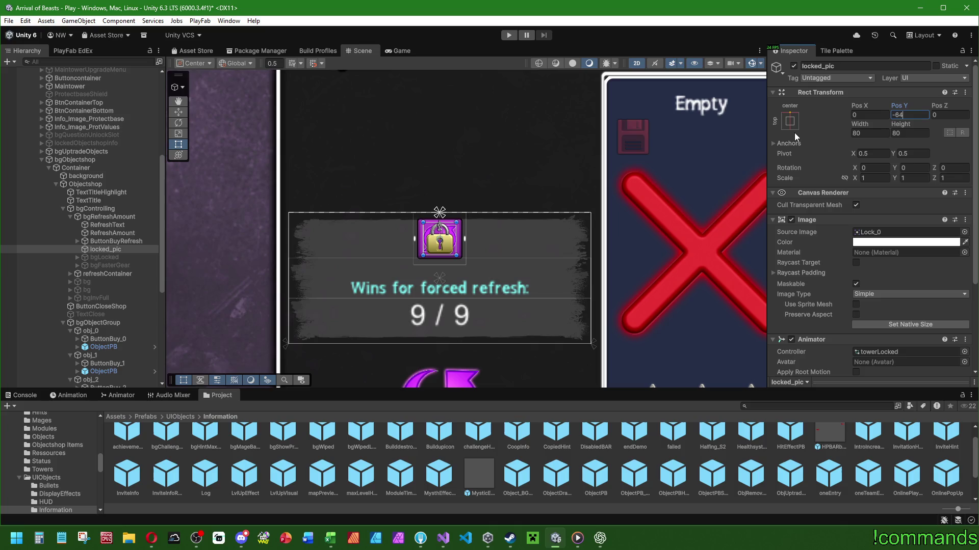
# - Turn off Raycast Target on the 9 / 9 counter text
pyautogui.scroll(-3, 423, 243)
pyautogui.moveTo(114, 258); pyautogui.dragTo(119, 234)
pyautogui.click(142, 225)
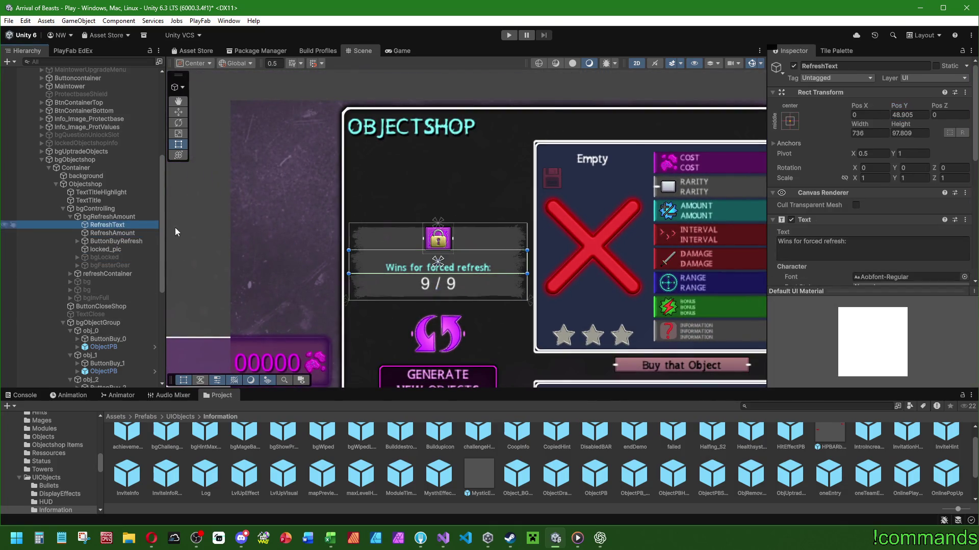
pyautogui.scroll(-5, 784, 255)
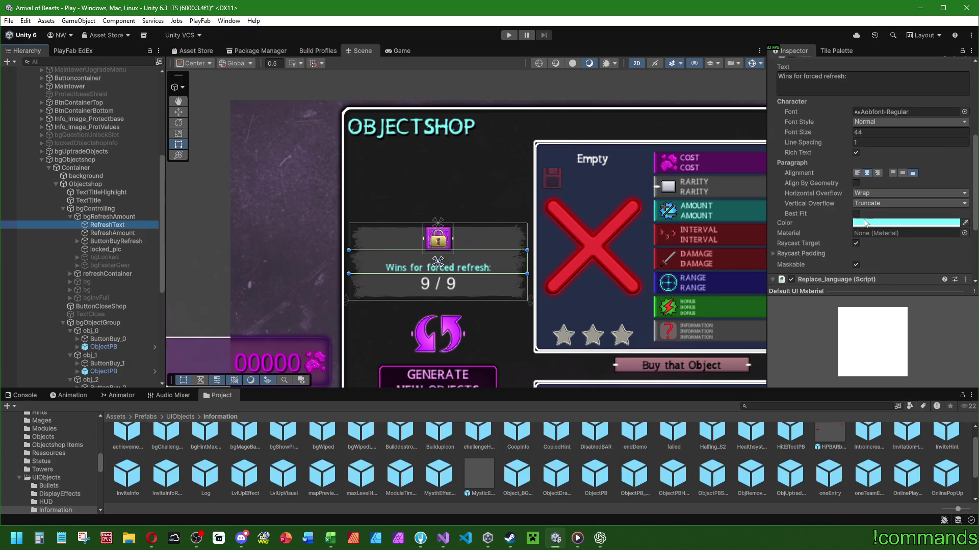
pyautogui.click(110, 233)
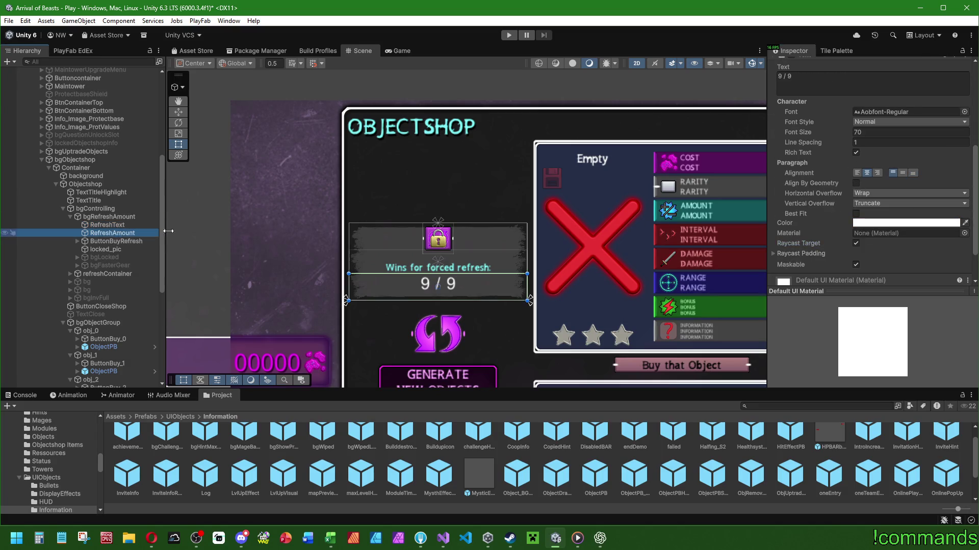
pyautogui.click(856, 243)
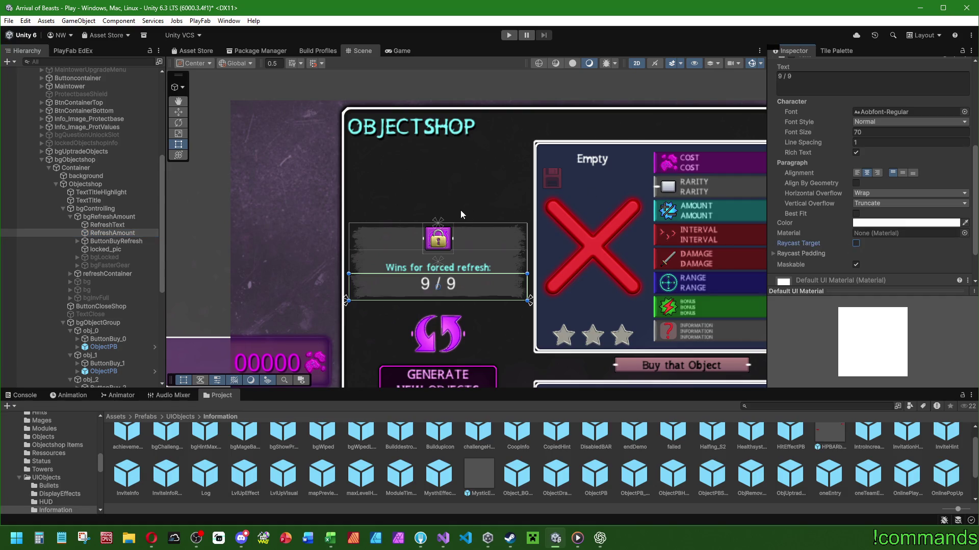
# - Set Pos Y of both the refresh button and lock picture to -84
pyautogui.click(104, 225)
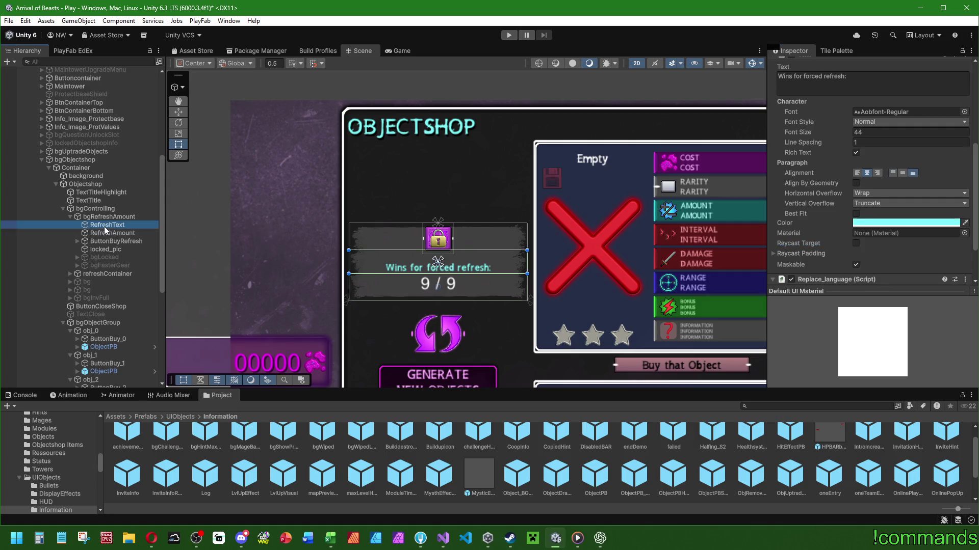
pyautogui.click(109, 241)
pyautogui.keyDown('shift'); pyautogui.click(108, 247); pyautogui.keyUp('shift')
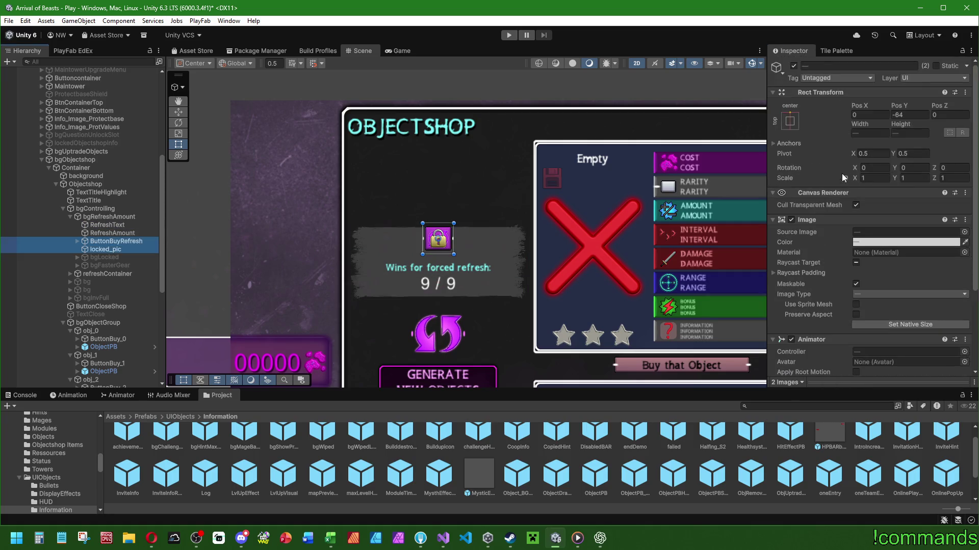
pyautogui.click(922, 115)
pyautogui.write('-')
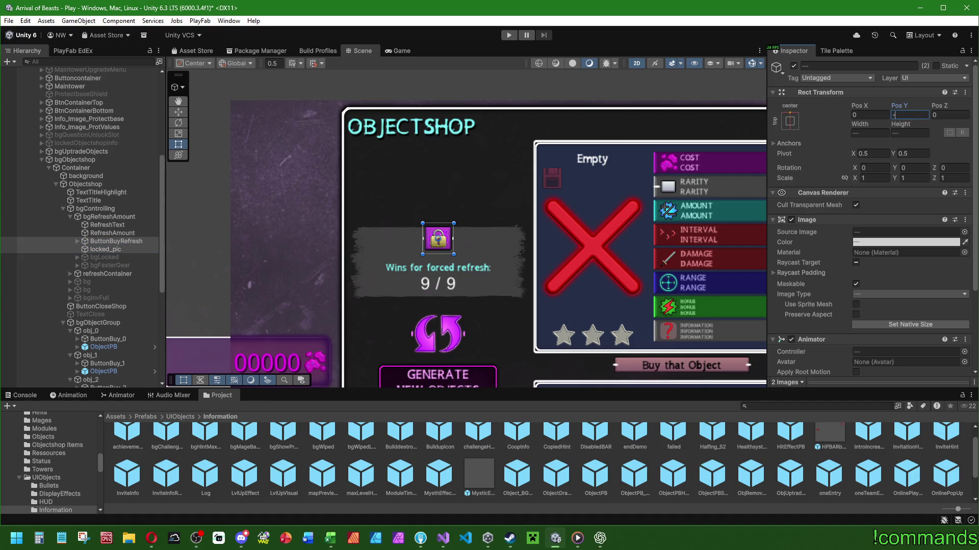
pyautogui.write('64')
pyautogui.write('4-4-4-4-')
pyautogui.write('4')
pyautogui.press('Return')
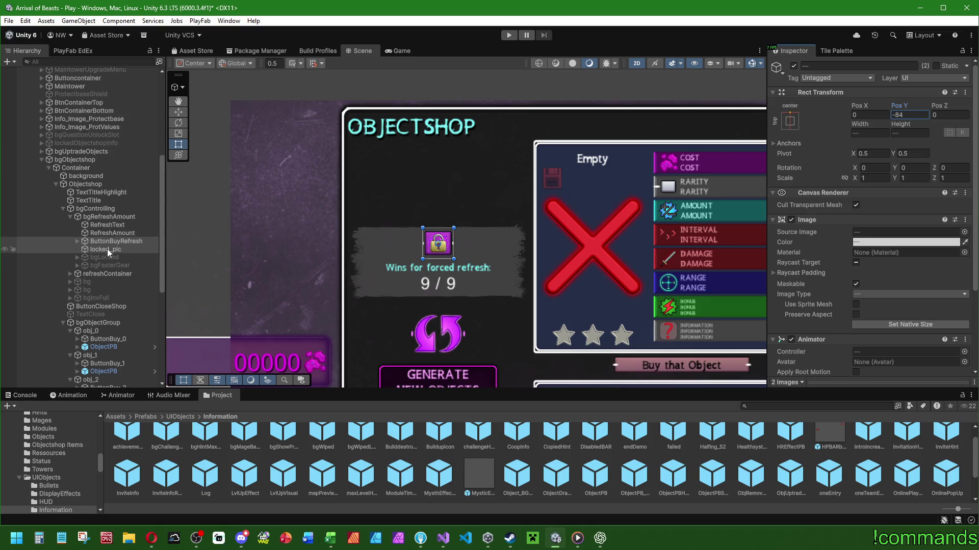
pyautogui.doubleClick(104, 257)
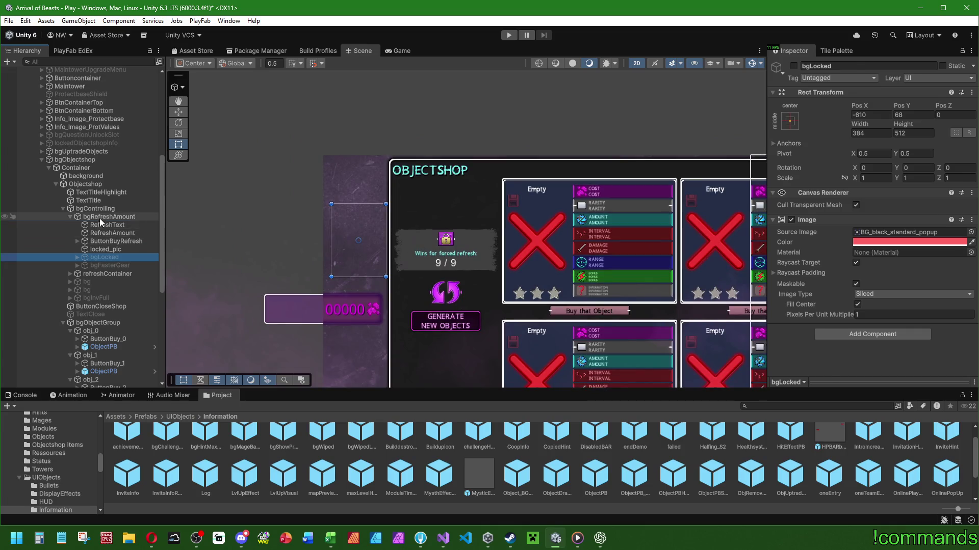
# - Narrow bgRefreshAmount from its right edge, width 736 down to about 605
pyautogui.doubleClick(109, 216)
pyautogui.press('f')
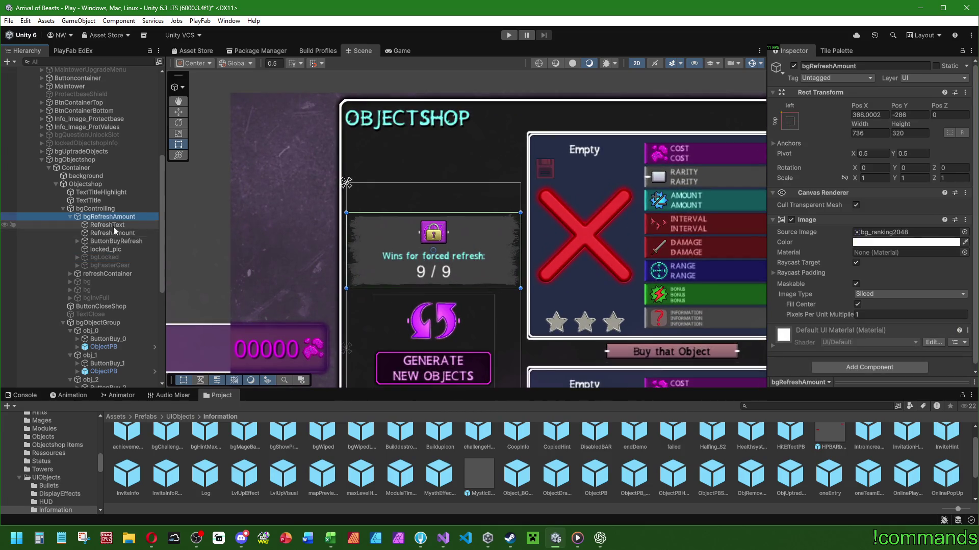
pyautogui.click(117, 233)
pyautogui.click(109, 217)
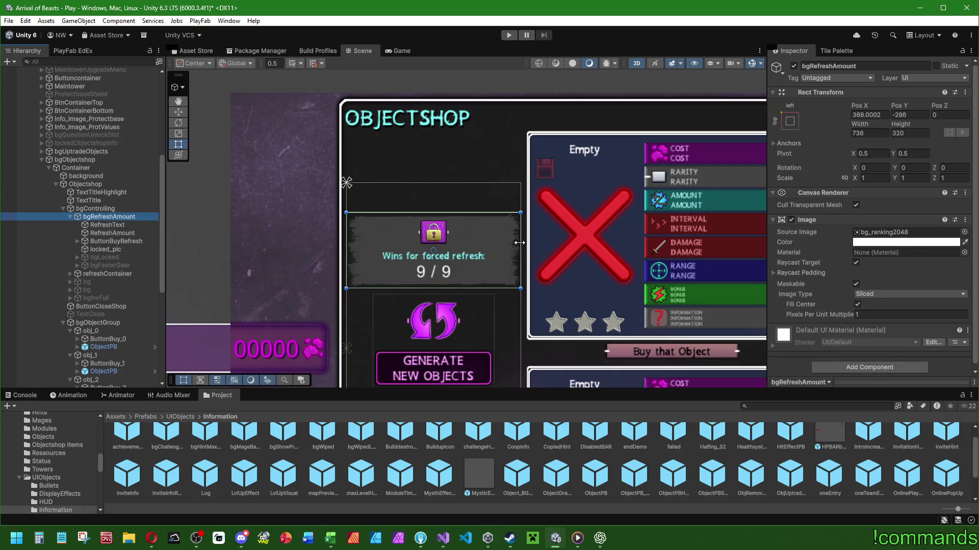
pyautogui.moveTo(520, 243)
pyautogui.mouseDown()
pyautogui.moveTo(475, 240)
pyautogui.moveTo(489, 240)
pyautogui.mouseUp()
# - Check the counter, bgControlling, caption label and refresh button in the Hierarchy
pyautogui.click(110, 232)
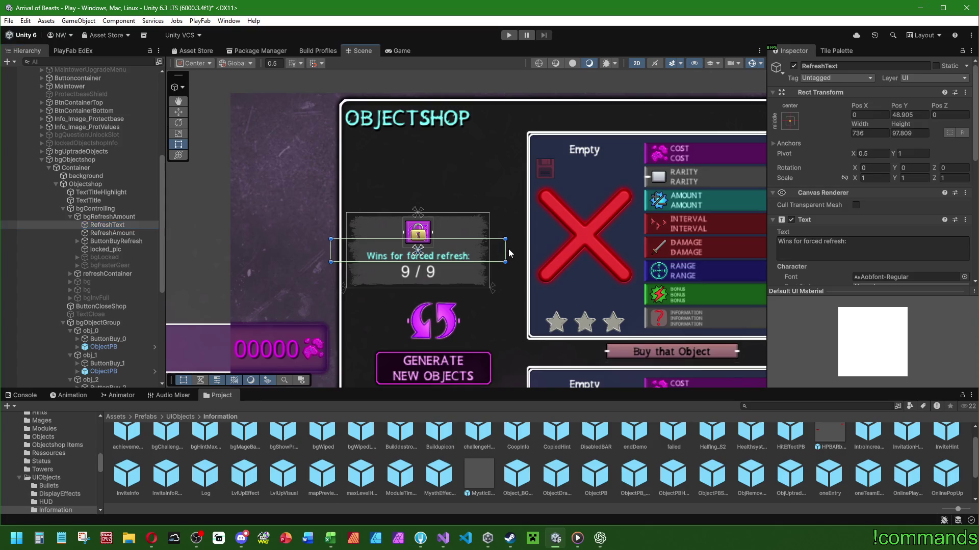
pyautogui.click(285, 258)
pyautogui.scroll(5, 114, 216)
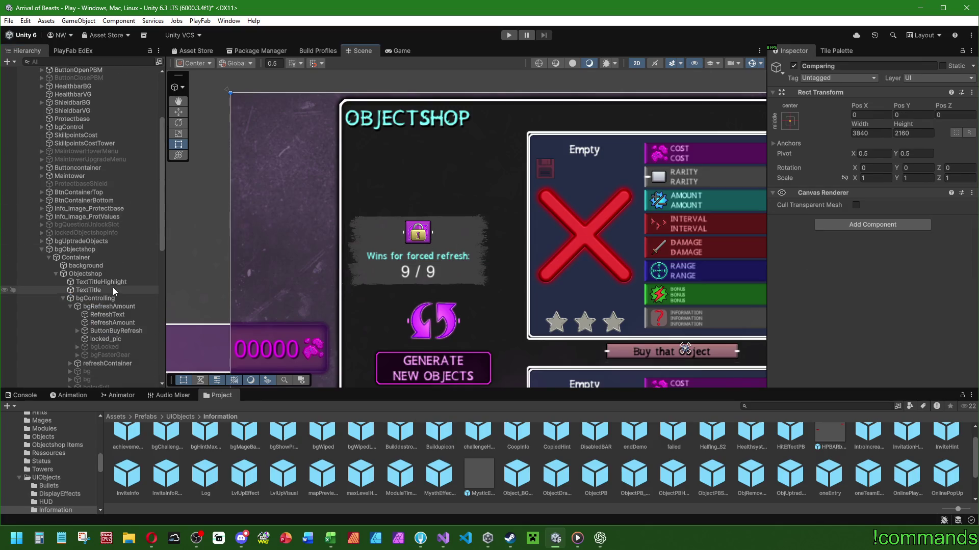
pyautogui.click(142, 237)
pyautogui.click(128, 245)
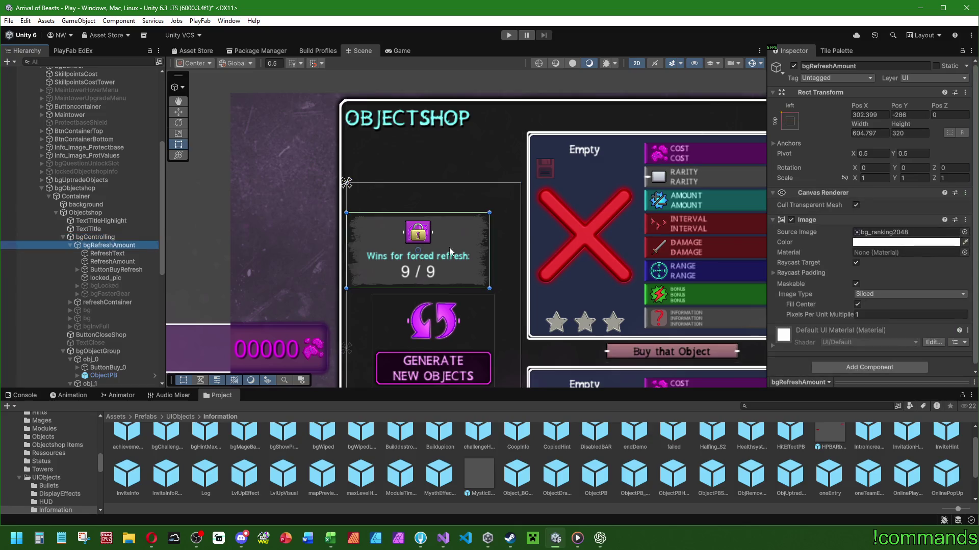
pyautogui.click(120, 253)
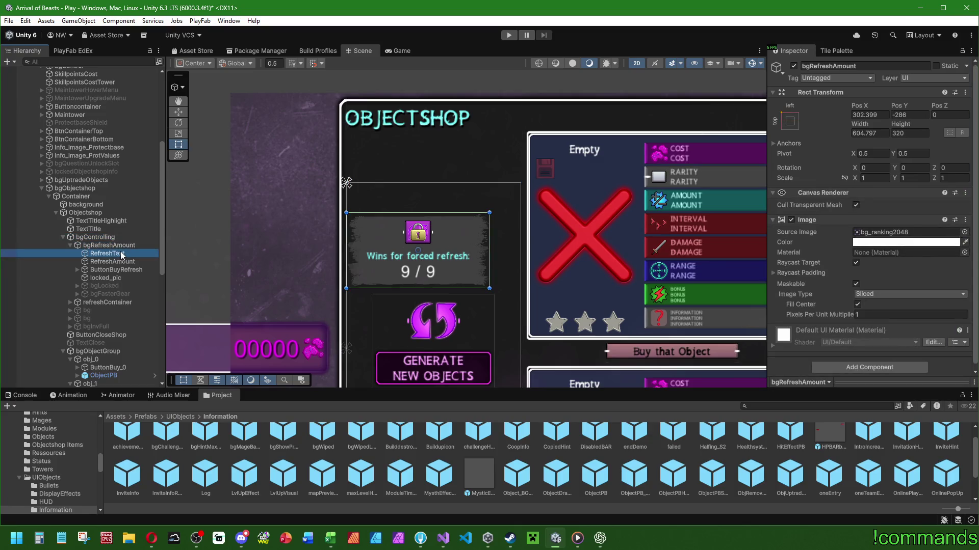
pyautogui.click(491, 251)
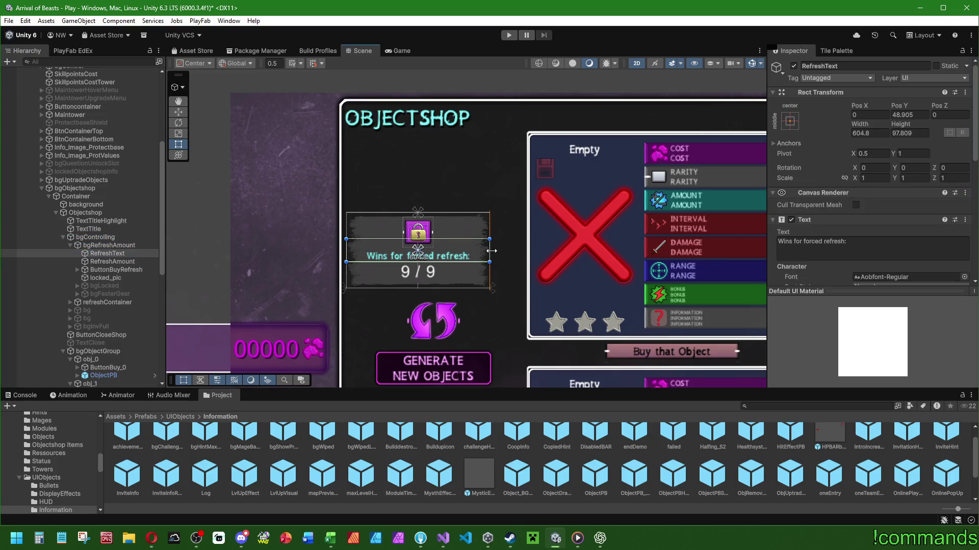
pyautogui.click(124, 268)
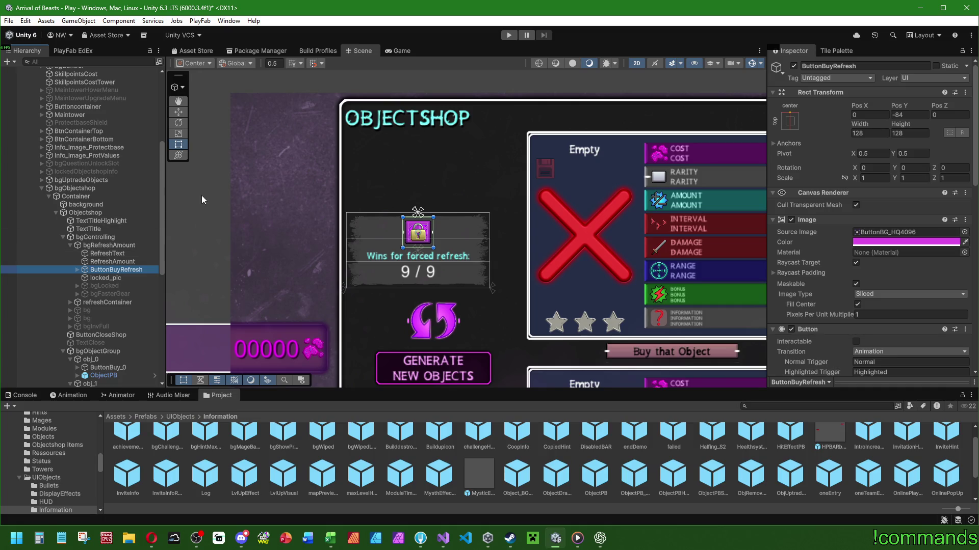
pyautogui.scroll(-3, 445, 225)
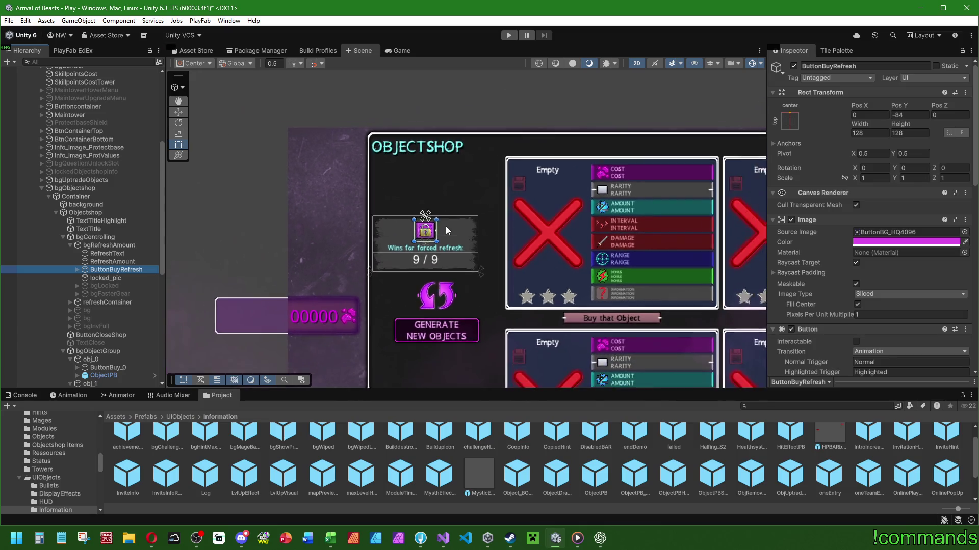
# - Frame the refresh-count panel and select the bgControlling group, undoing an accidental nudge
pyautogui.scroll(4, 445, 225)
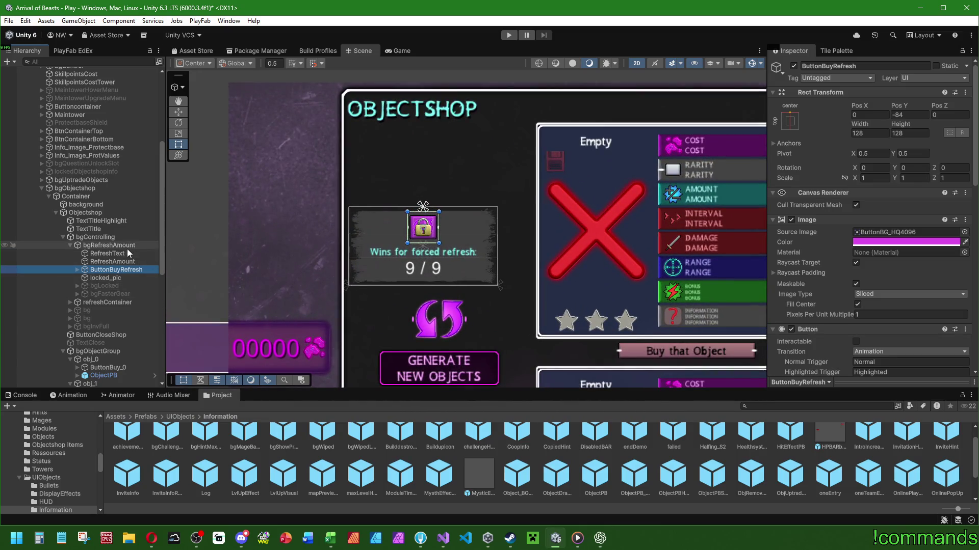
pyautogui.click(125, 247)
pyautogui.press('f')
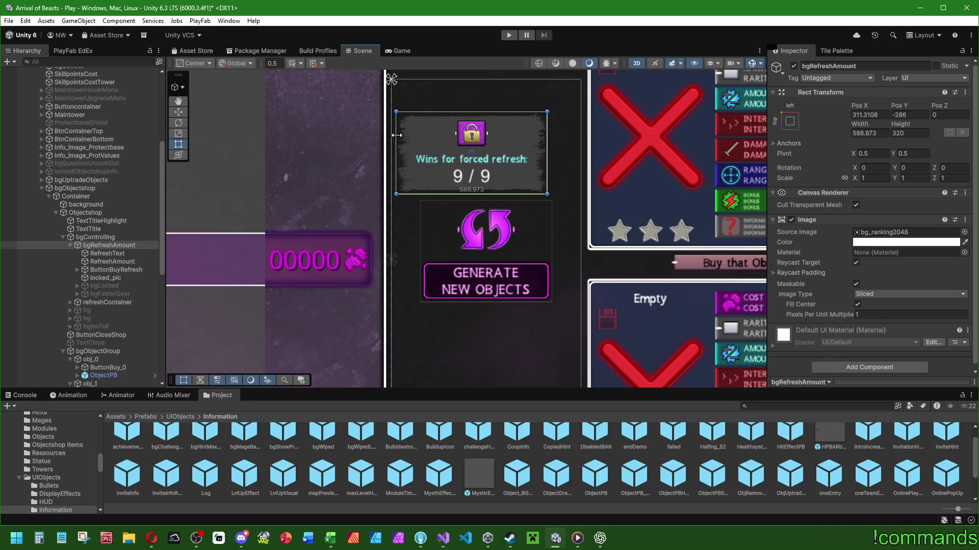
pyautogui.click(91, 213)
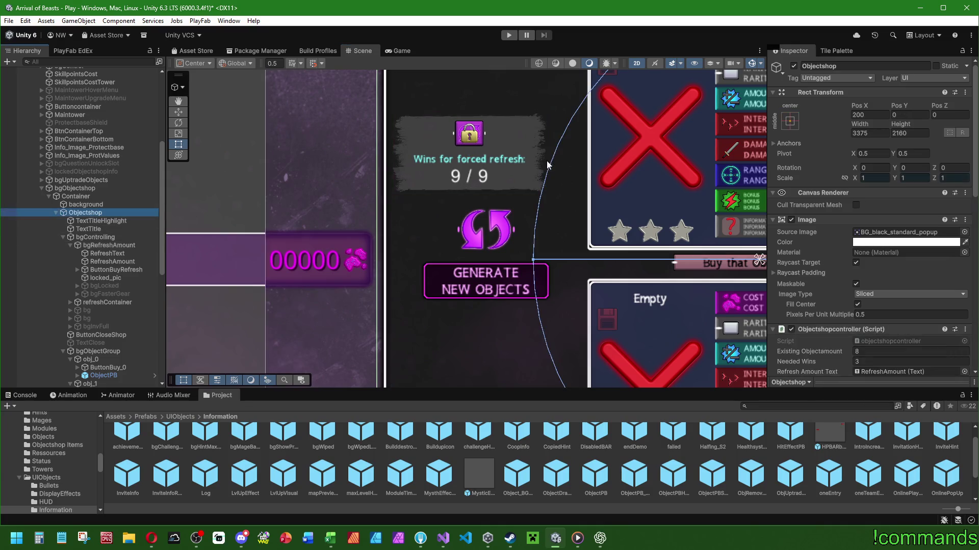
pyautogui.scroll(-1, 314, 197)
pyautogui.doubleClick(112, 237)
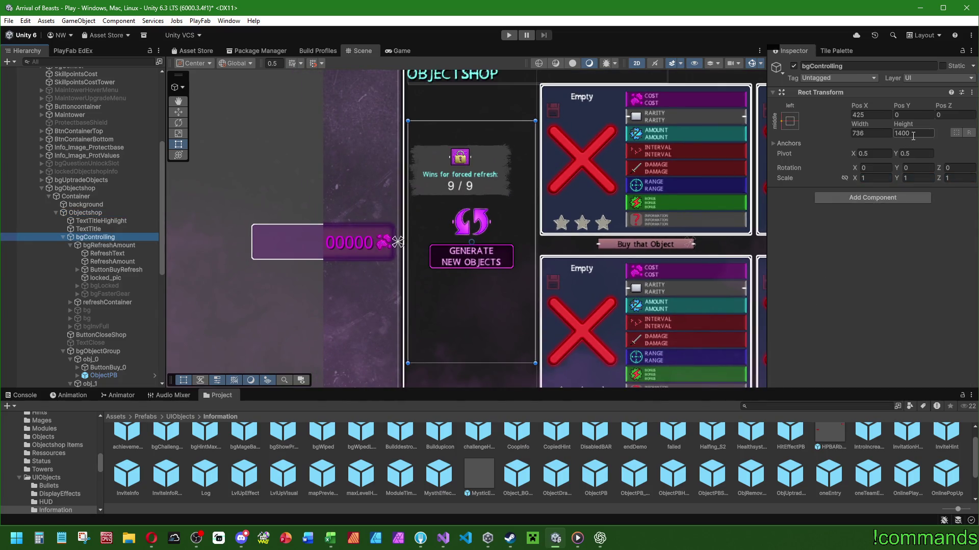
pyautogui.moveTo(523, 202)
pyautogui.mouseDown()
pyautogui.moveTo(482, 196)
pyautogui.moveTo(530, 197)
pyautogui.moveTo(509, 196)
pyautogui.moveTo(519, 196)
pyautogui.mouseUp()
pyautogui.hotkey('ctrl', 'z')
# - Give the refresh-count panel a width of 600 and Pos X 300
pyautogui.click(102, 245)
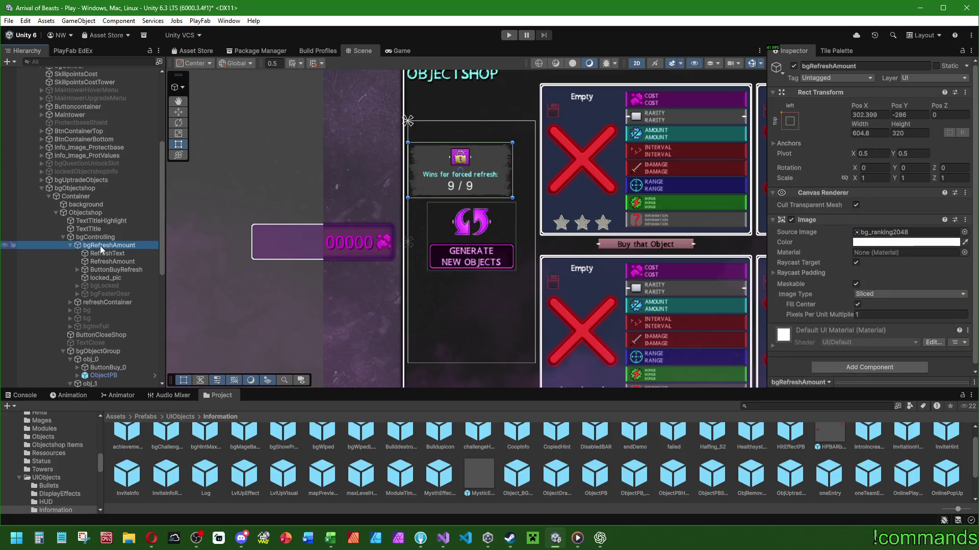
pyautogui.write('600')
pyautogui.press('Return')
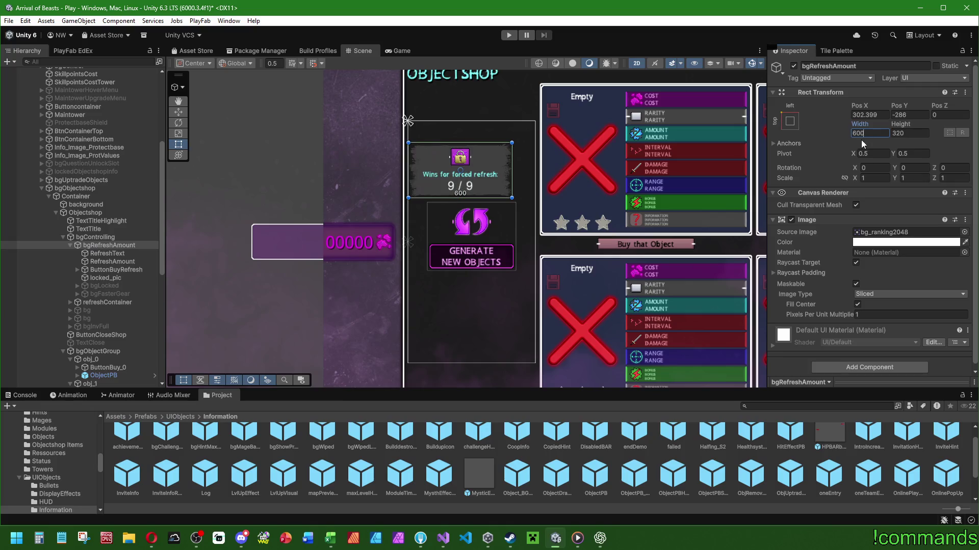
pyautogui.click(795, 120)
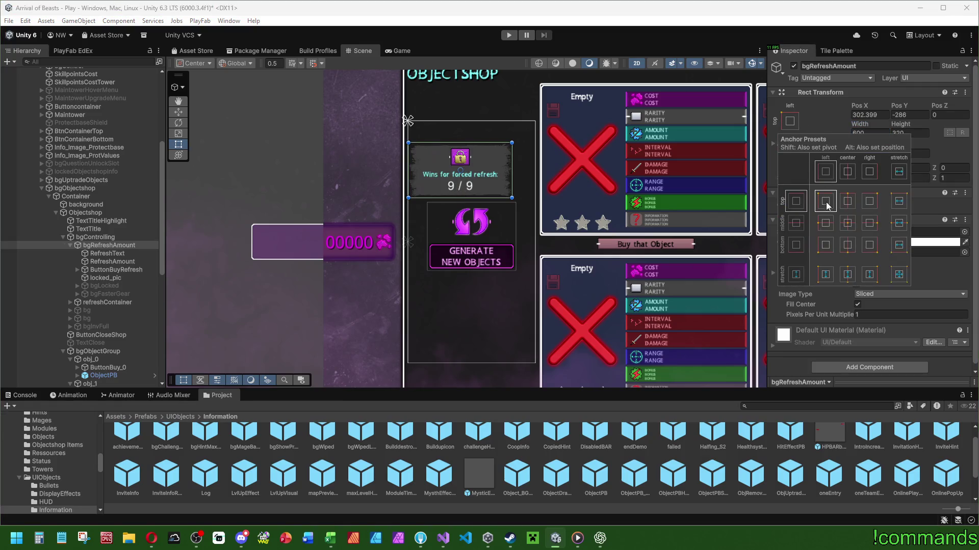
pyautogui.click(873, 115)
pyautogui.write('300')
pyautogui.press('Return')
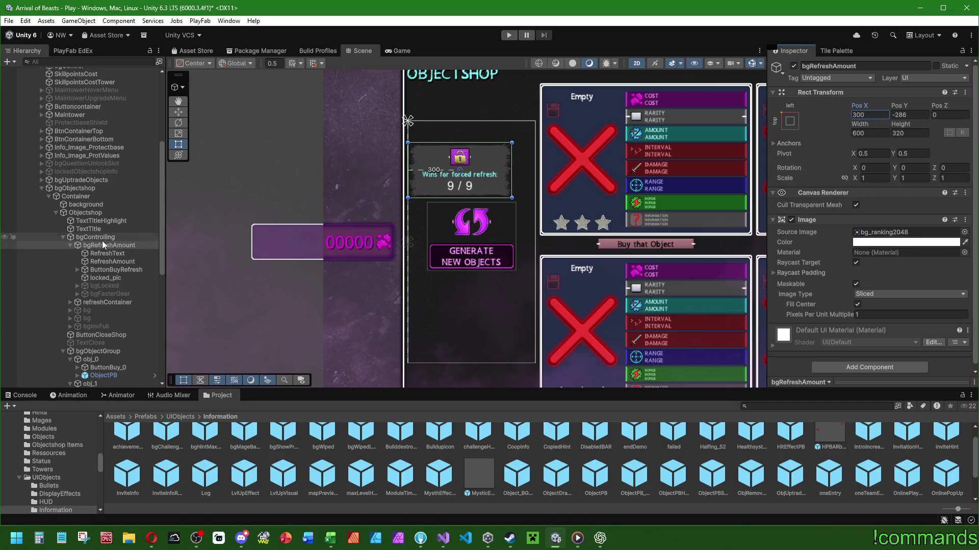
# - Set bgControlling's Rect Transform to width 600 and Pos X 350
pyautogui.click(103, 239)
pyautogui.click(105, 246)
pyautogui.click(105, 237)
pyautogui.doubleClick(871, 133)
pyautogui.write('600')
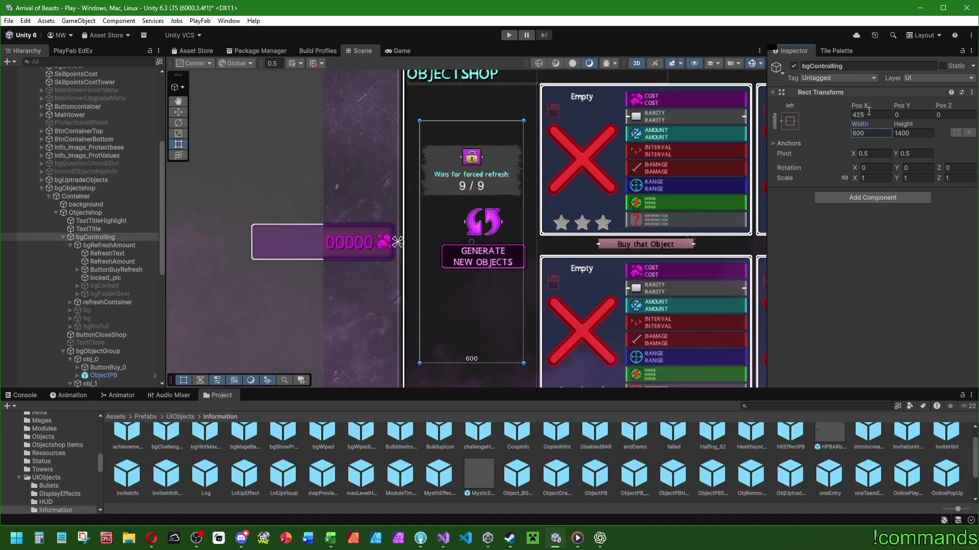
pyautogui.moveTo(868, 104)
pyautogui.mouseDown()
pyautogui.moveTo(605, 103)
pyautogui.moveTo(701, 98)
pyautogui.mouseUp()
pyautogui.click(887, 115)
pyautogui.write('375')
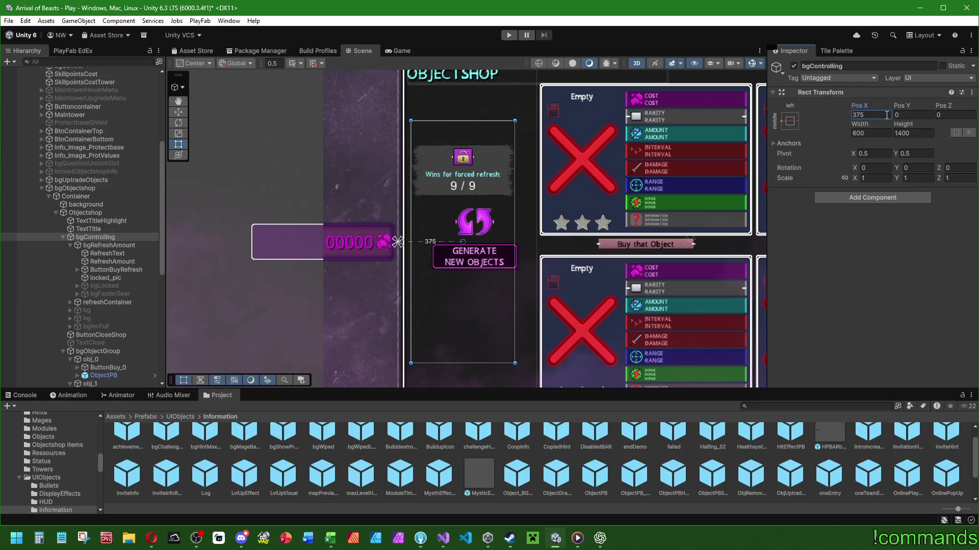
pyautogui.press('BackSpace')
pyautogui.press('BackSpace')
pyautogui.write('50')
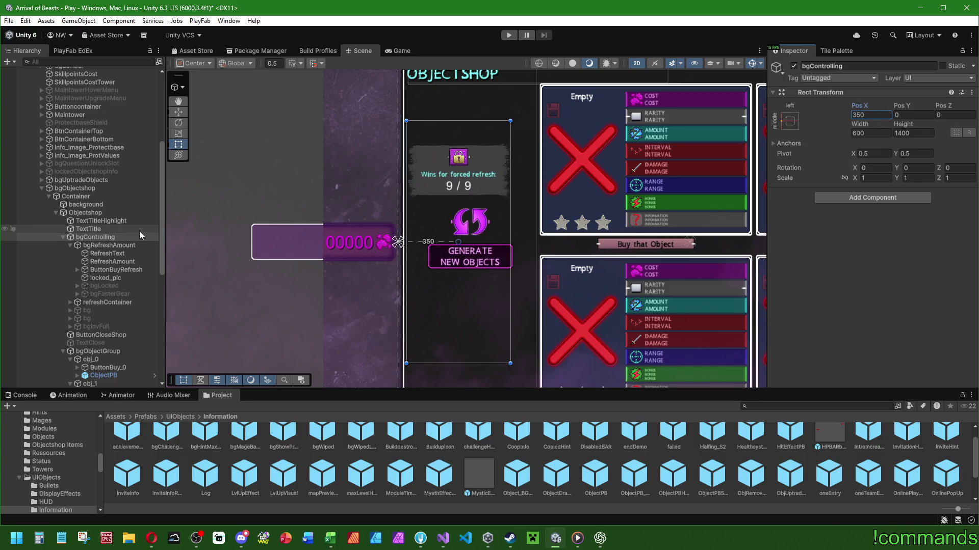
# - Set the refreshContainer's Pos X to 300, then look over the two bg objects
pyautogui.click(70, 245)
pyautogui.click(93, 246)
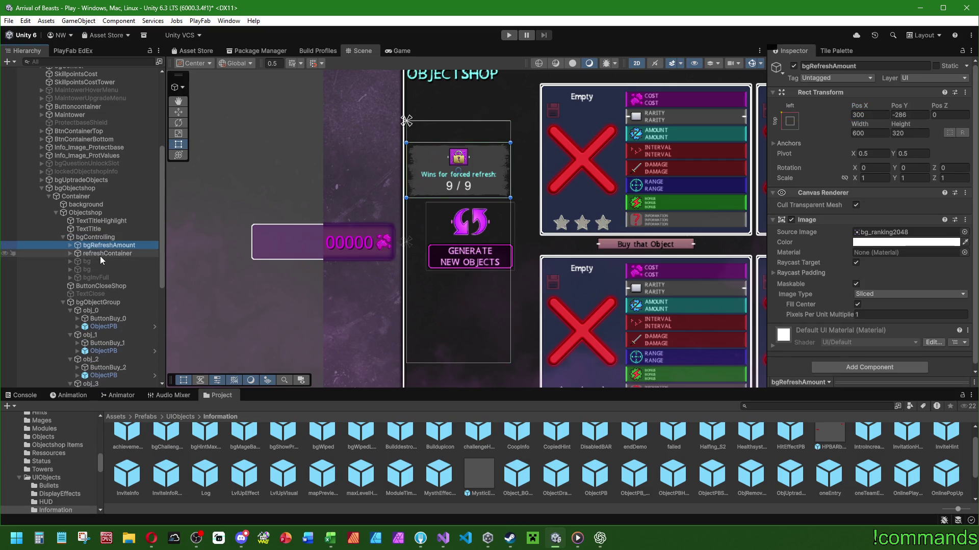
pyautogui.click(105, 254)
pyautogui.click(869, 115)
pyautogui.write('0')
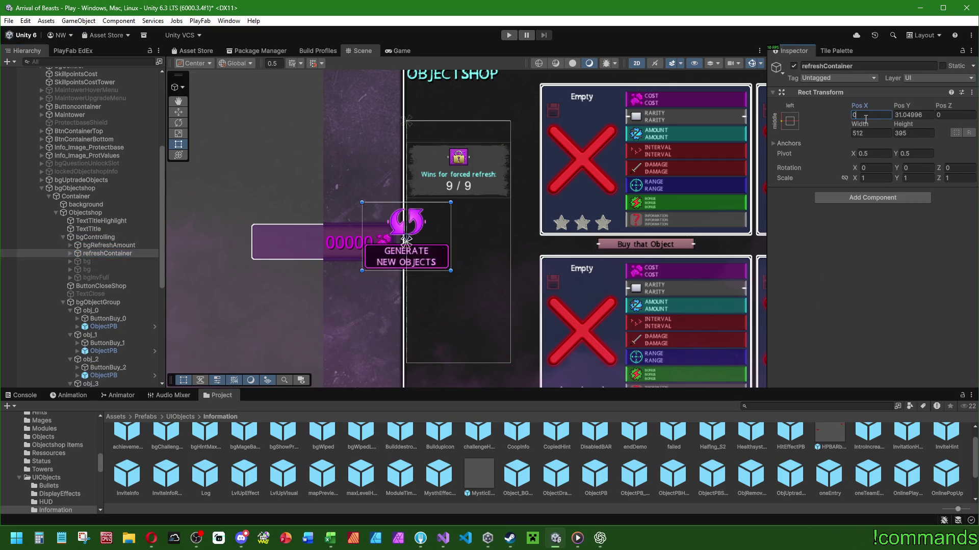
pyautogui.press('BackSpace')
pyautogui.write('512/2')
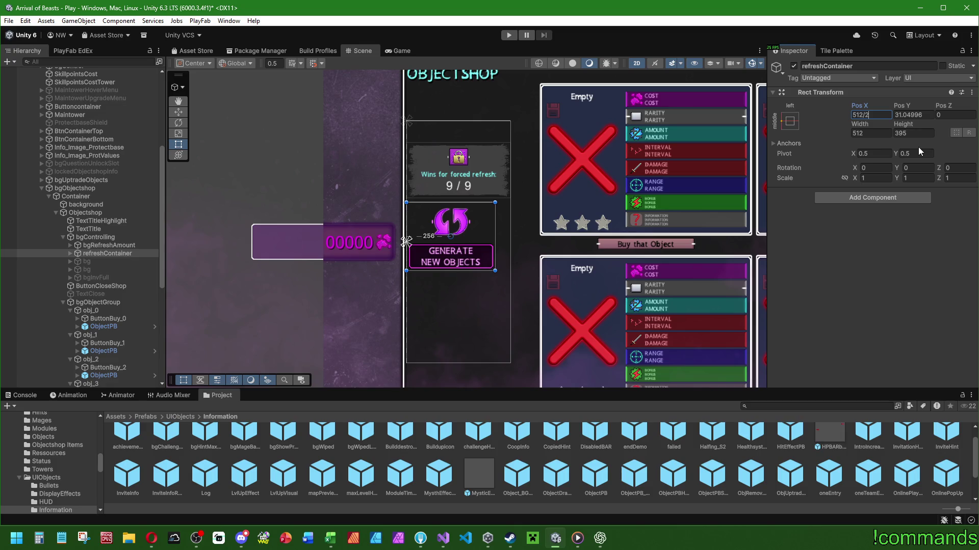
pyautogui.press('BackSpace')
pyautogui.press('BackSpace')
pyautogui.press('BackSpace')
pyautogui.write('30')
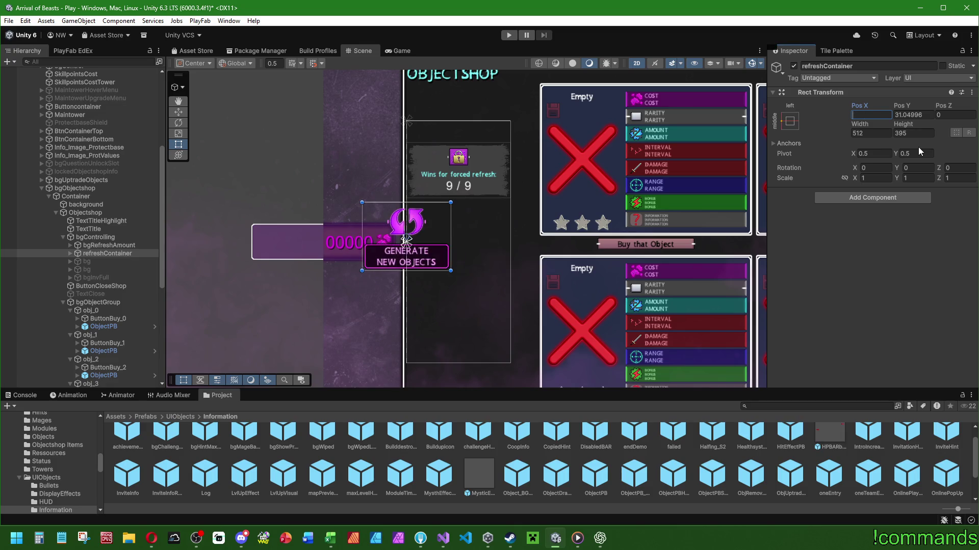
pyautogui.write('0')
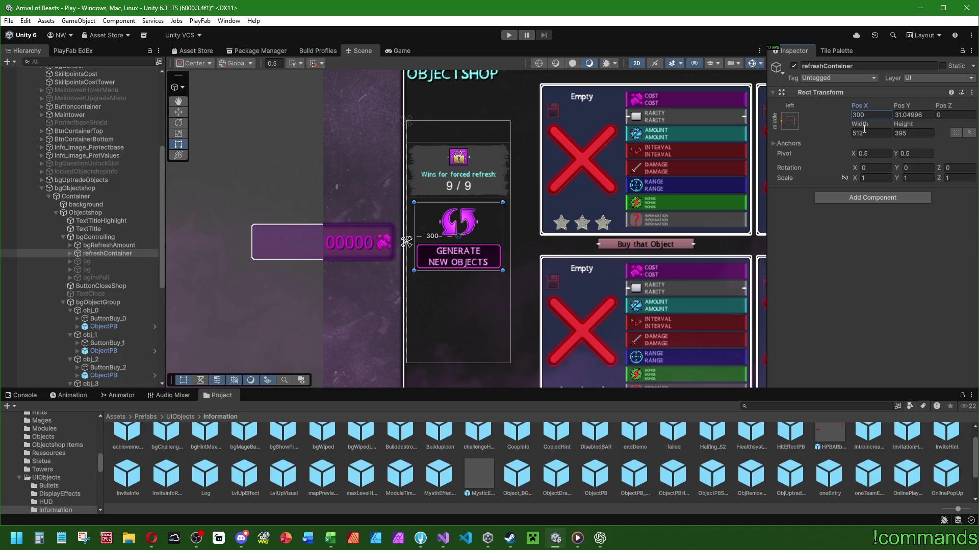
pyautogui.click(98, 264)
pyautogui.click(96, 267)
pyautogui.click(100, 263)
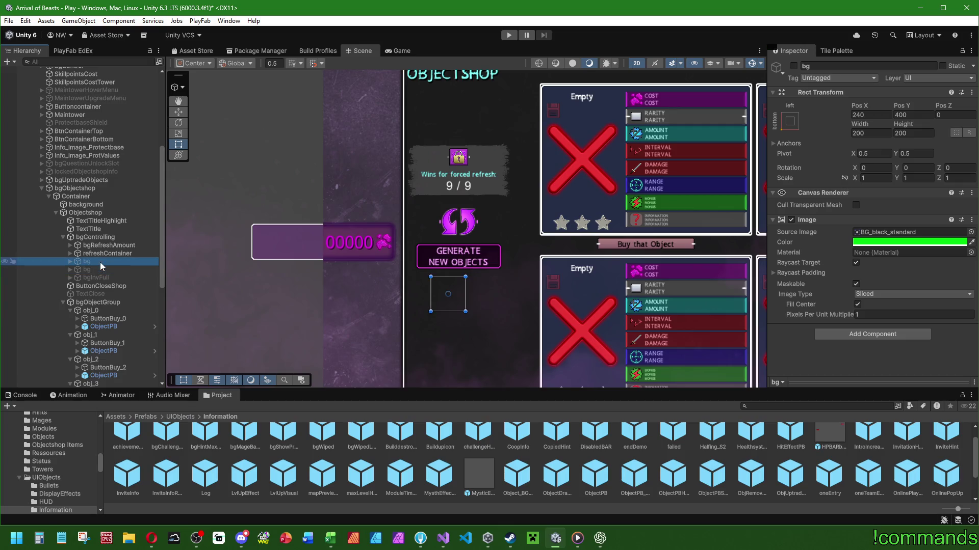
# - Set Pos X of bgInvFull and the first bg to 300, and the second bg to 300+12
pyautogui.click(103, 253)
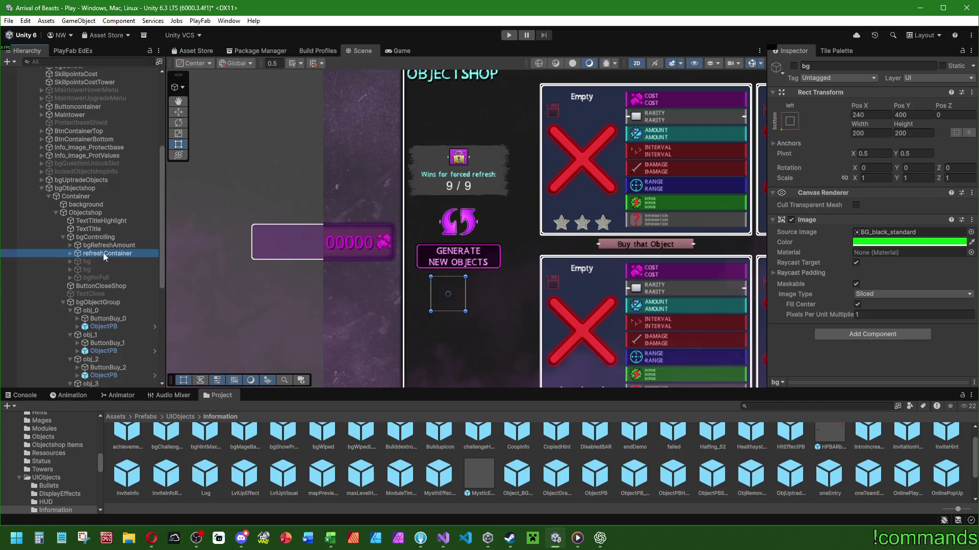
pyautogui.click(99, 262)
pyautogui.click(97, 269)
pyautogui.click(99, 277)
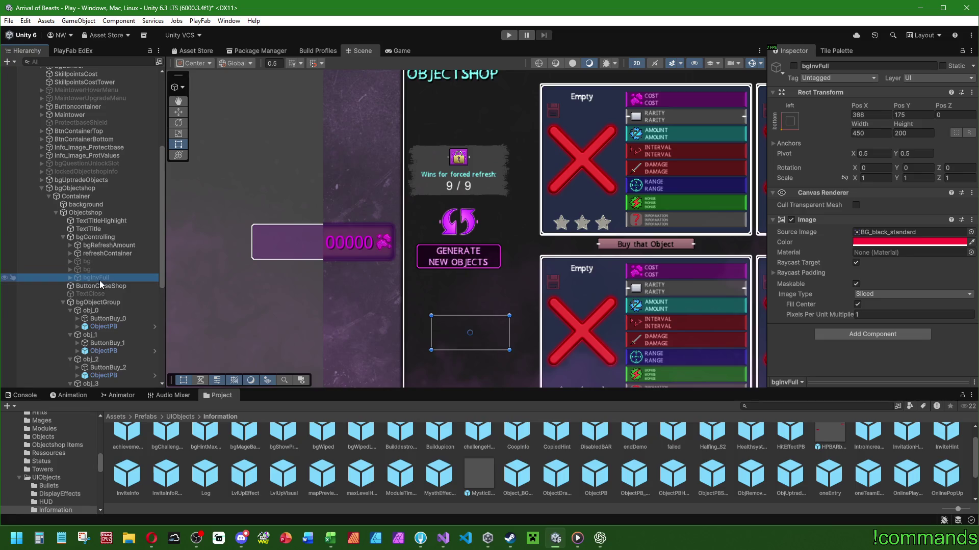
pyautogui.click(871, 115)
pyautogui.write('300')
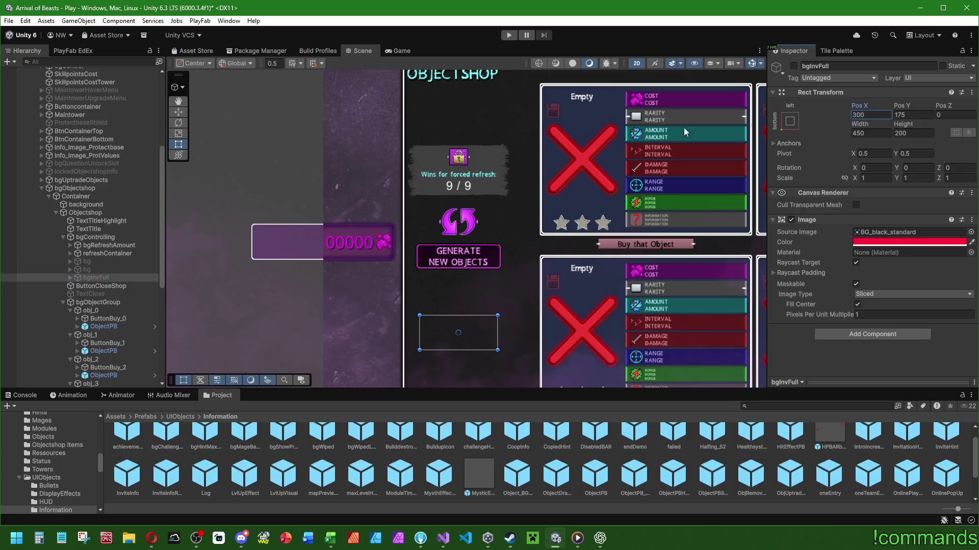
pyautogui.click(87, 261)
pyautogui.click(869, 115)
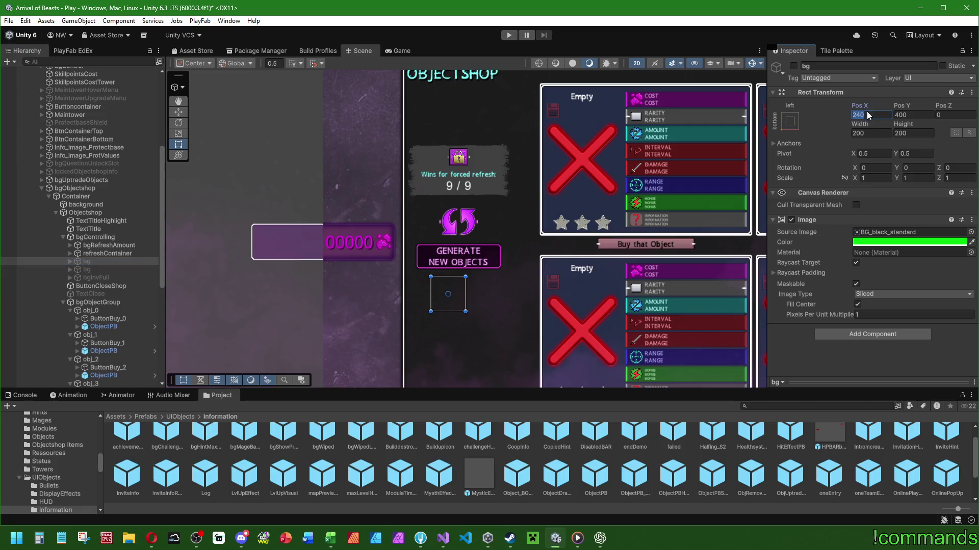
pyautogui.write('300-1')
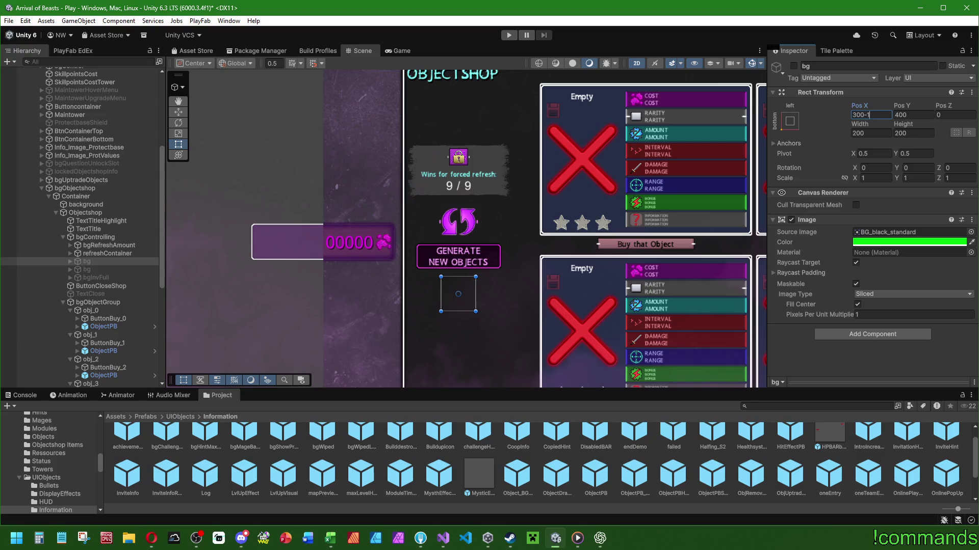
pyautogui.click(100, 271)
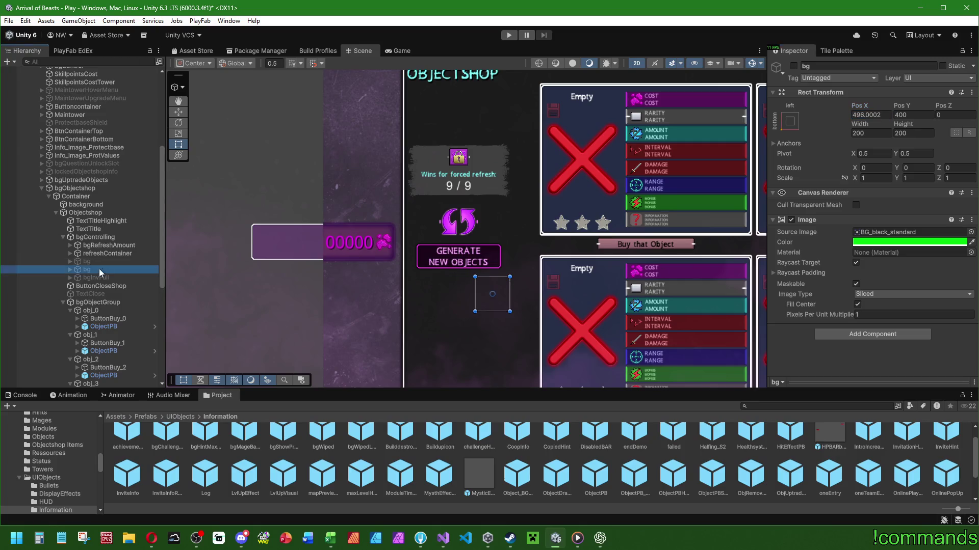
pyautogui.click(871, 115)
pyautogui.write('300+12')
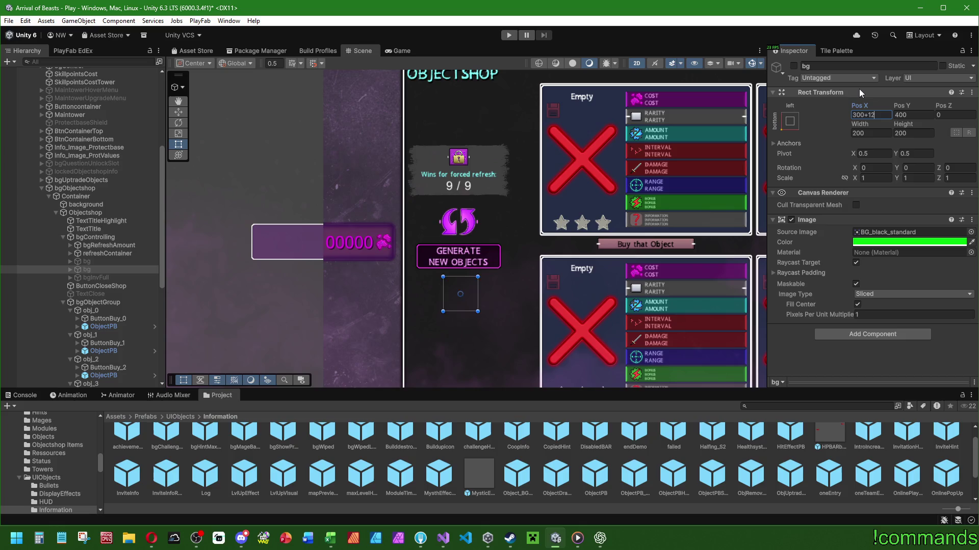
# - Briefly enable the three overlays to check placement, disable them, and zoom out
pyautogui.click(86, 262)
pyautogui.keyDown('shift'); pyautogui.click(96, 278); pyautogui.keyUp('shift')
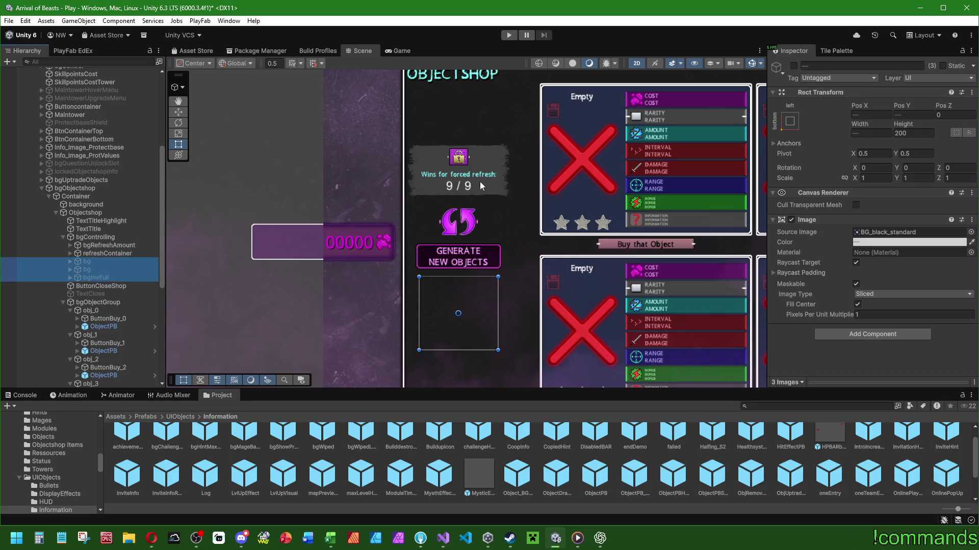
pyautogui.click(793, 65)
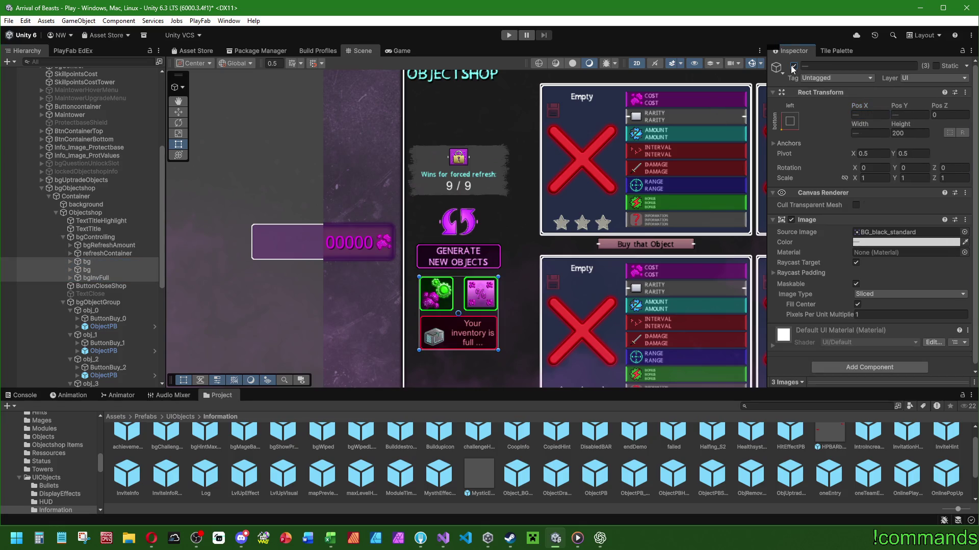
pyautogui.click(793, 66)
pyautogui.scroll(-2, 413, 218)
pyautogui.moveTo(413, 218); pyautogui.dragTo(412, 207)
pyautogui.click(105, 254)
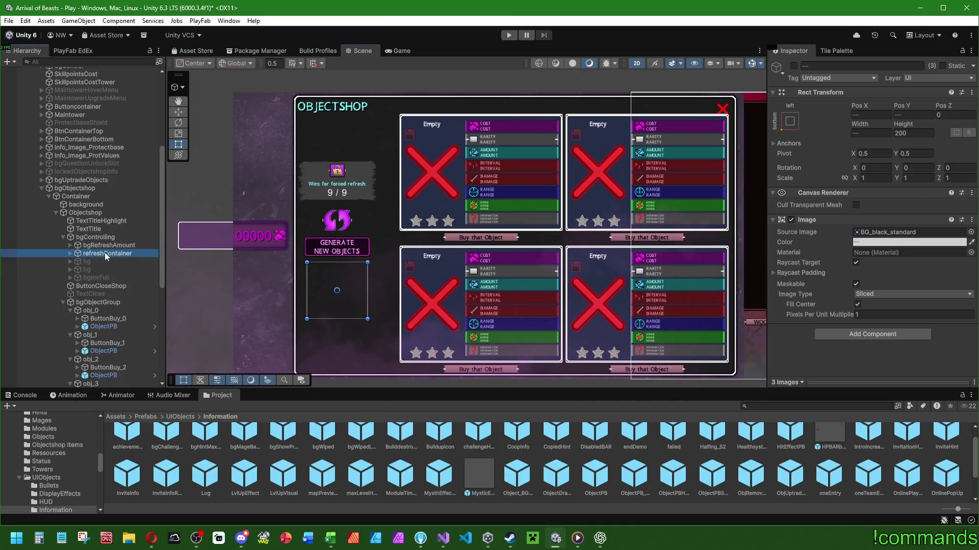
# - Show the bgLocked popup, move it to Pos X -540, and hide it again
pyautogui.click(107, 247)
pyautogui.click(70, 245)
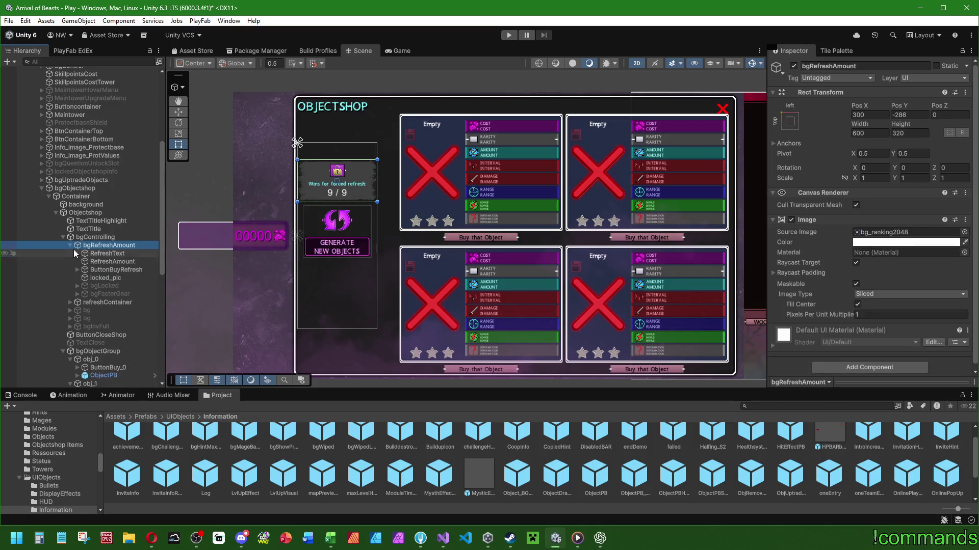
pyautogui.click(105, 286)
pyautogui.click(794, 67)
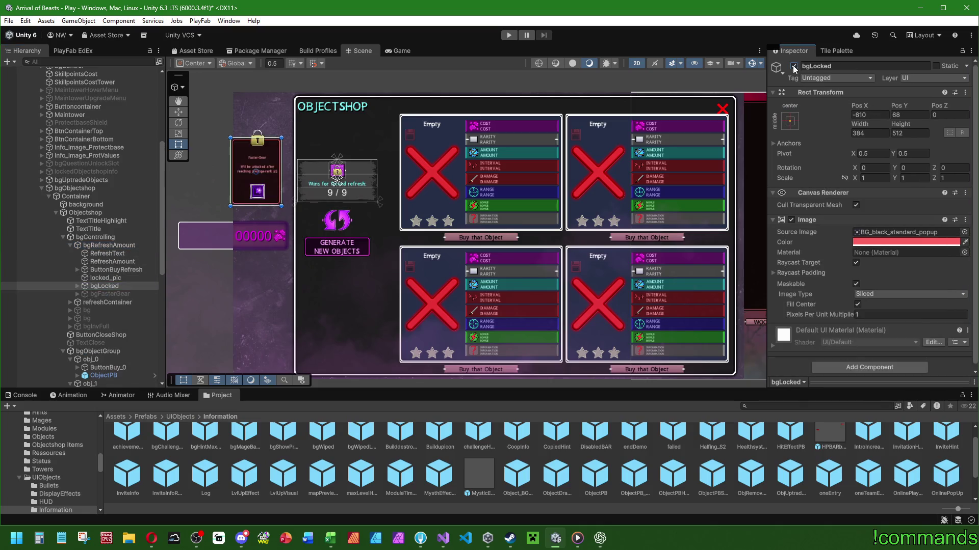
pyautogui.moveTo(859, 106); pyautogui.dragTo(921, 103)
pyautogui.write('-540')
pyautogui.press('Return')
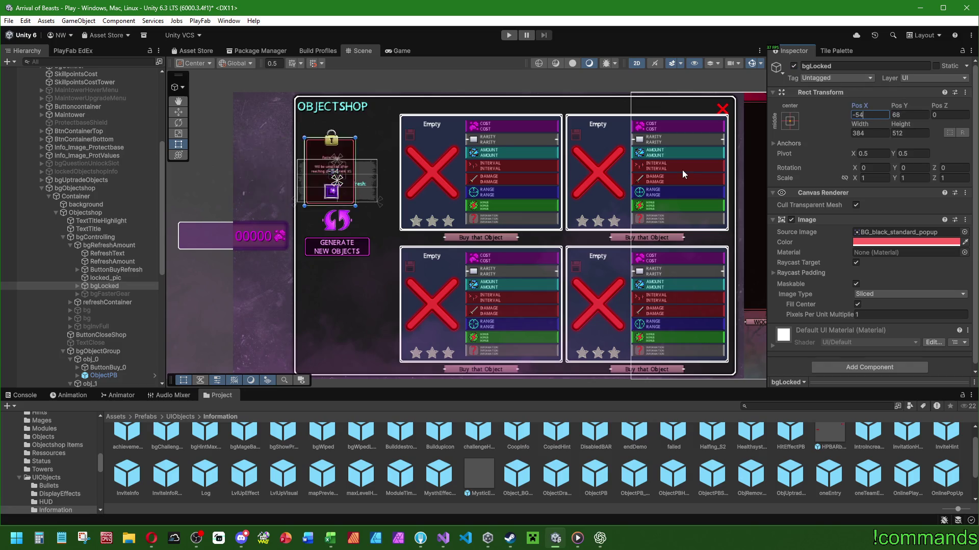
pyautogui.click(794, 67)
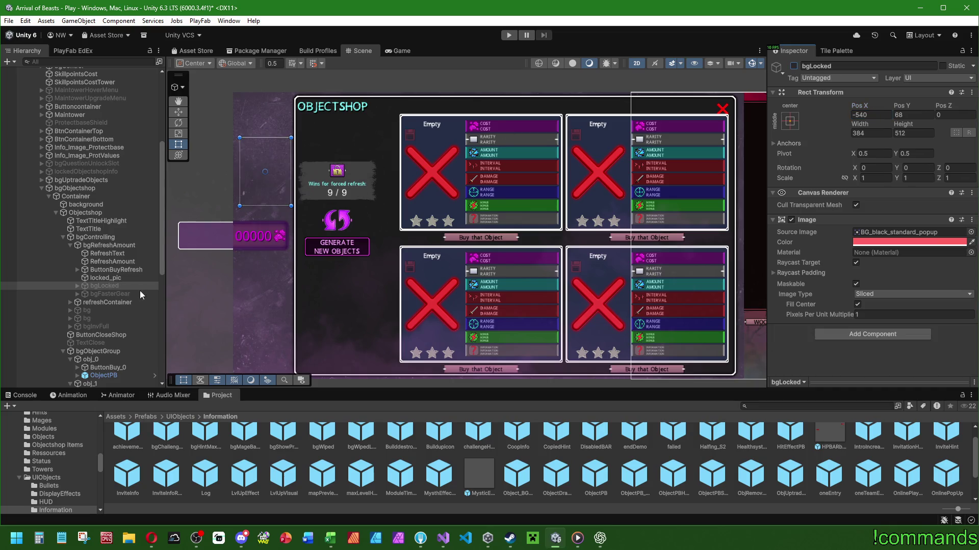
# - Move bgFasterGear to Pos X -540, compare it with bgLocked, then hide it
pyautogui.click(118, 294)
pyautogui.click(871, 115)
pyautogui.write('-540')
pyautogui.press('Return')
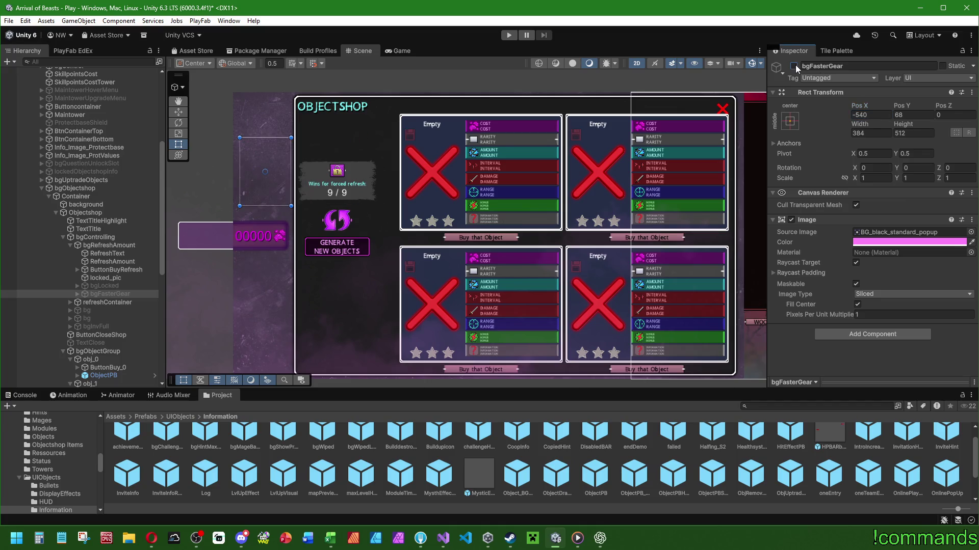
pyautogui.click(794, 66)
pyautogui.click(116, 279)
pyautogui.click(116, 285)
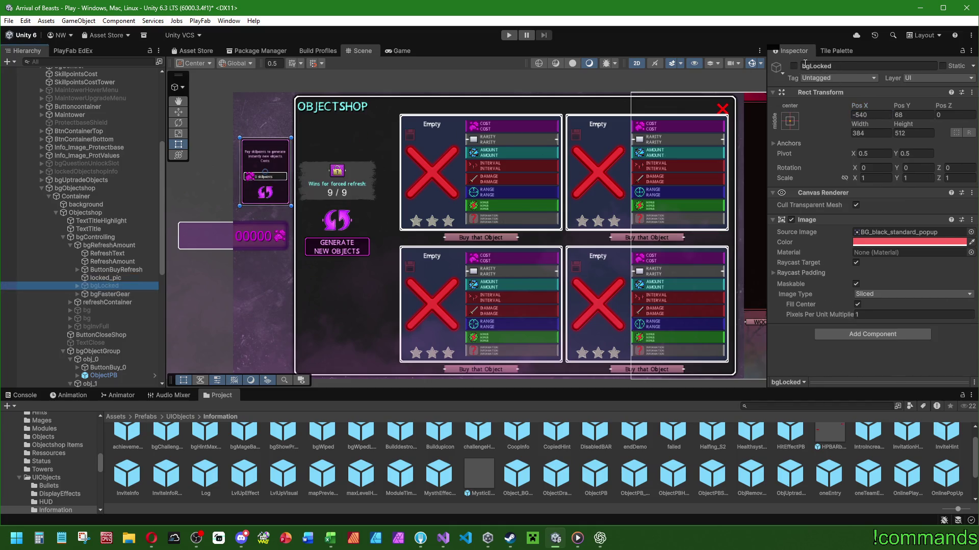
pyautogui.click(109, 294)
pyautogui.click(794, 66)
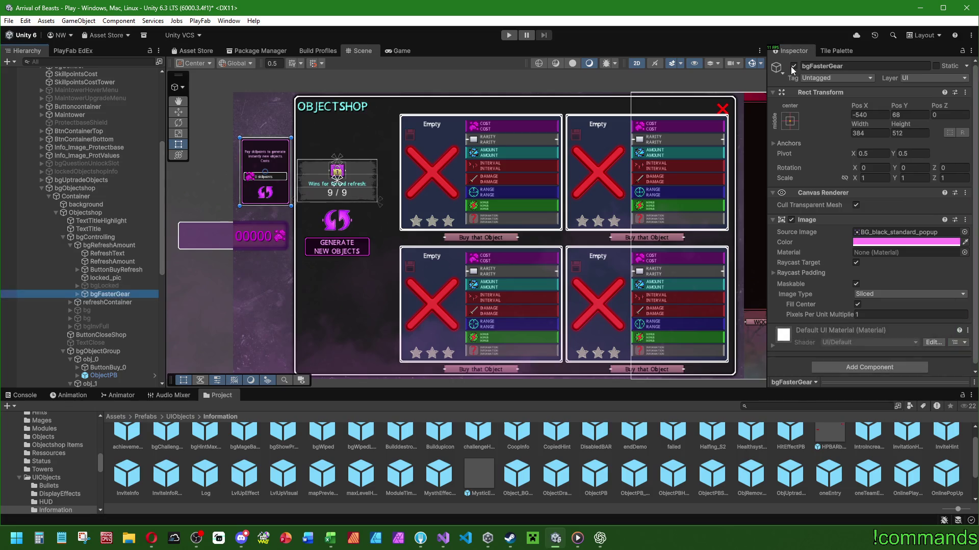
pyautogui.click(71, 245)
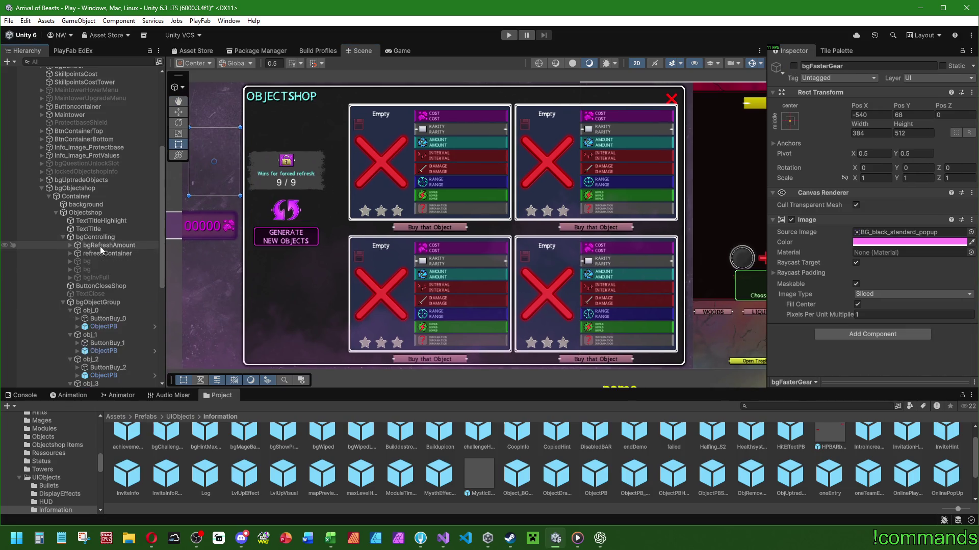
pyautogui.click(104, 253)
pyautogui.click(63, 237)
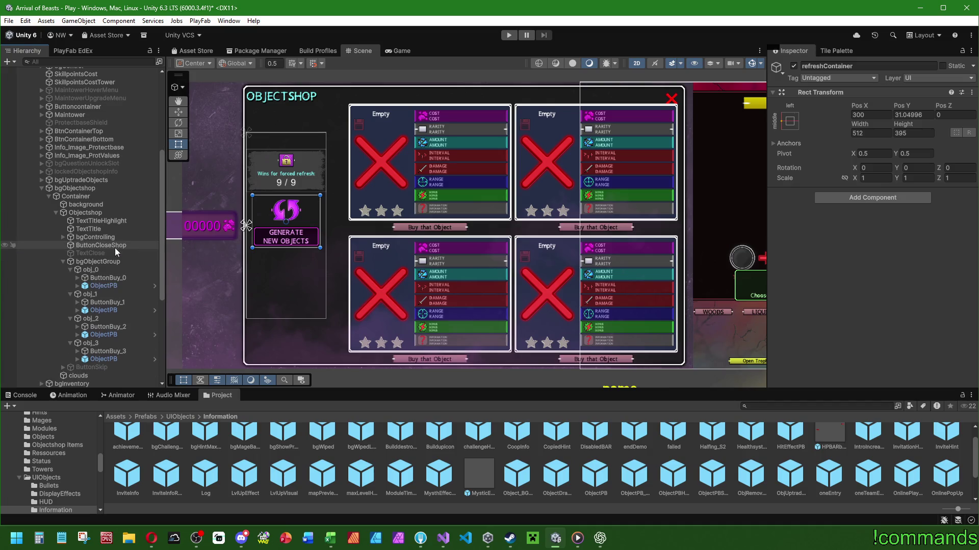
# - Drag bgObjectGroup's left, right and top edges to shift the grid left and heighten it
pyautogui.click(100, 261)
pyautogui.moveTo(346, 183); pyautogui.dragTo(326, 182)
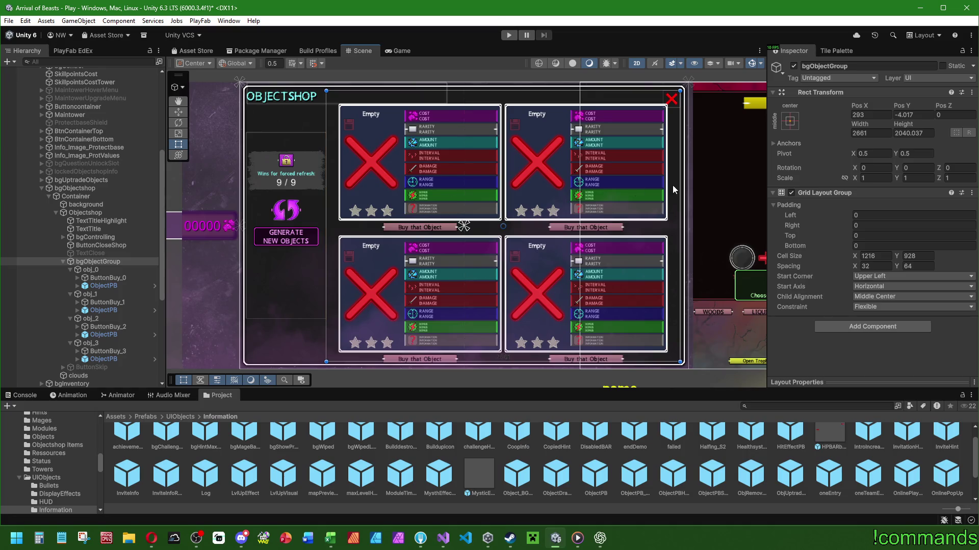
pyautogui.moveTo(681, 169); pyautogui.dragTo(663, 169)
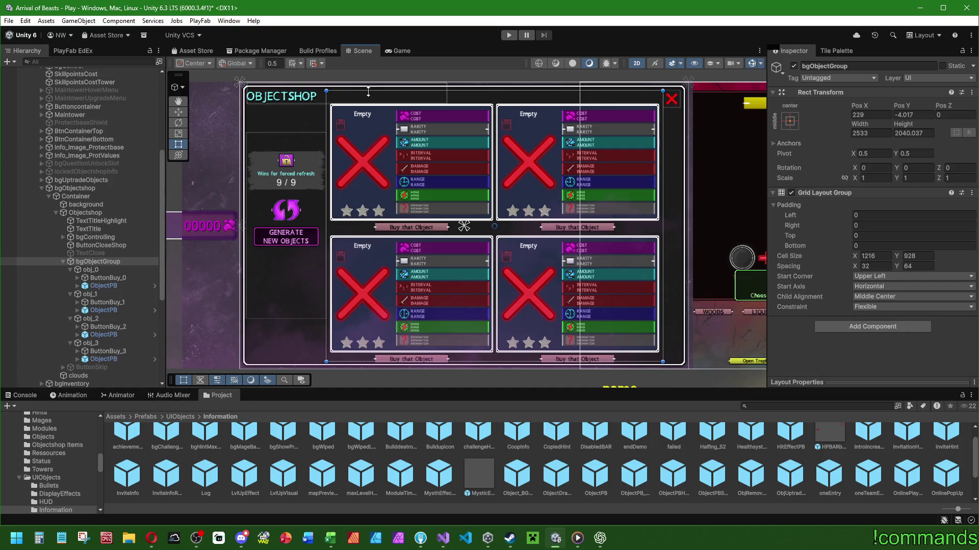
pyautogui.moveTo(368, 91); pyautogui.dragTo(370, 90)
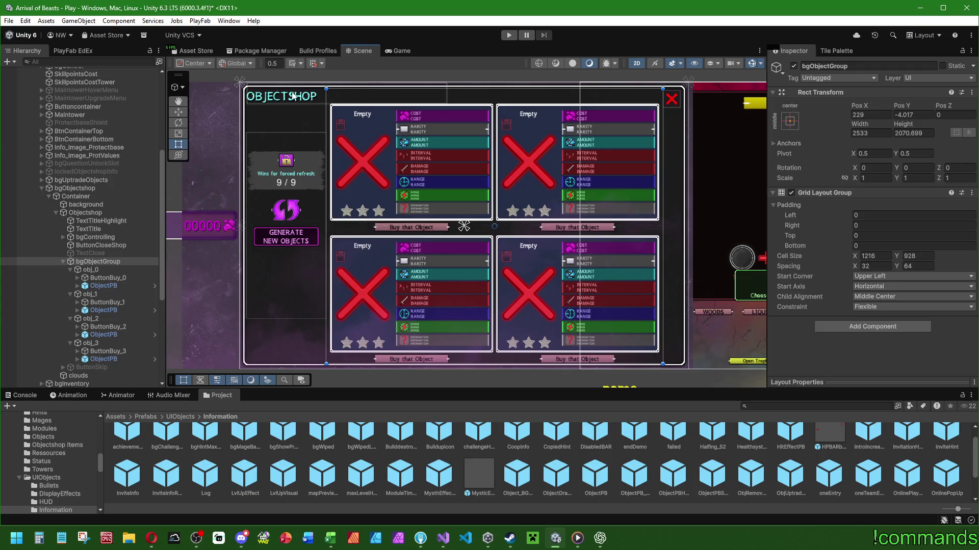
pyautogui.scroll(3, 326, 242)
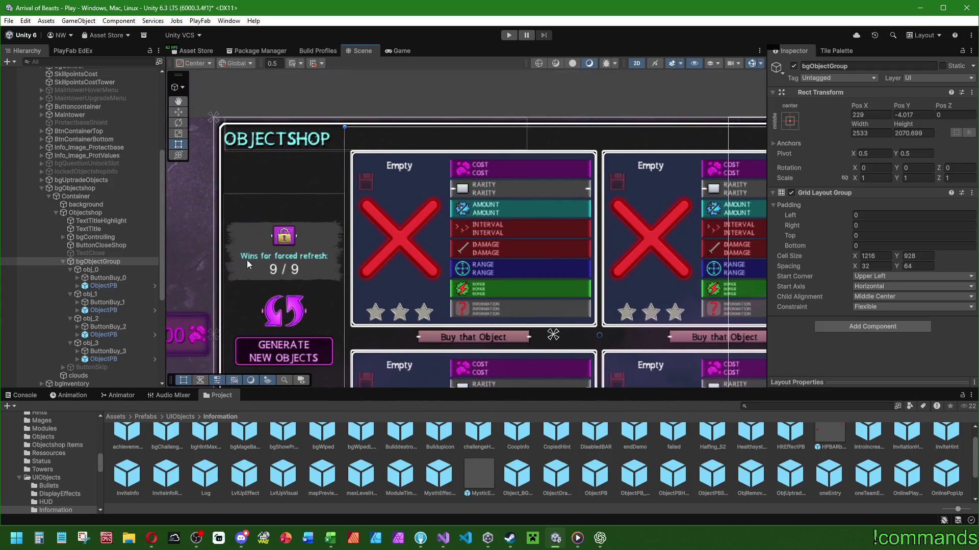
pyautogui.scroll(-4, 421, 276)
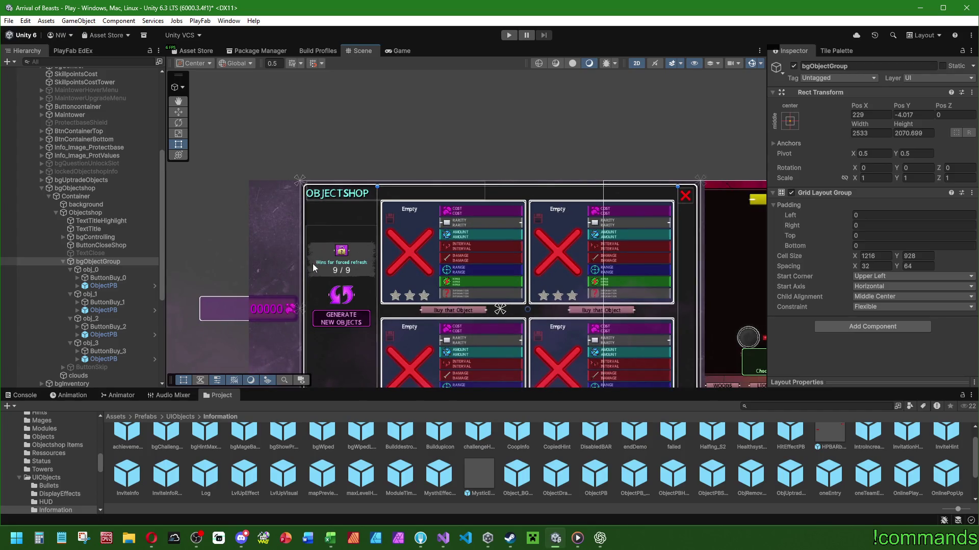
# - Select TextTitle and switch over to Visual Studio
pyautogui.click(100, 230)
pyautogui.scroll(-8, 892, 241)
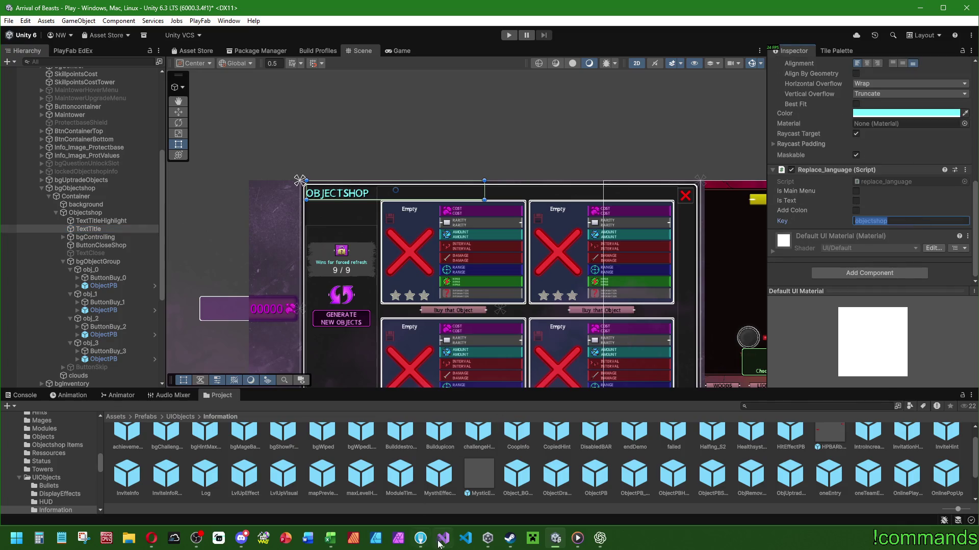
pyautogui.click(443, 538)
pyautogui.scroll(-8, 81, 366)
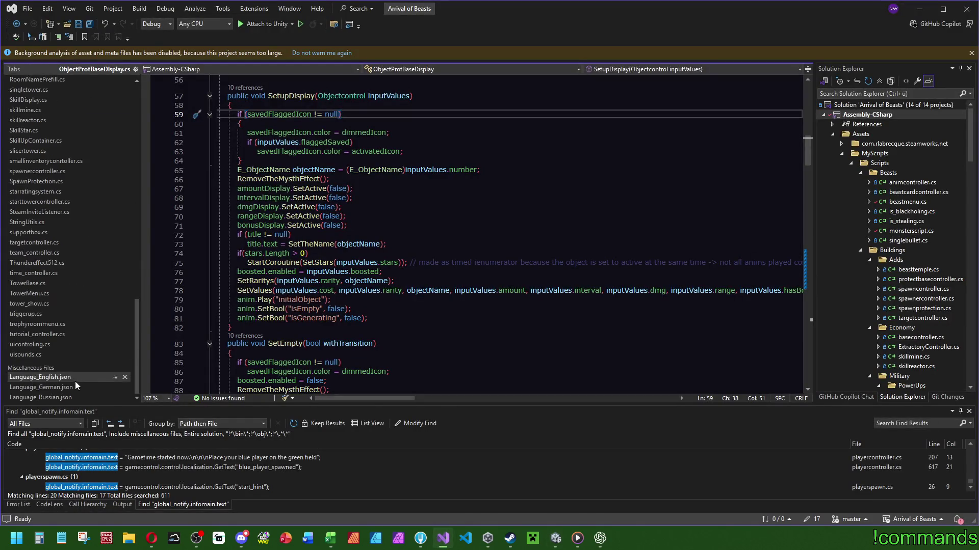
# - Search 'objectshop' in Language_German.json and Language_Russian.json, mark line 82, then return to Unity
pyautogui.click(75, 387)
pyautogui.doubleClick(555, 235)
pyautogui.hotkey('ctrl', 'f')
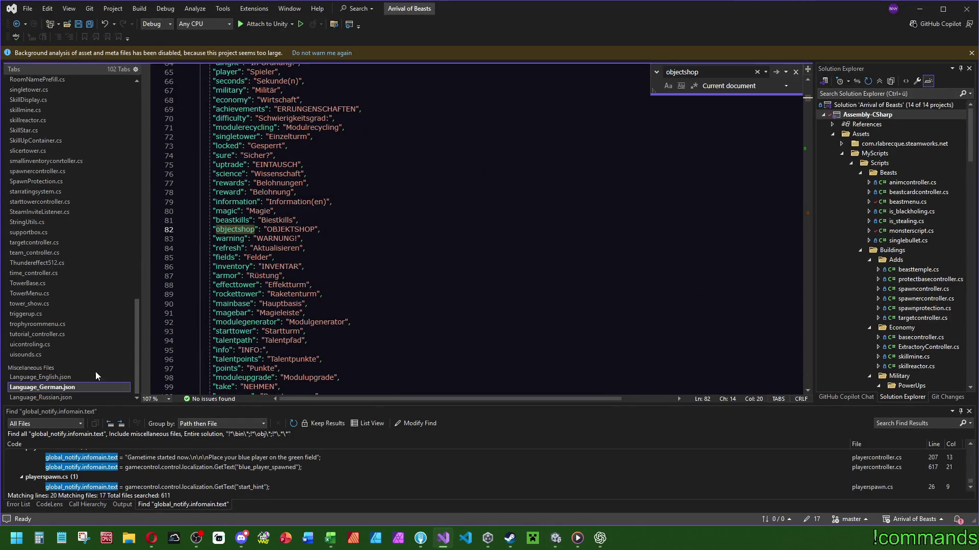
pyautogui.click(76, 397)
pyautogui.click(500, 213)
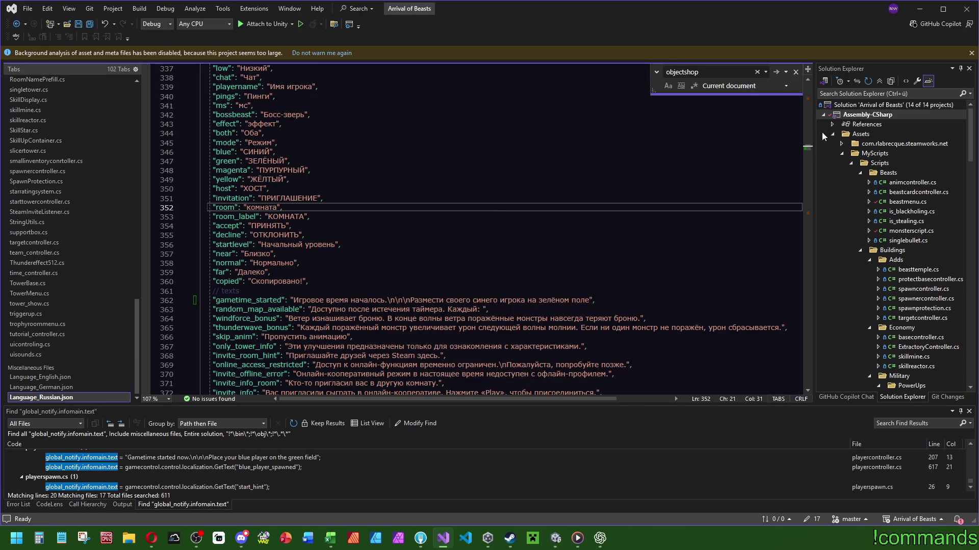
pyautogui.click(809, 98)
pyautogui.click(266, 253)
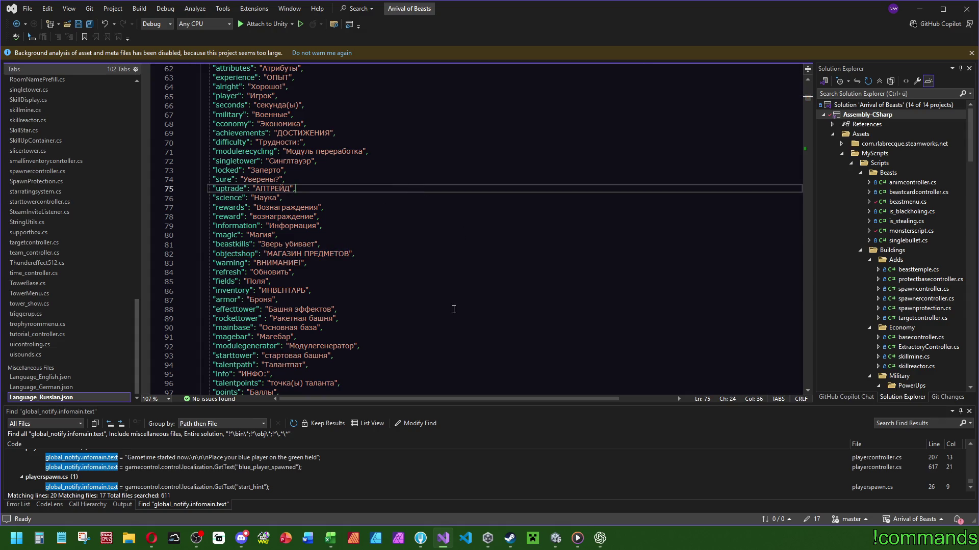
pyautogui.click(556, 539)
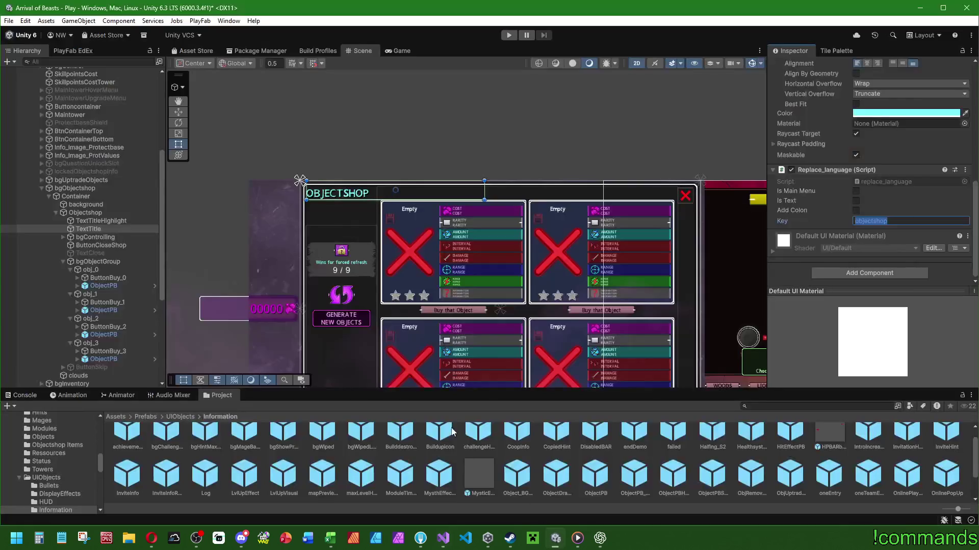
pyautogui.keyDown('ctrl'); pyautogui.click(104, 221); pyautogui.keyUp('ctrl')
pyautogui.scroll(5, 889, 142)
pyautogui.click(832, 172)
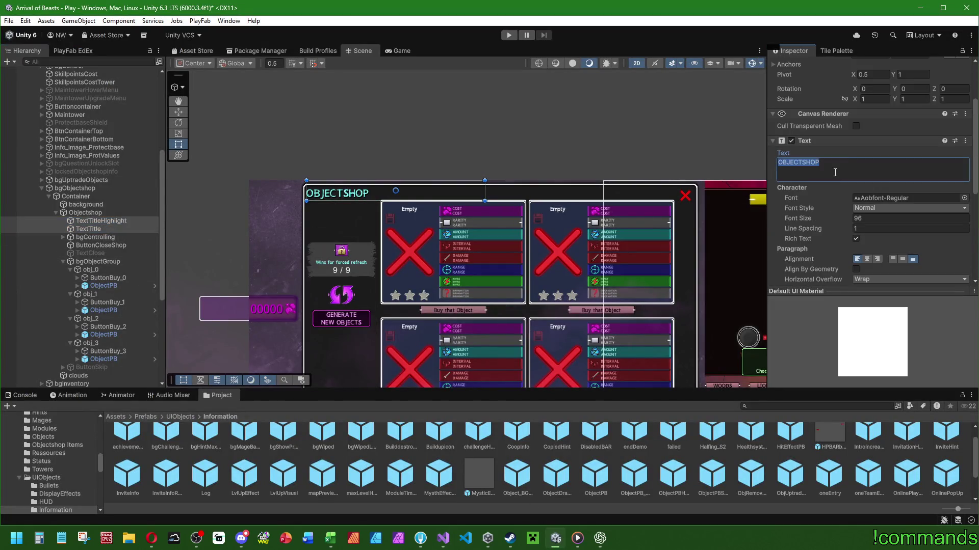
pyautogui.write('МАГАЗИН ПРЕДМЕТОВ')
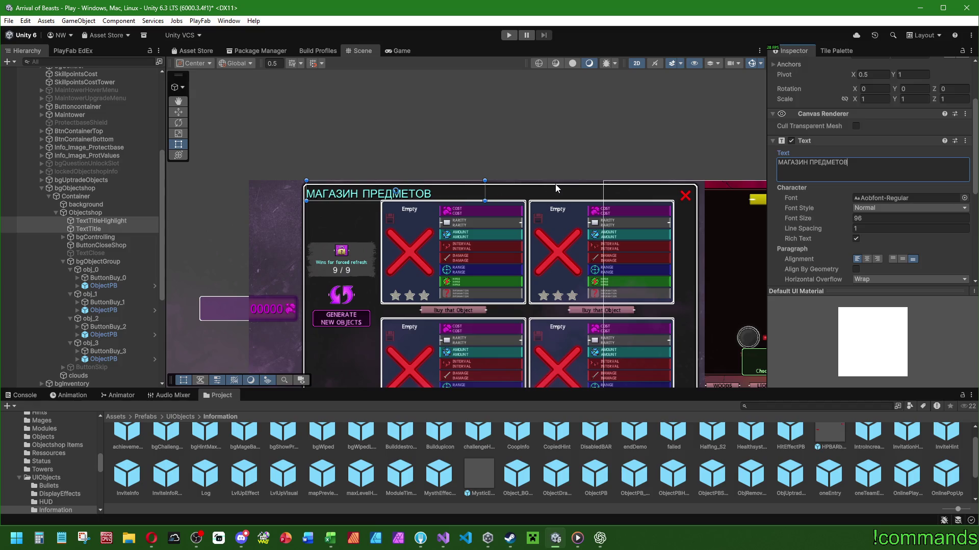
pyautogui.scroll(-2, 560, 191)
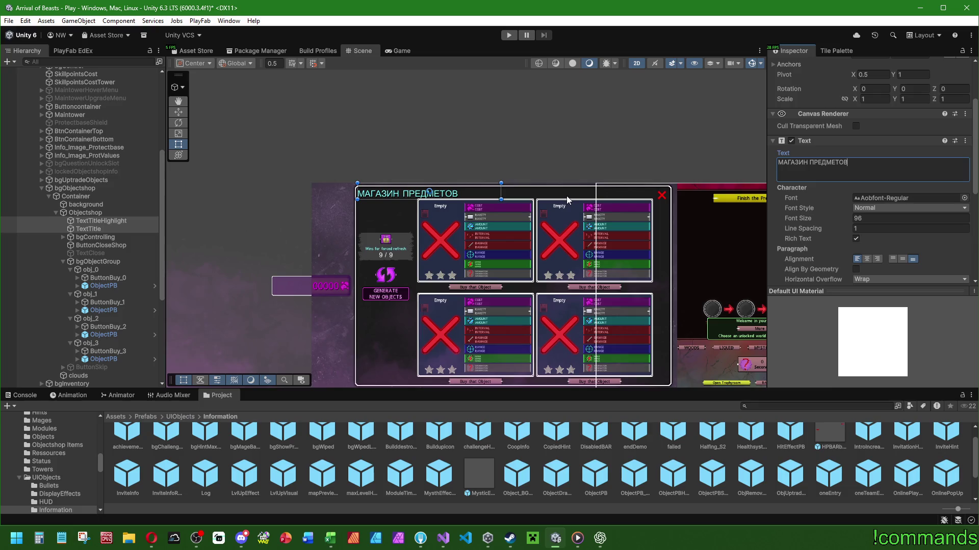
pyautogui.hotkey('ctrl', 'z')
pyautogui.scroll(3, 546, 206)
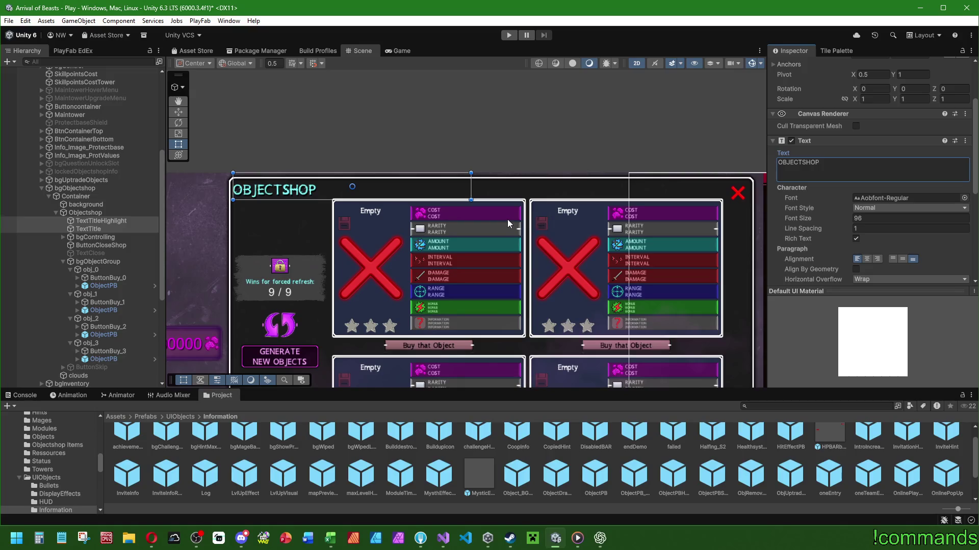
pyautogui.moveTo(407, 219); pyautogui.dragTo(396, 194)
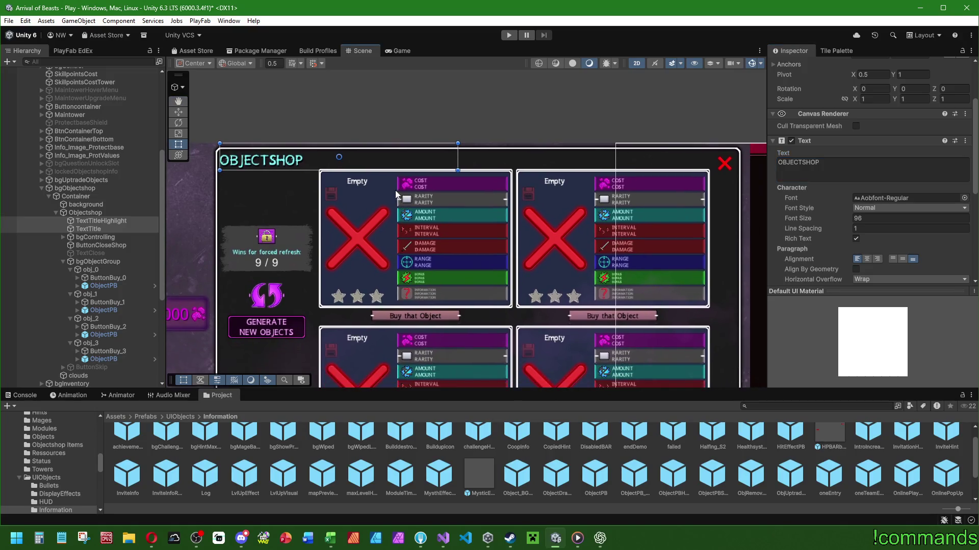
pyautogui.scroll(-2, 395, 199)
pyautogui.scroll(-2, 399, 202)
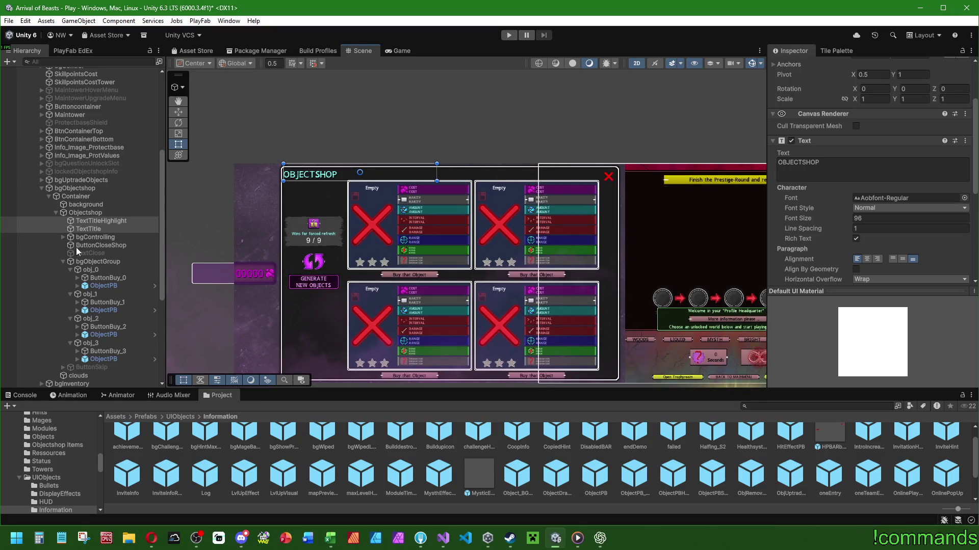
pyautogui.click(104, 286)
pyautogui.scroll(2, 401, 291)
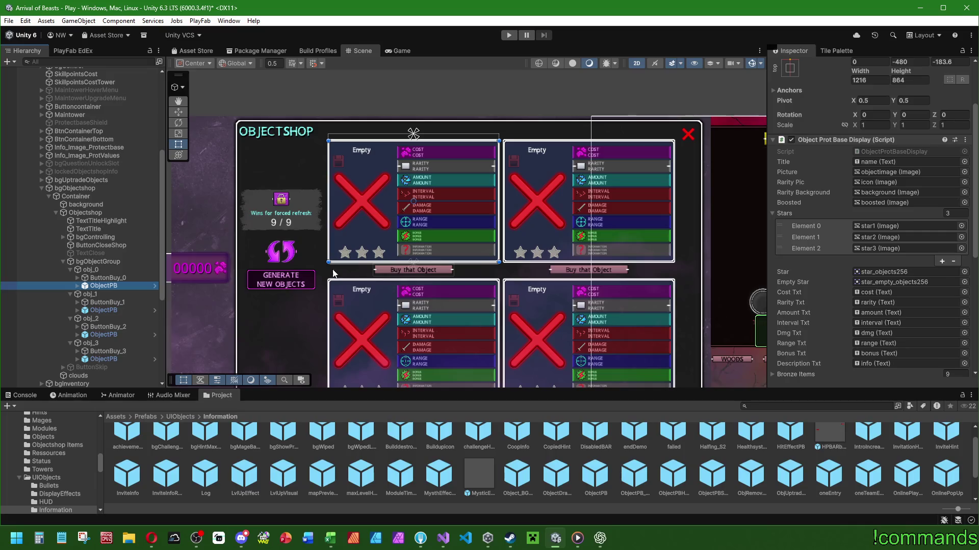
pyautogui.click(104, 270)
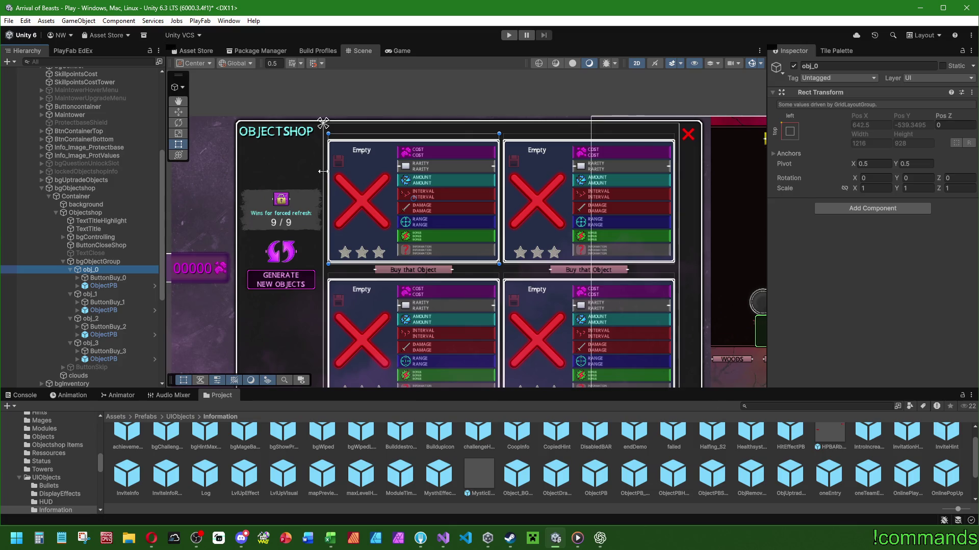
pyautogui.scroll(-2, 252, 204)
pyautogui.scroll(2, 480, 248)
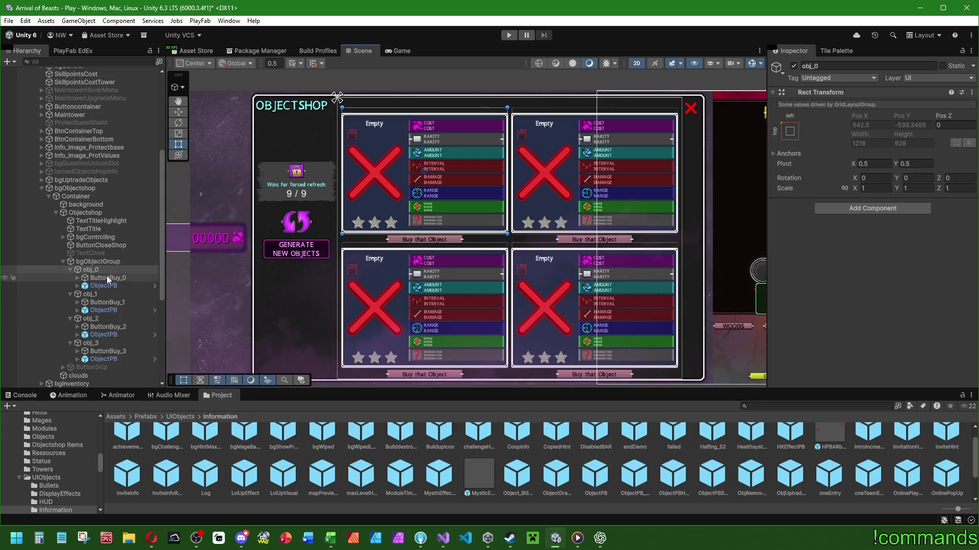
pyautogui.click(108, 278)
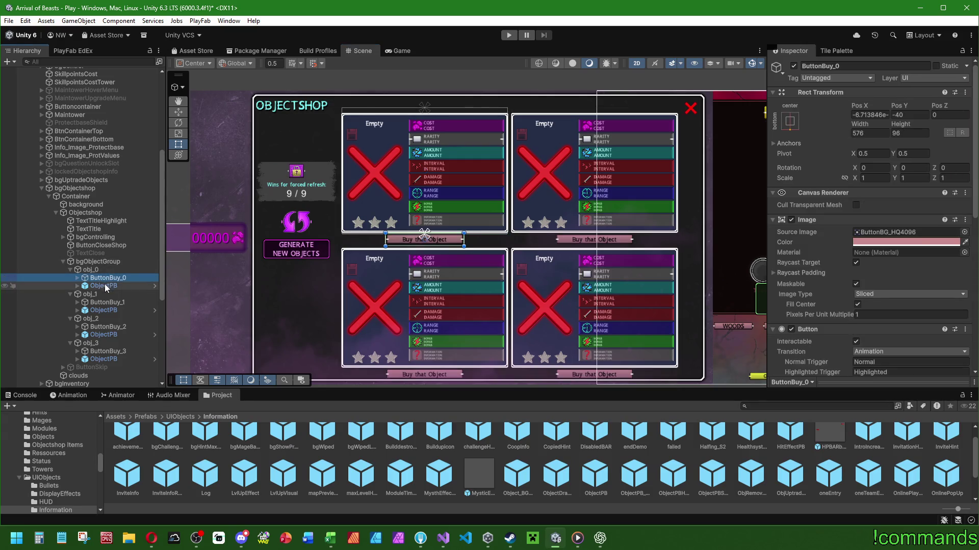
pyautogui.click(107, 271)
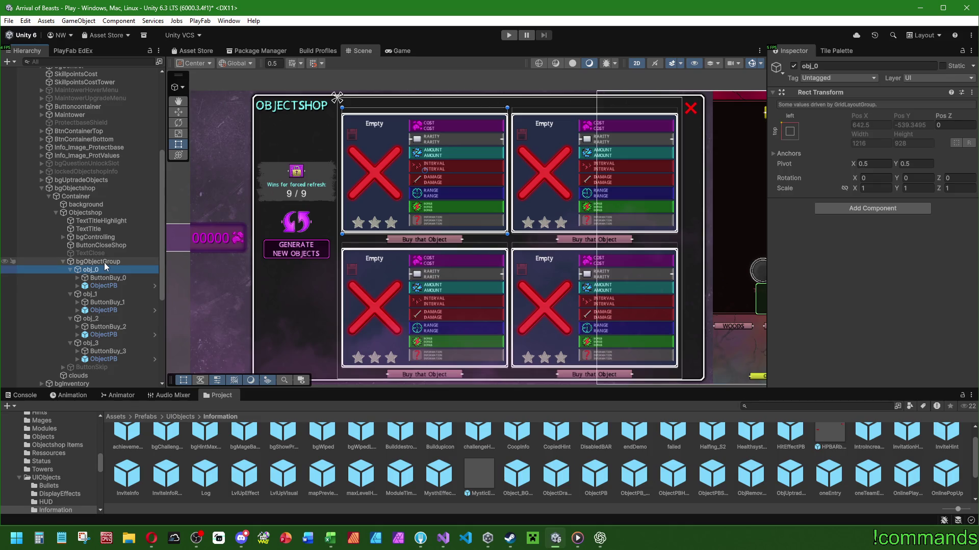
pyautogui.click(874, 188)
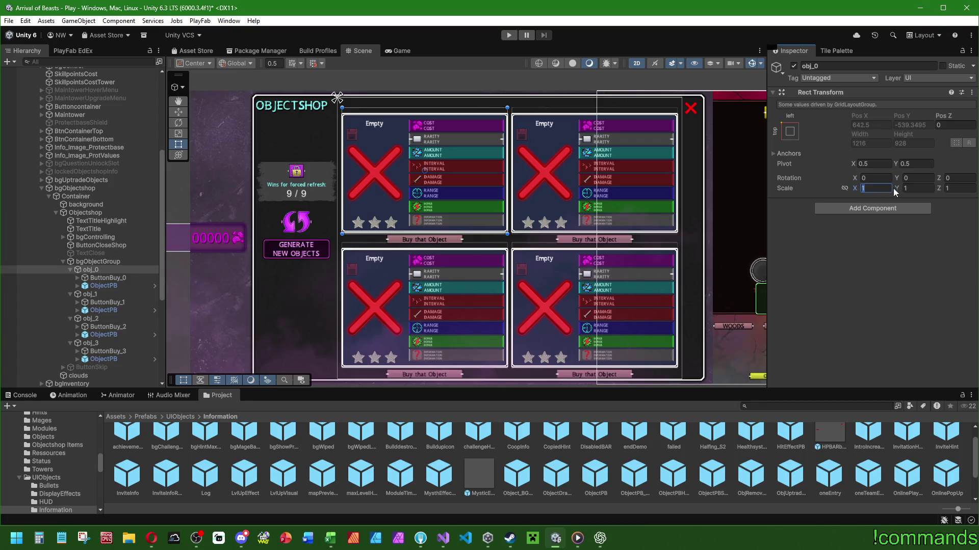
pyautogui.write('0.8')
pyautogui.press('Tab')
pyautogui.write('0.8')
pyautogui.press('Tab')
pyautogui.write('0.8')
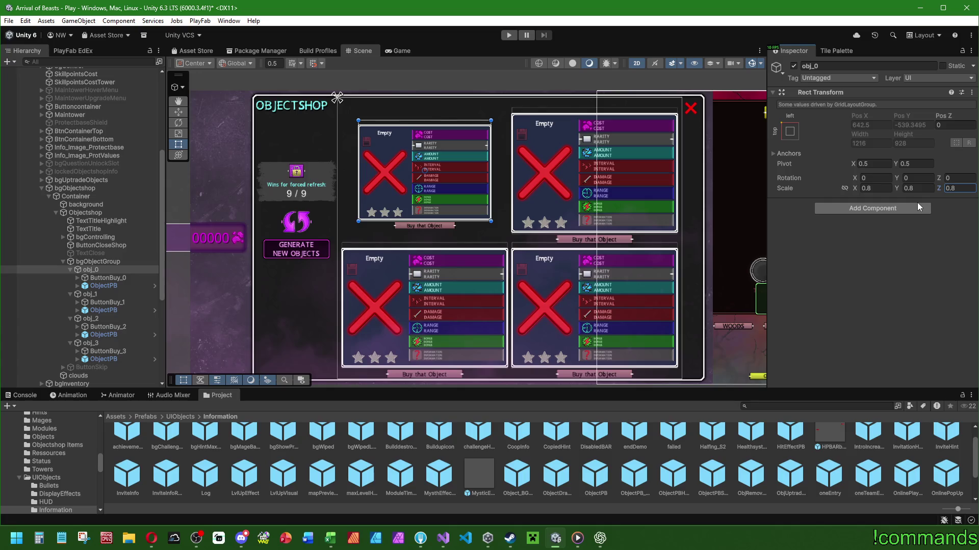
pyautogui.hotkey('ctrl', 'z')
pyautogui.hotkey('ctrl', 'z')
pyautogui.hotkey('ctrl', 'z')
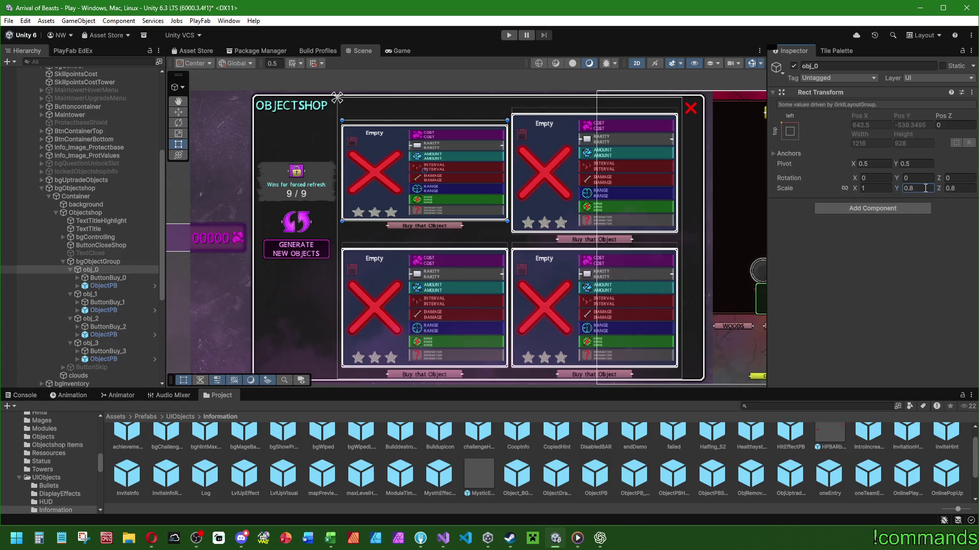
pyautogui.click(95, 262)
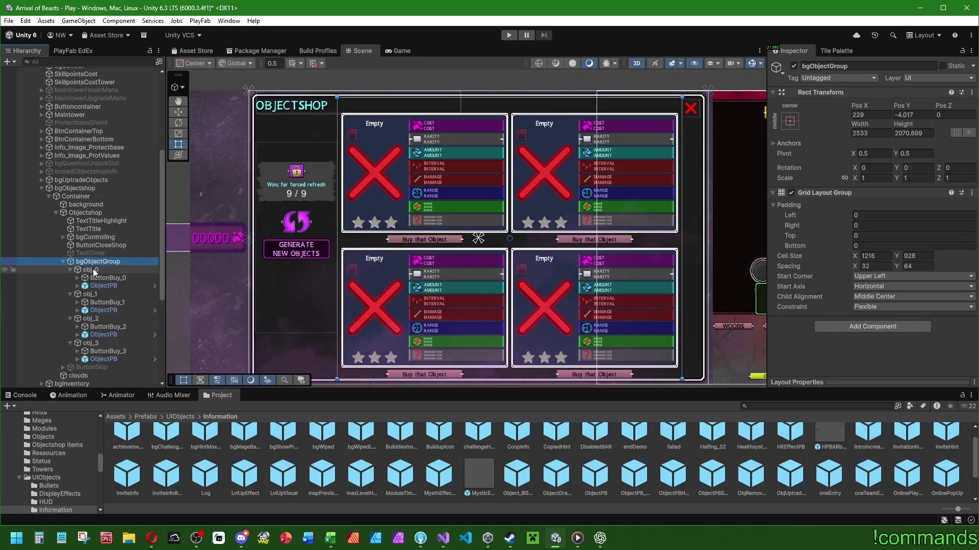
# - Pan the Scene view to the shop panel and inspect the OBJECTSHOP title highlight
pyautogui.scroll(-1, 644, 215)
pyautogui.moveTo(643, 214); pyautogui.dragTo(611, 203)
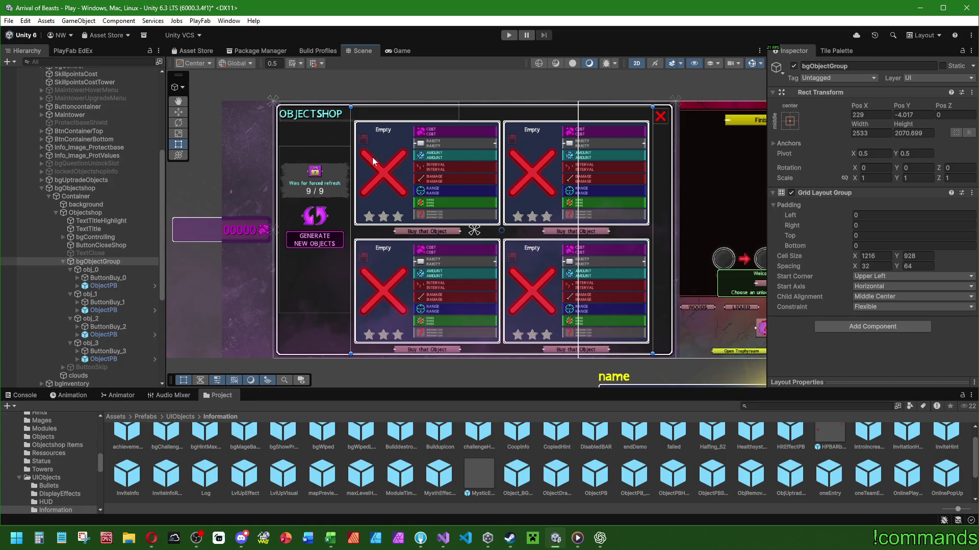
pyautogui.scroll(3, 285, 91)
pyautogui.scroll(-2, 286, 90)
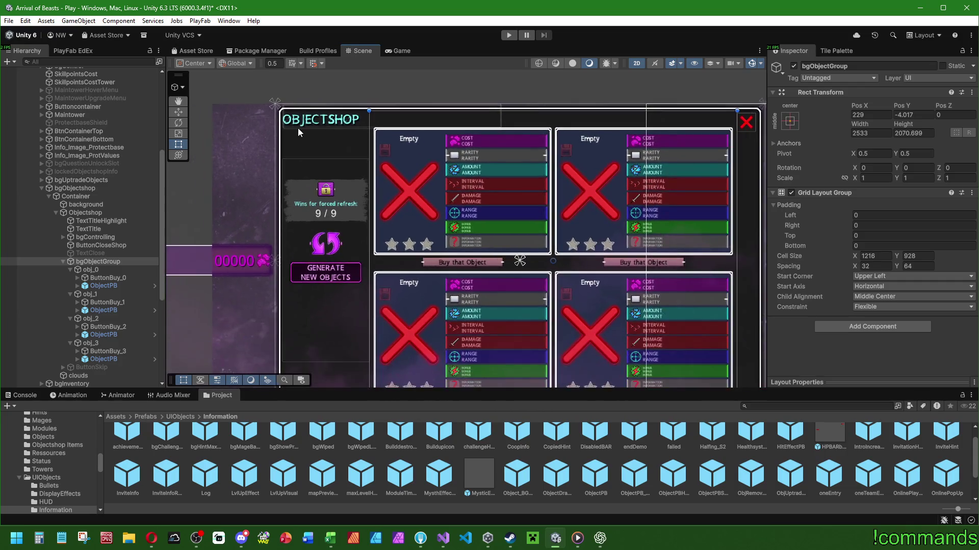
pyautogui.scroll(-2, 297, 127)
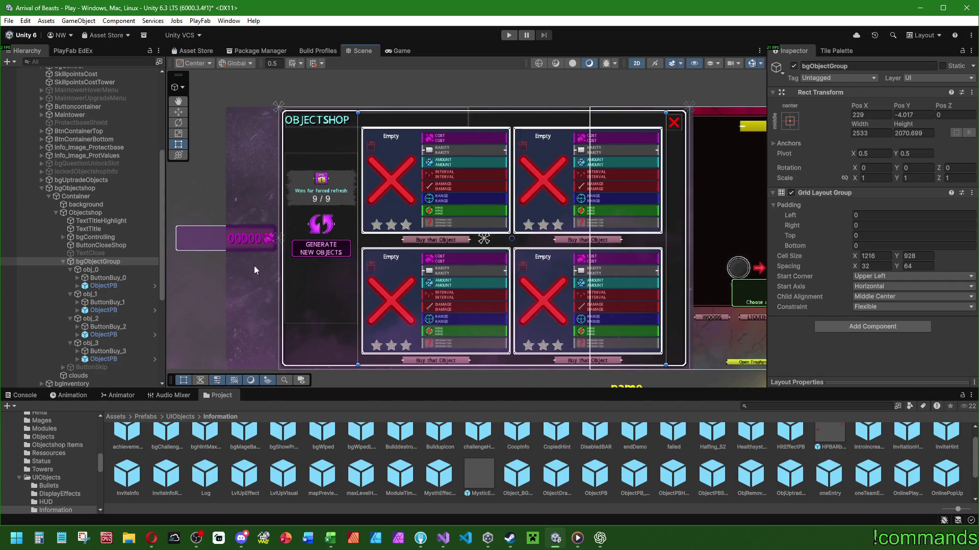
pyautogui.click(102, 221)
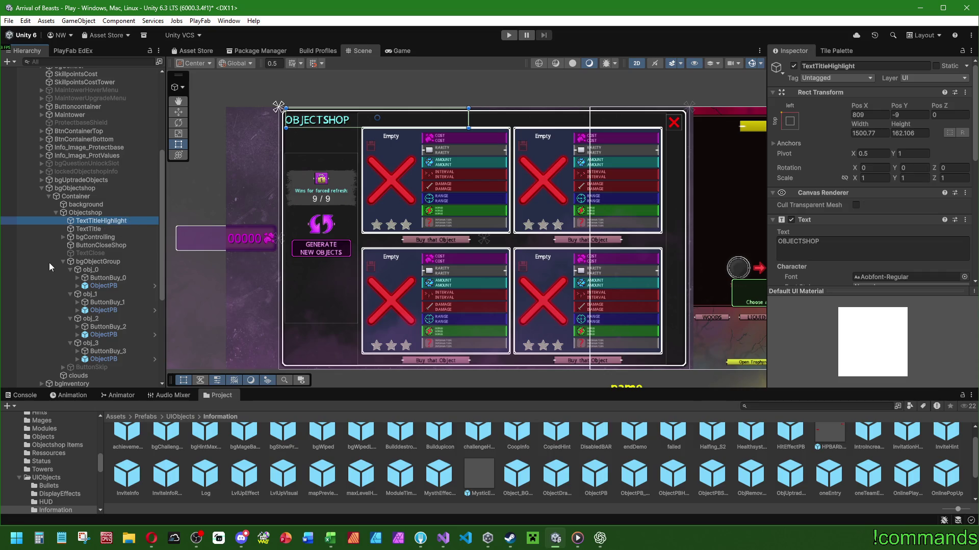
# - Drag bgObjectGroup's right edge outward and its top edge down to 2661 by 1948.3
pyautogui.click(99, 262)
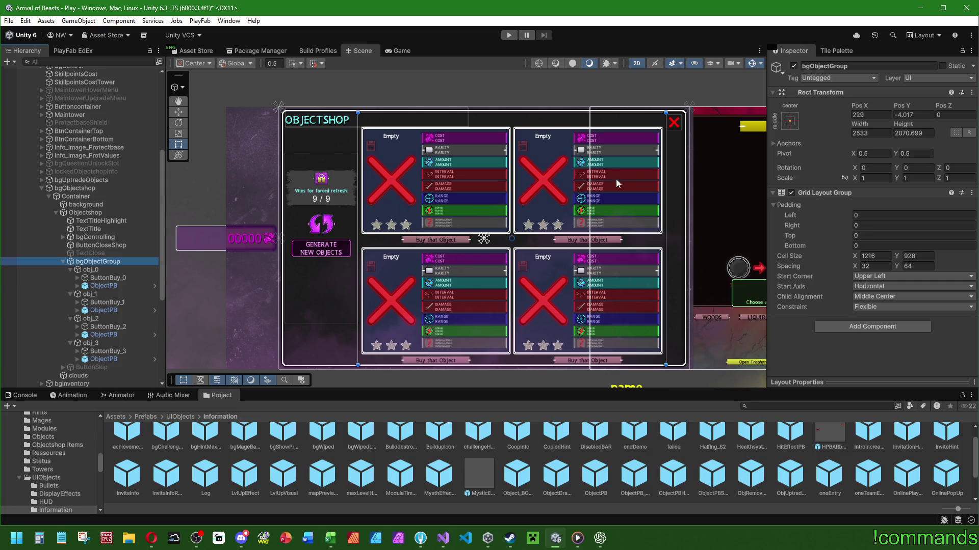
pyautogui.moveTo(669, 209); pyautogui.dragTo(682, 206)
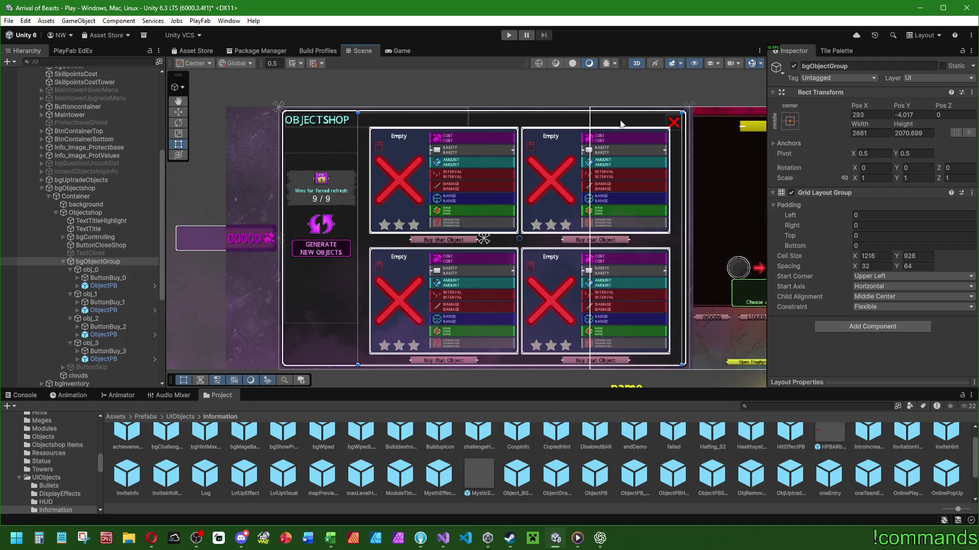
pyautogui.moveTo(615, 115); pyautogui.dragTo(614, 128)
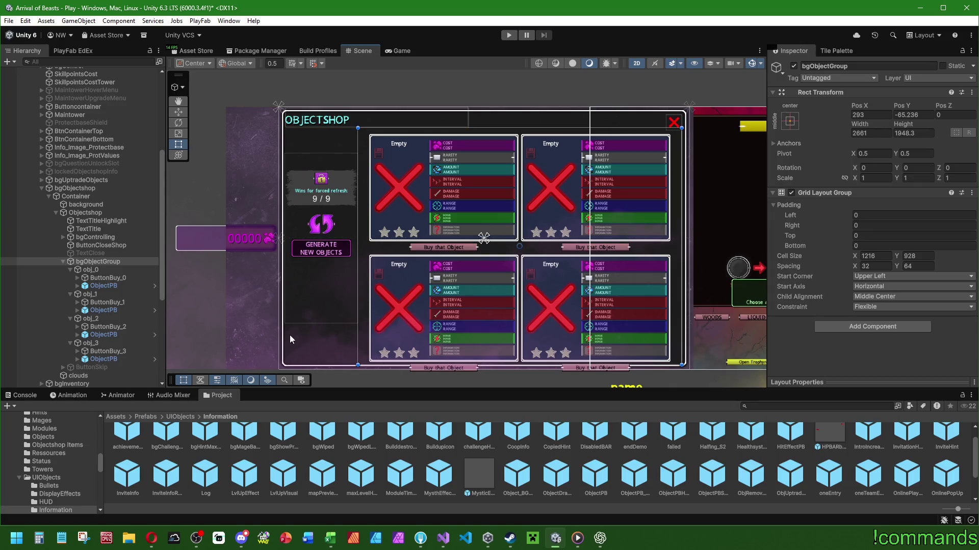
pyautogui.scroll(1, 288, 336)
pyautogui.click(102, 220)
# - Apply top-stretch anchors to TextTitle and TextTitleHighlight and stretch them across the panel width
pyautogui.keyDown('ctrl'); pyautogui.click(95, 229); pyautogui.keyUp('ctrl')
pyautogui.click(790, 121)
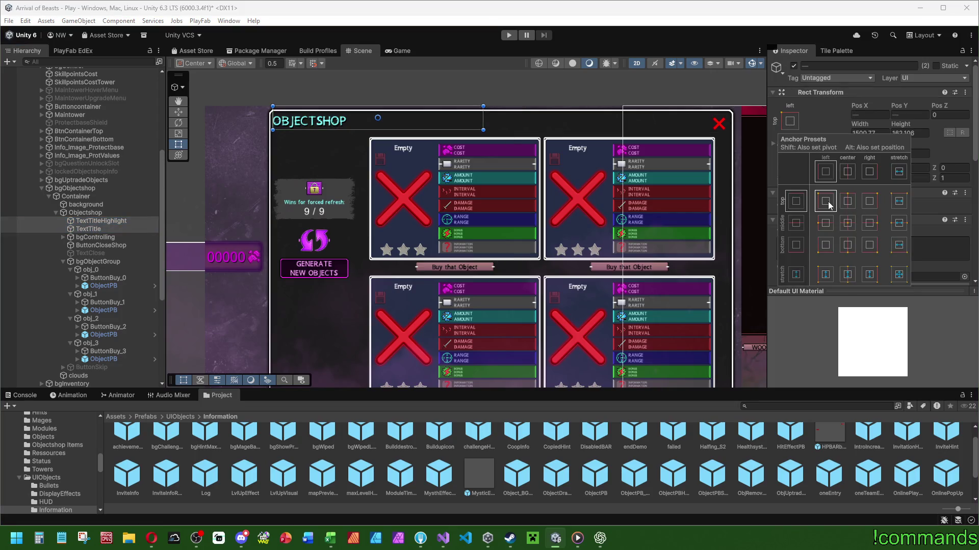
pyautogui.click(891, 201)
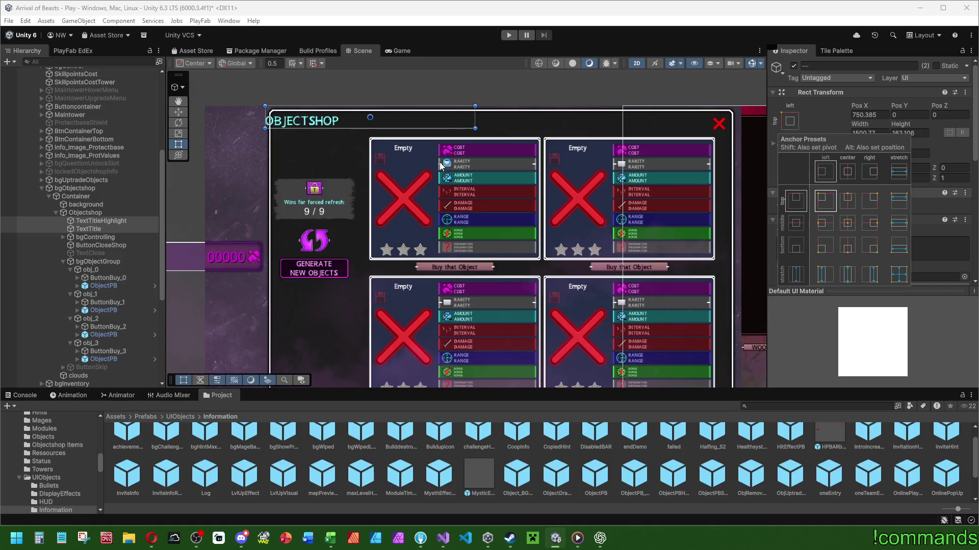
pyautogui.moveTo(404, 128); pyautogui.dragTo(403, 128)
pyautogui.moveTo(474, 116); pyautogui.dragTo(709, 113)
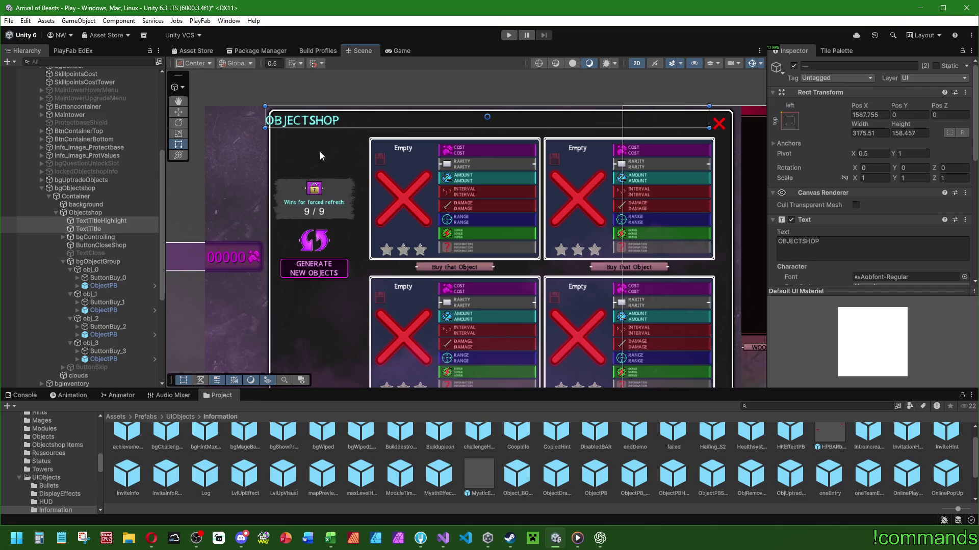
pyautogui.moveTo(266, 121); pyautogui.dragTo(274, 121)
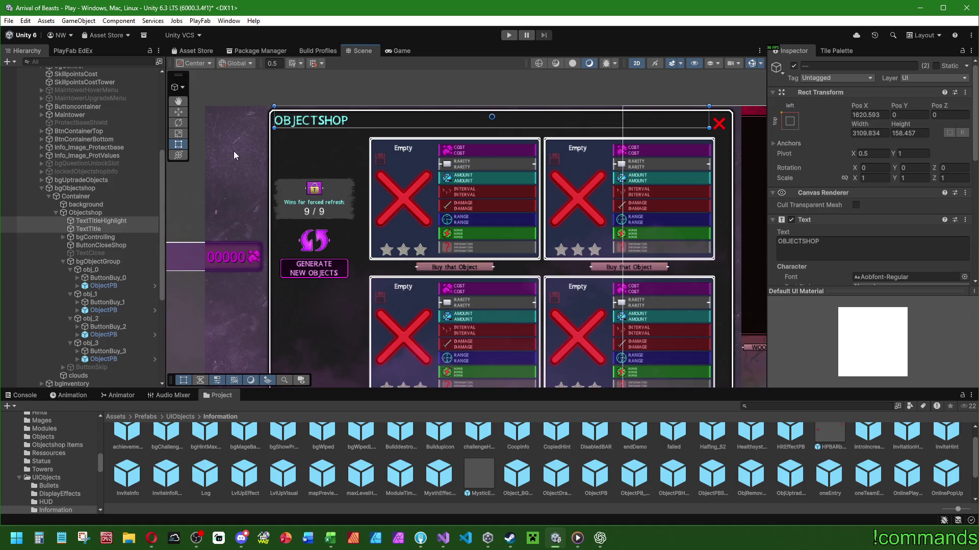
pyautogui.click(109, 220)
pyautogui.click(178, 112)
# - Nudge the title down 10 units and slightly left, to Pos X 1814, Y -10
pyautogui.press('f')
pyautogui.scroll(-1, 685, 116)
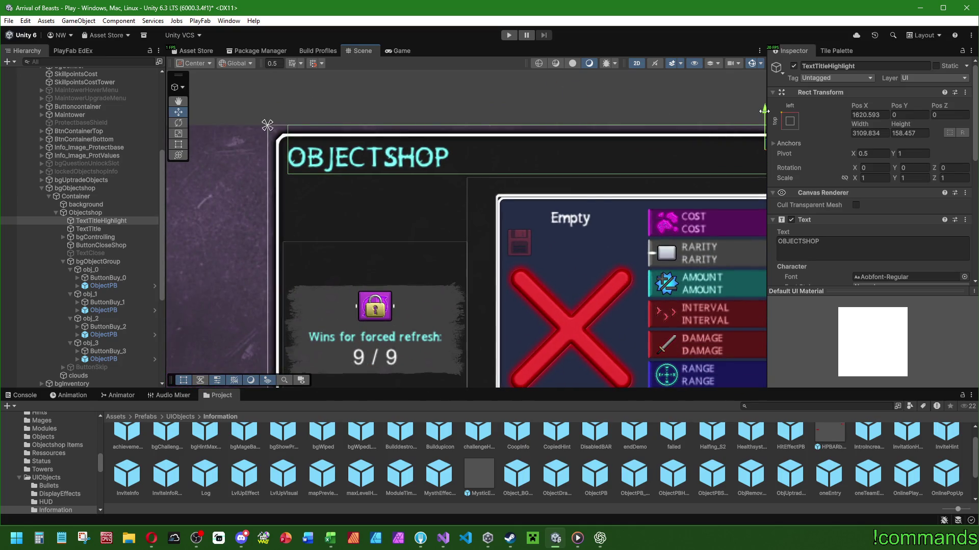
pyautogui.moveTo(741, 125); pyautogui.dragTo(741, 126)
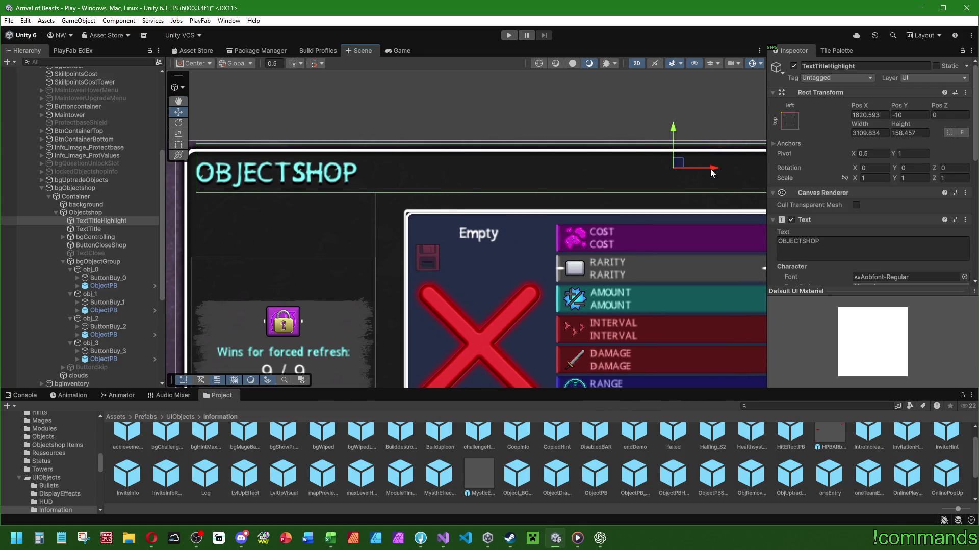
pyautogui.moveTo(712, 172); pyautogui.dragTo(710, 173)
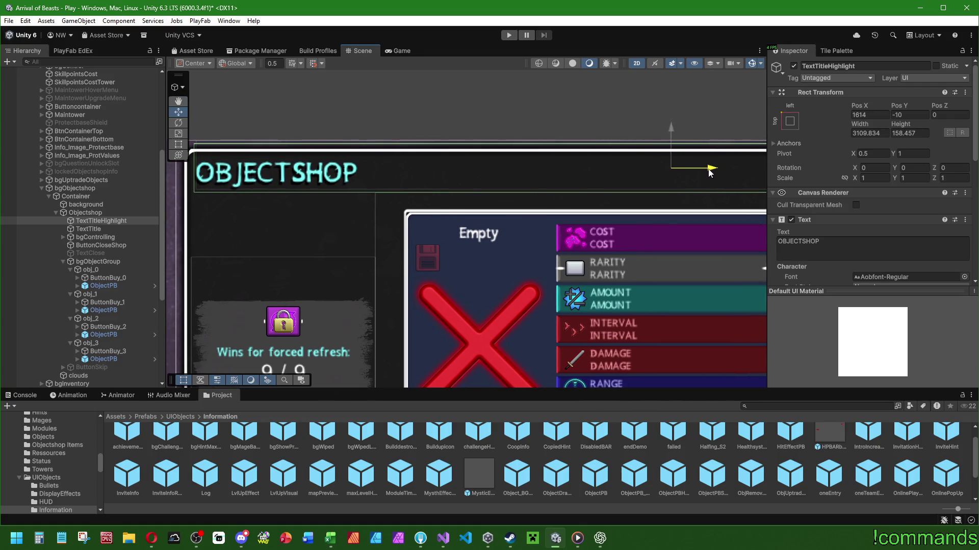
pyautogui.scroll(-8, 463, 179)
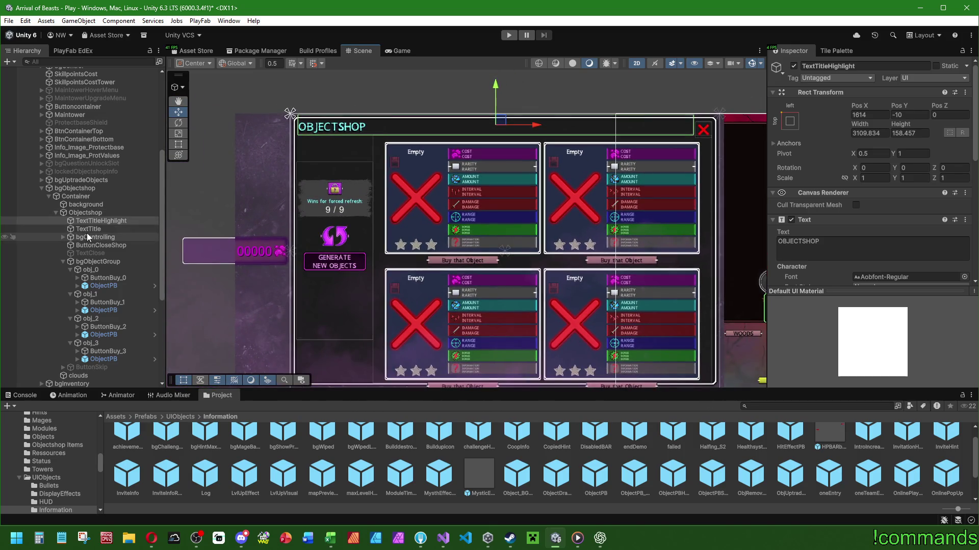
pyautogui.doubleClick(97, 262)
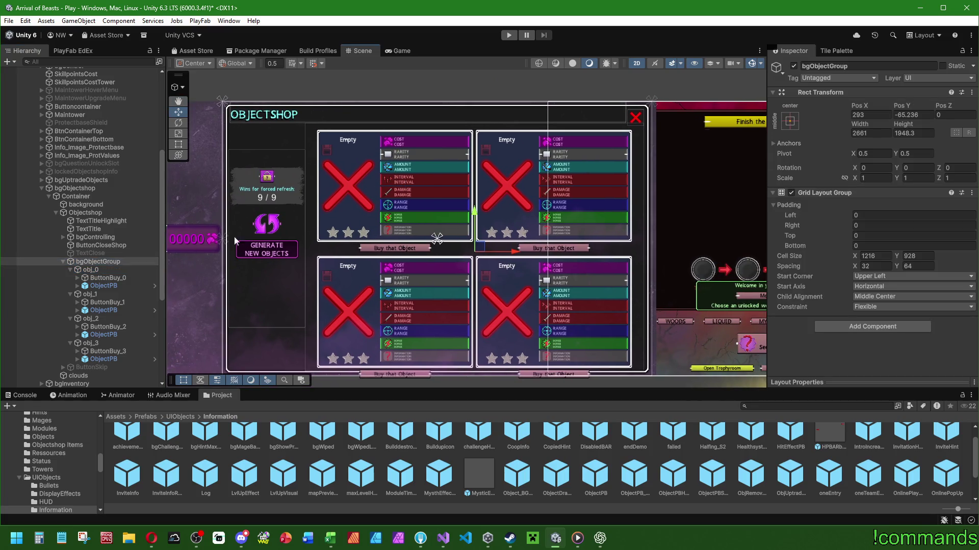
# - Reset bgObjectGroup's Padding Top to 0 and widen the grid slightly to the right
pyautogui.click(178, 144)
pyautogui.moveTo(365, 124); pyautogui.dragTo(364, 118)
pyautogui.hotkey('ctrl', 'z')
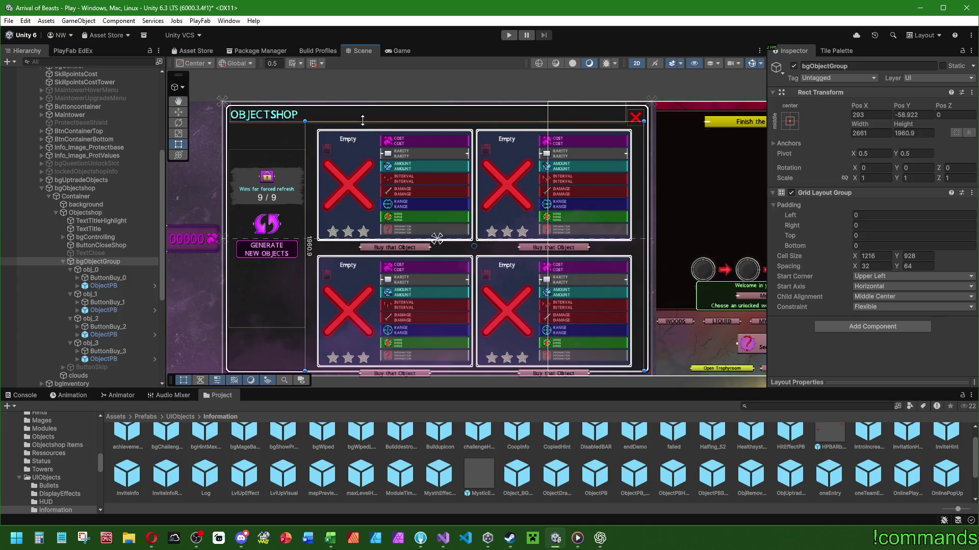
pyautogui.moveTo(793, 236); pyautogui.dragTo(744, 228)
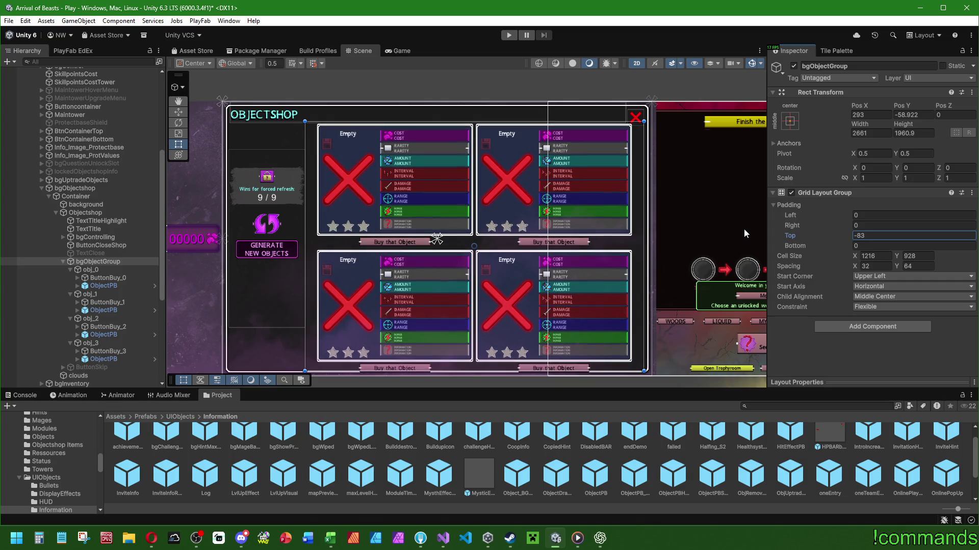
pyautogui.click(870, 236)
pyautogui.write('0')
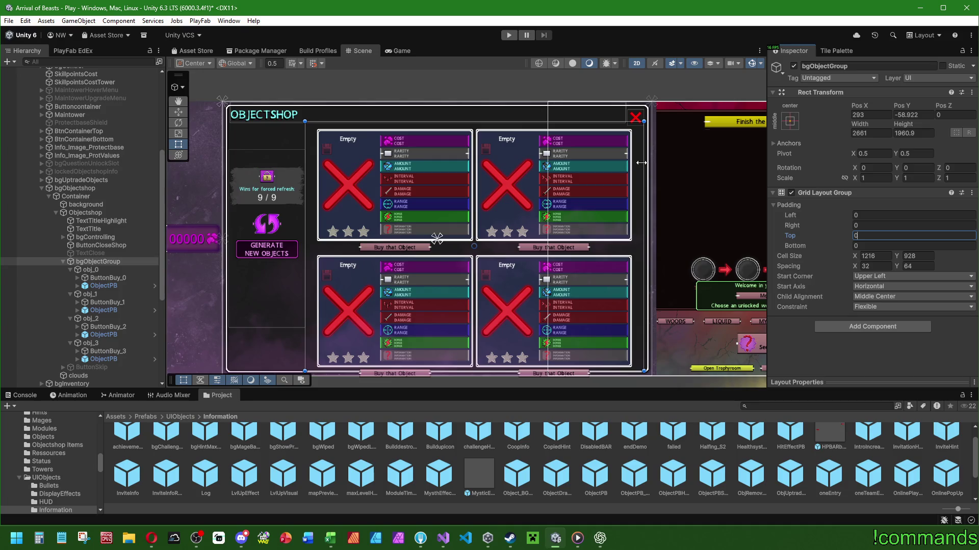
pyautogui.moveTo(642, 163); pyautogui.dragTo(644, 163)
# - Set the Grid Layout vertical spacing to 56 (64-8) and adjust the cell height
pyautogui.click(913, 266)
pyautogui.write('0')
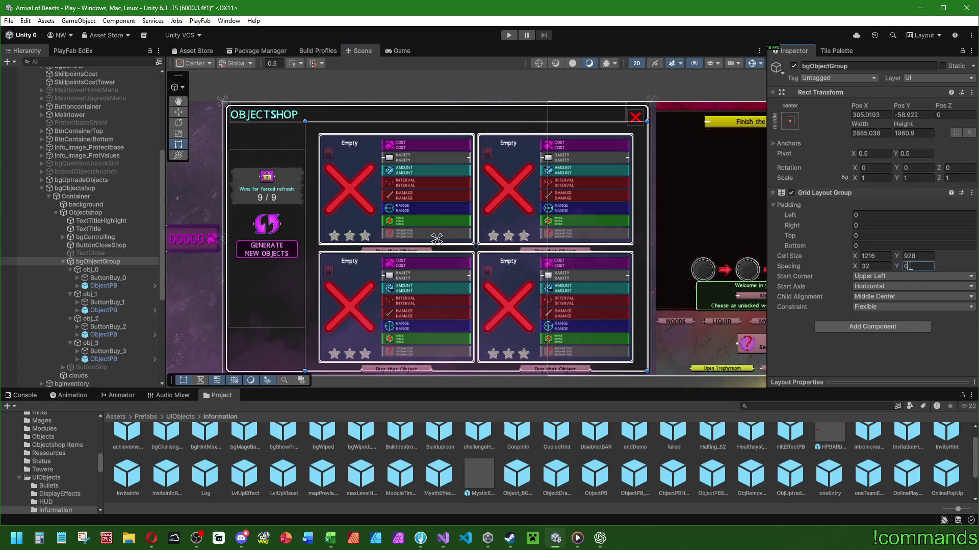
pyautogui.click(876, 267)
pyautogui.click(918, 267)
pyautogui.write('64')
pyautogui.press('Return')
pyautogui.click(919, 266)
pyautogui.write('-8')
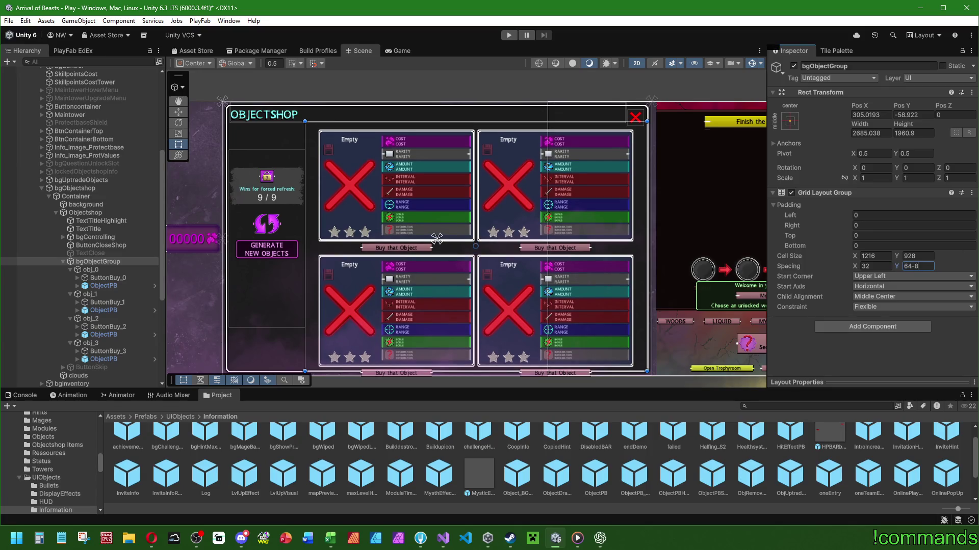
pyautogui.press('Return')
pyautogui.moveTo(898, 255)
pyautogui.mouseDown()
pyautogui.moveTo(360, 262)
pyautogui.moveTo(230, 245)
pyautogui.moveTo(611, 204)
pyautogui.moveTo(445, 177)
pyautogui.moveTo(560, 177)
pyautogui.mouseUp()
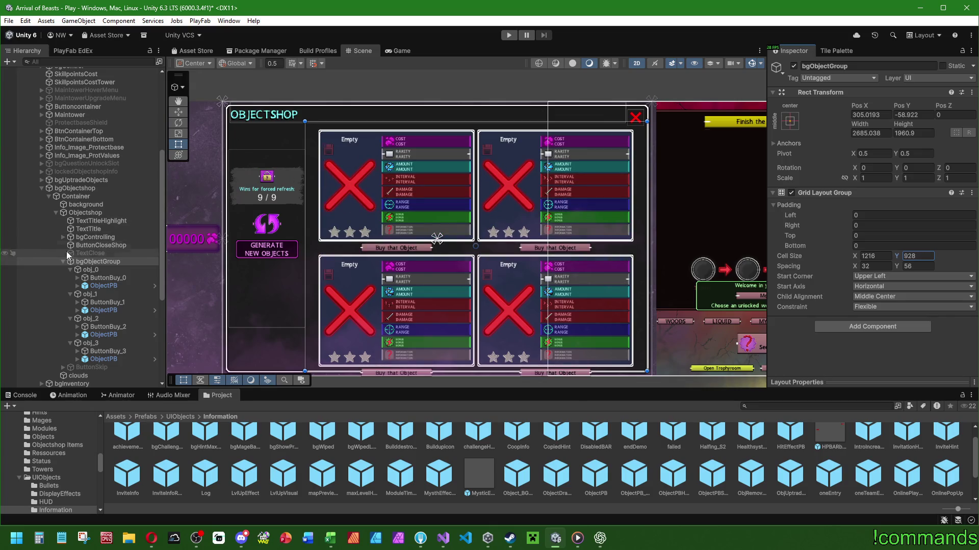
pyautogui.click(105, 271)
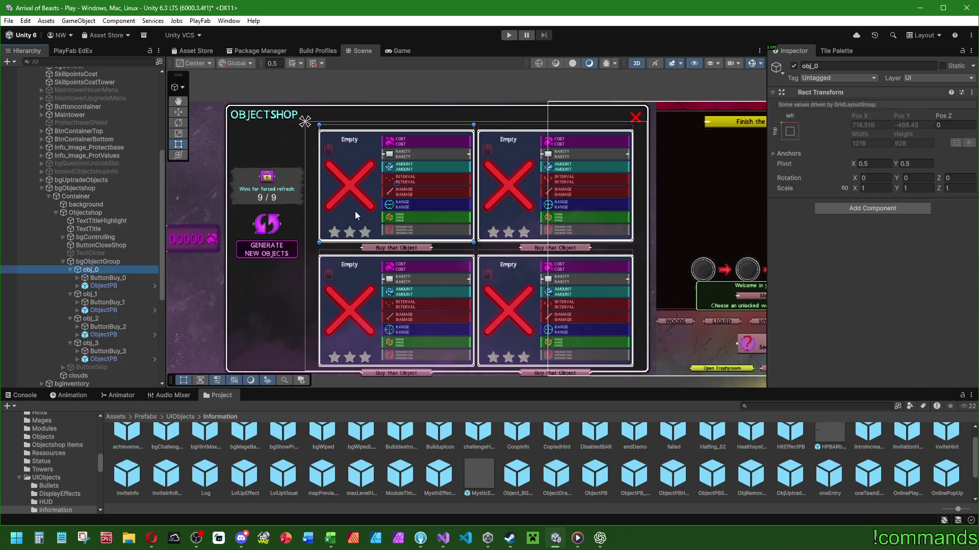
pyautogui.click(106, 285)
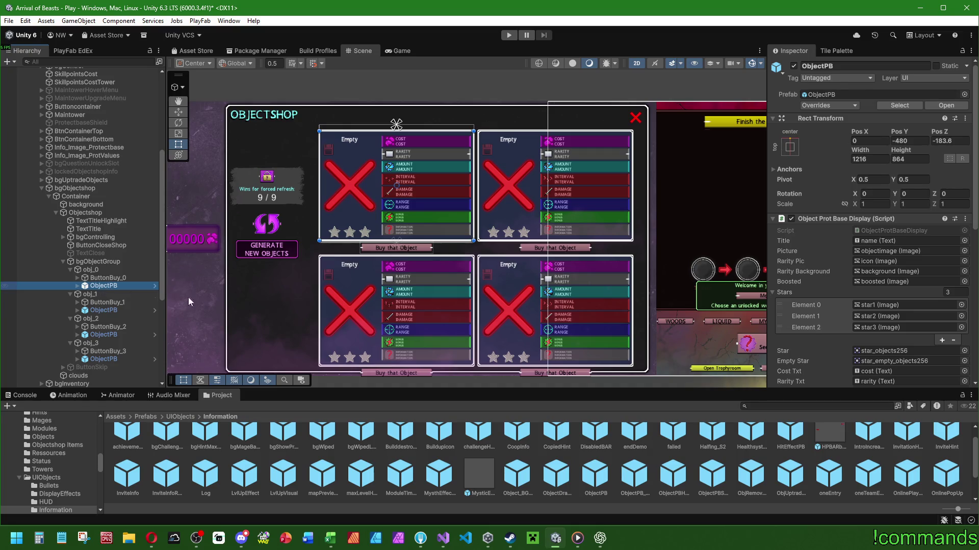
pyautogui.click(608, 475)
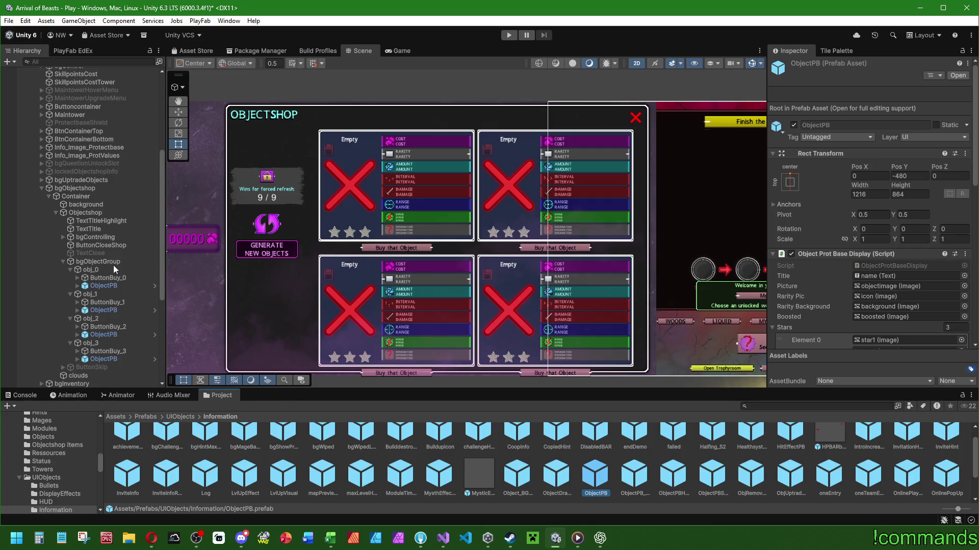
pyautogui.click(112, 286)
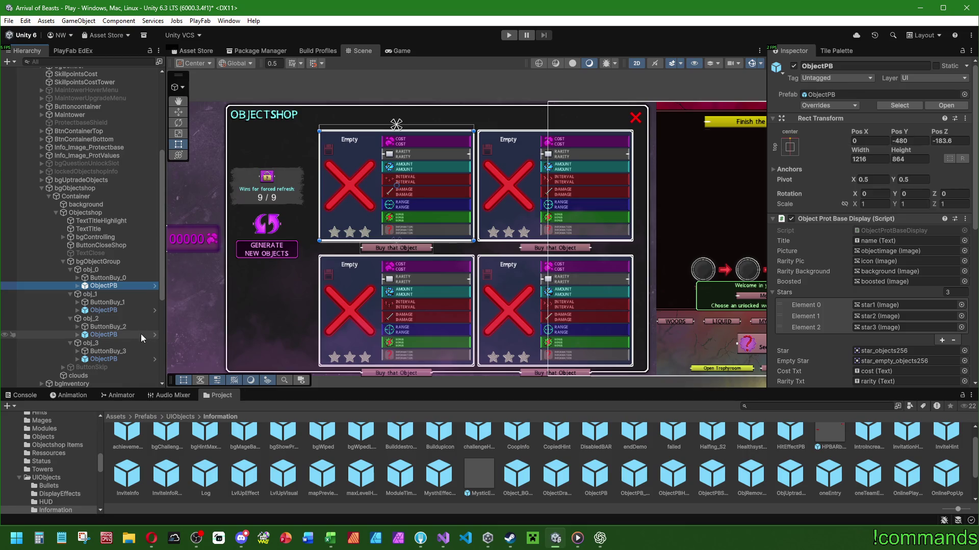
pyautogui.click(99, 270)
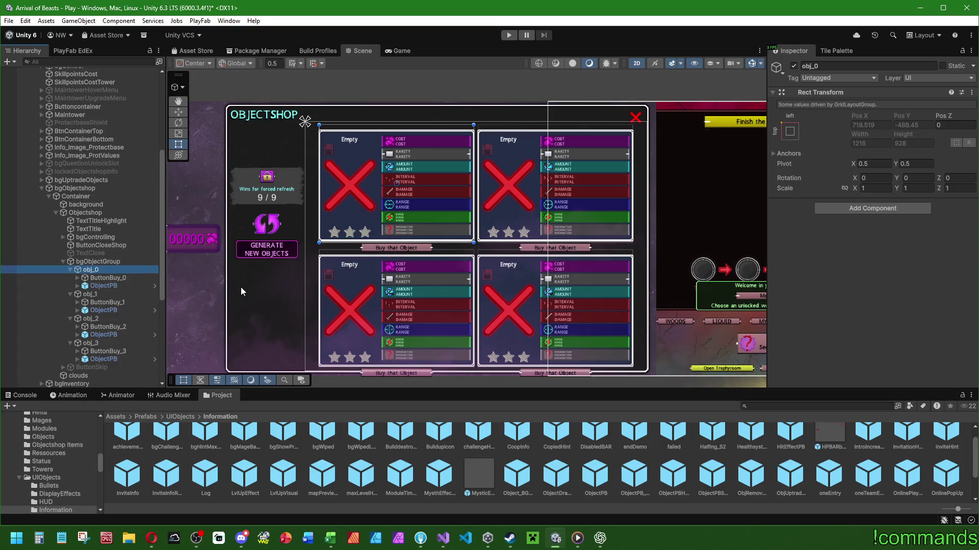
pyautogui.click(104, 286)
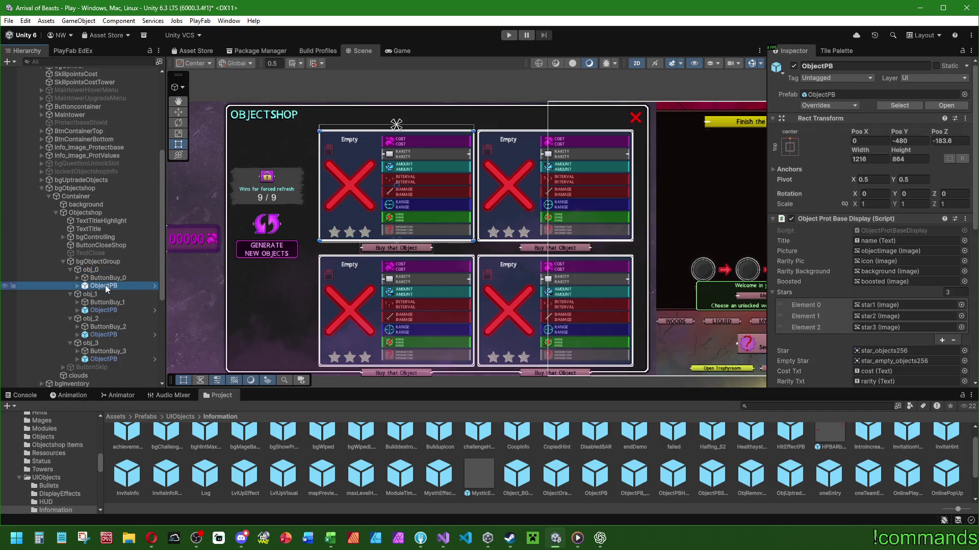
pyautogui.click(106, 270)
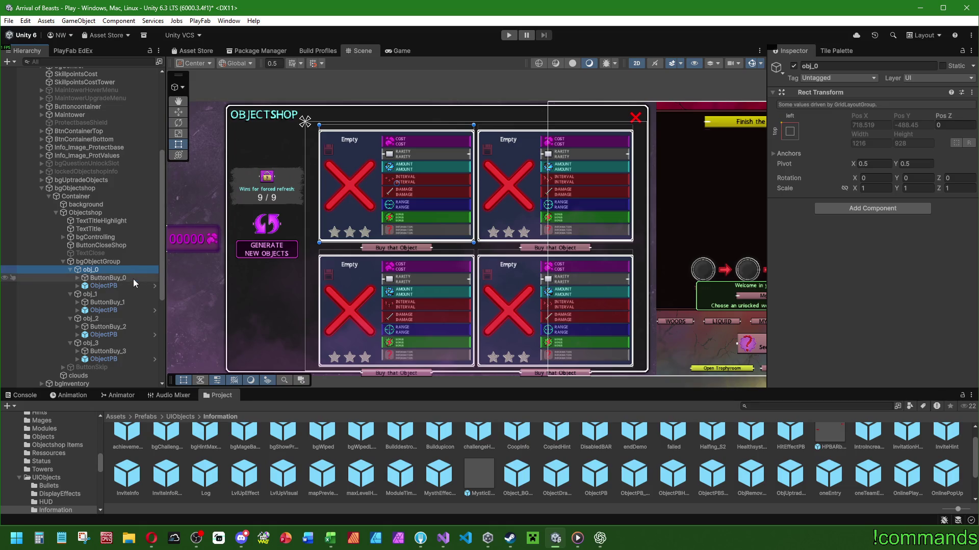
pyautogui.click(106, 261)
pyautogui.click(105, 269)
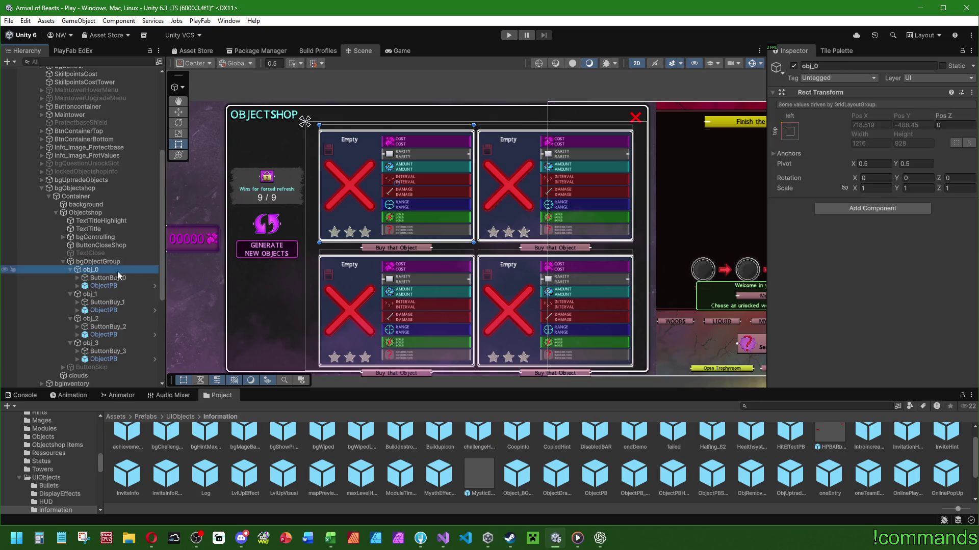
pyautogui.click(118, 285)
pyautogui.moveTo(374, 135); pyautogui.dragTo(350, 201)
pyautogui.hotkey('ctrl', 'z')
pyautogui.hotkey('ctrl', 'z')
pyautogui.hotkey('ctrl', 'z')
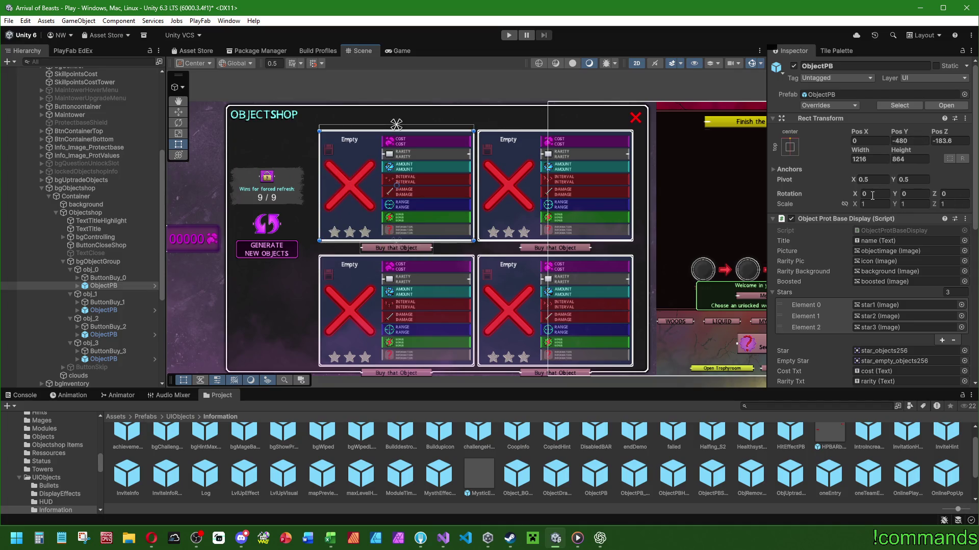
# - Open the ObjectPB prefab and inspect its bgImageStars and bgAttributes groups
pyautogui.doubleClick(597, 491)
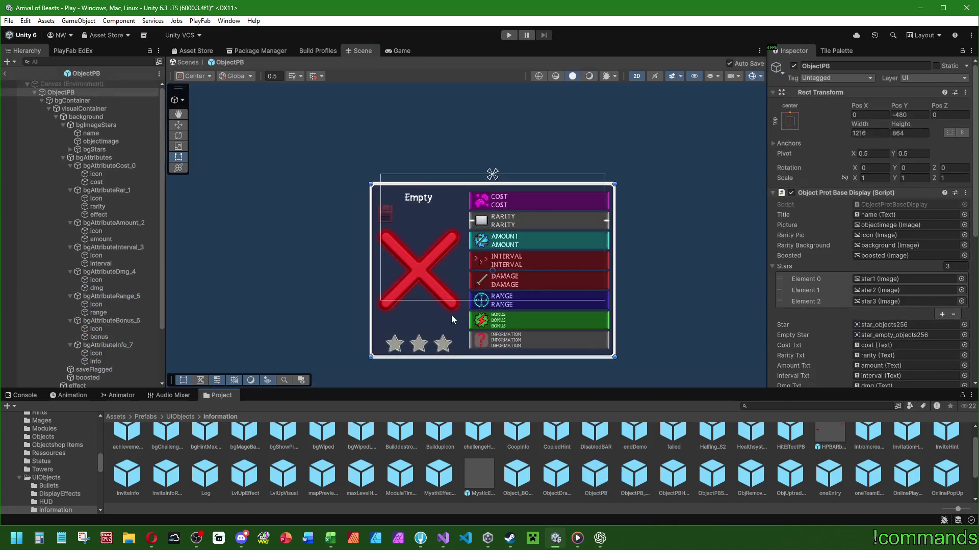
pyautogui.click(81, 116)
pyautogui.click(78, 125)
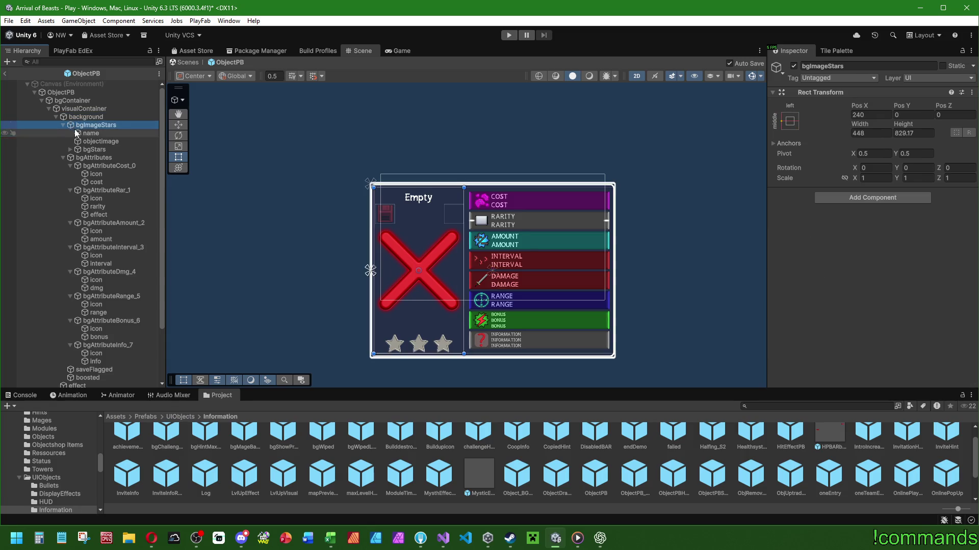
pyautogui.click(63, 124)
pyautogui.click(64, 133)
pyautogui.click(95, 133)
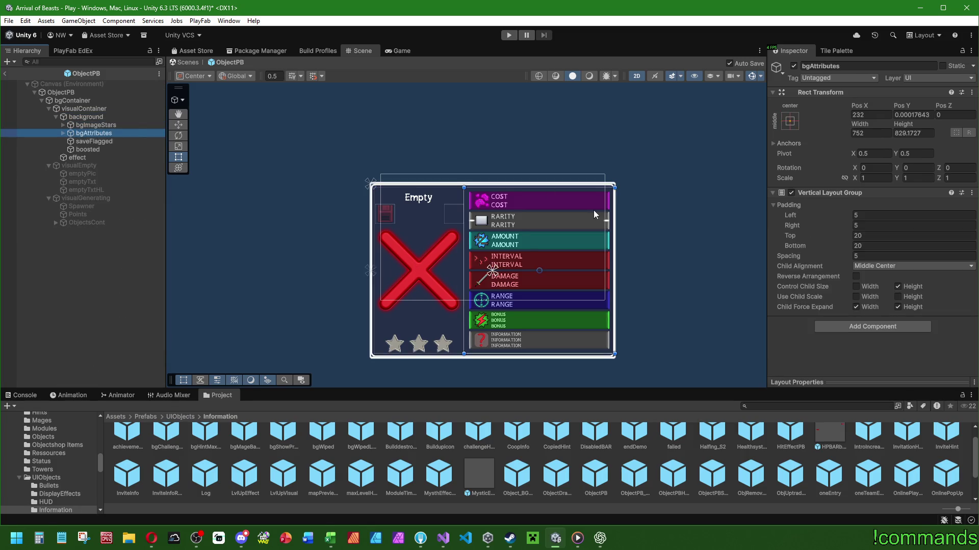
pyautogui.moveTo(509, 188)
pyautogui.mouseDown()
pyautogui.moveTo(509, 196)
pyautogui.moveTo(512, 187)
pyautogui.mouseUp()
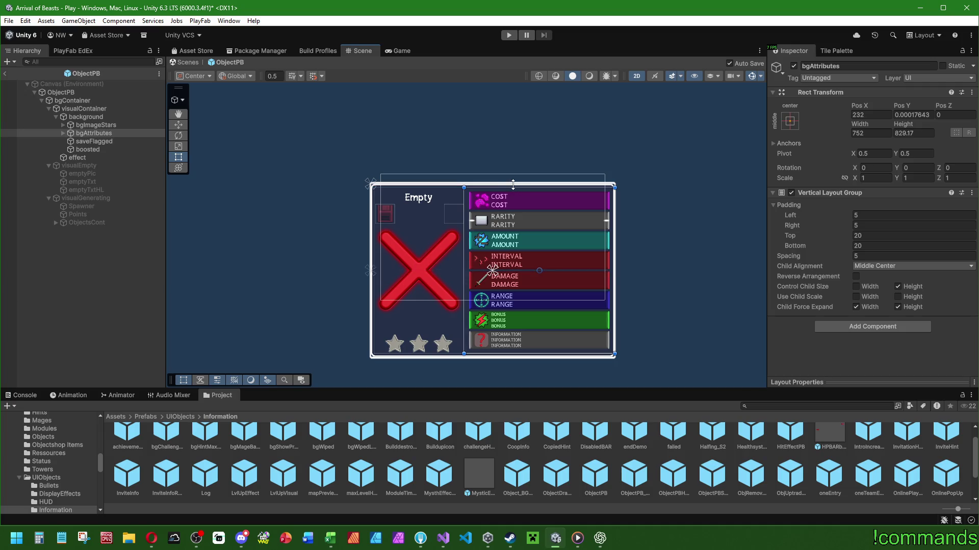
# - Reselect the ObjectPB root object from the overlapping card objects in the scene
pyautogui.click(325, 192)
pyautogui.click(326, 188)
pyautogui.click(324, 189)
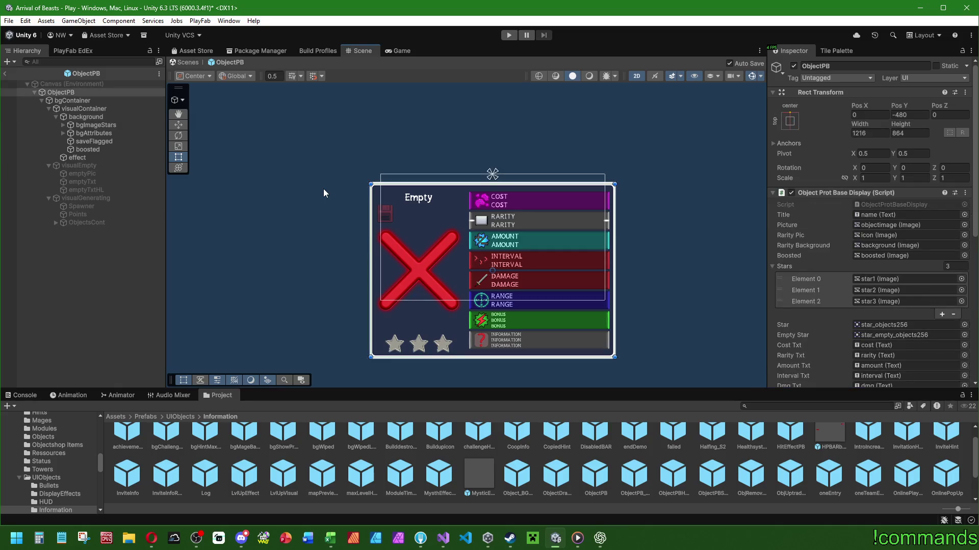
pyautogui.click(323, 192)
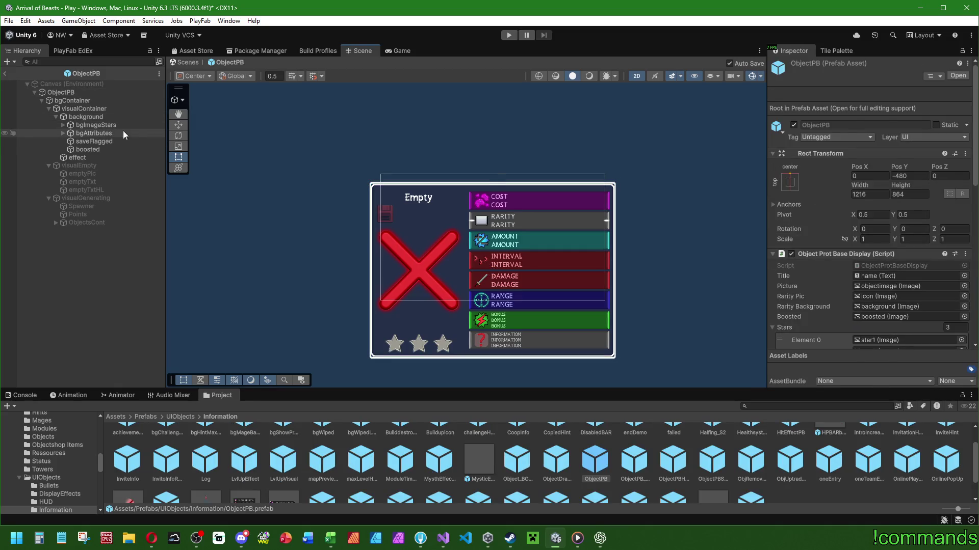
pyautogui.hotkey('ctrl', 'z')
# - Return to the scene and preview Objectshop's opening animation
pyautogui.click(6, 74)
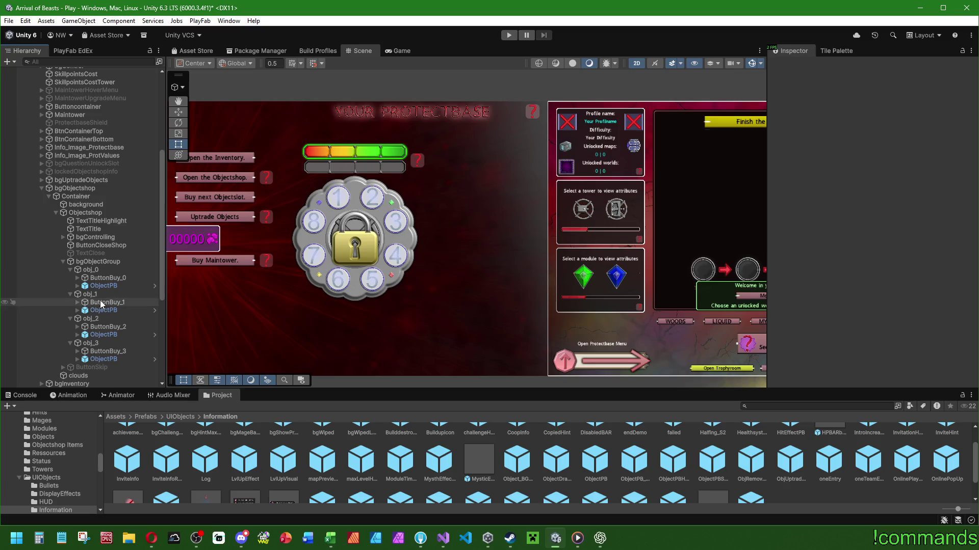
pyautogui.click(85, 182)
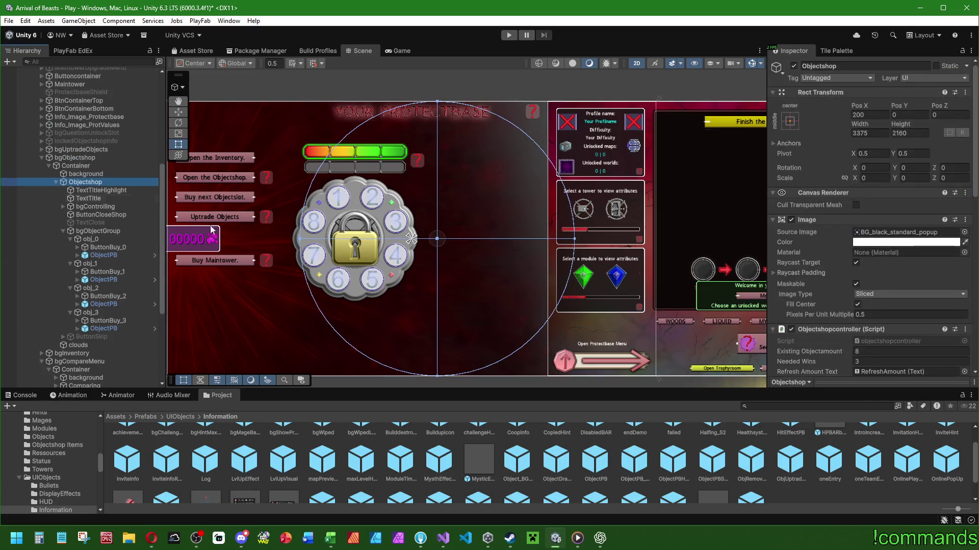
pyautogui.click(79, 396)
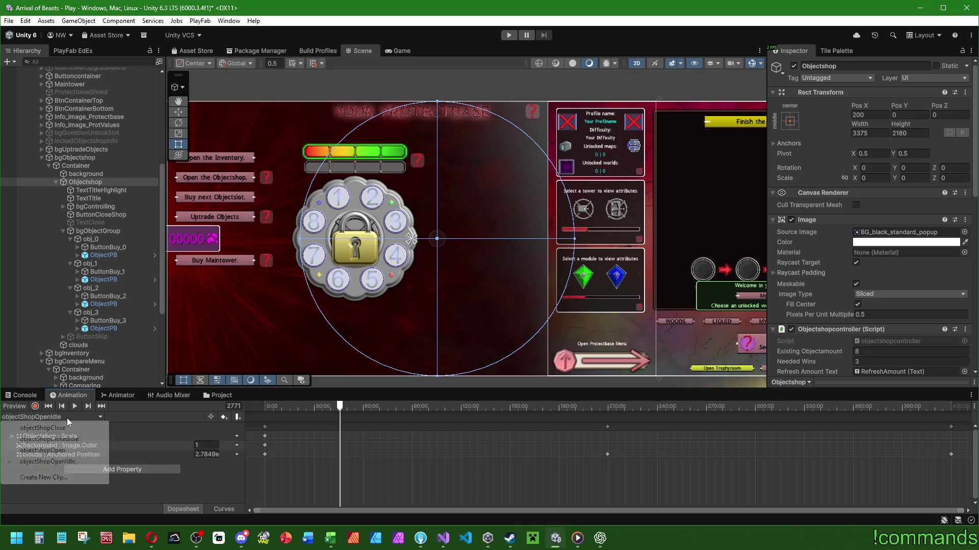
pyautogui.click(75, 406)
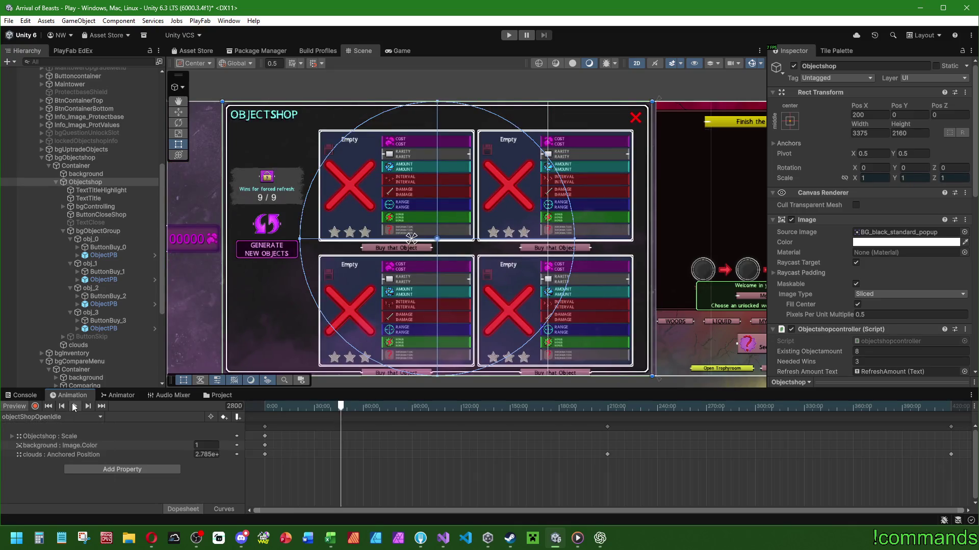
# - Frame the Object Shop panel with its four empty cards in the Scene view
pyautogui.click(971, 396)
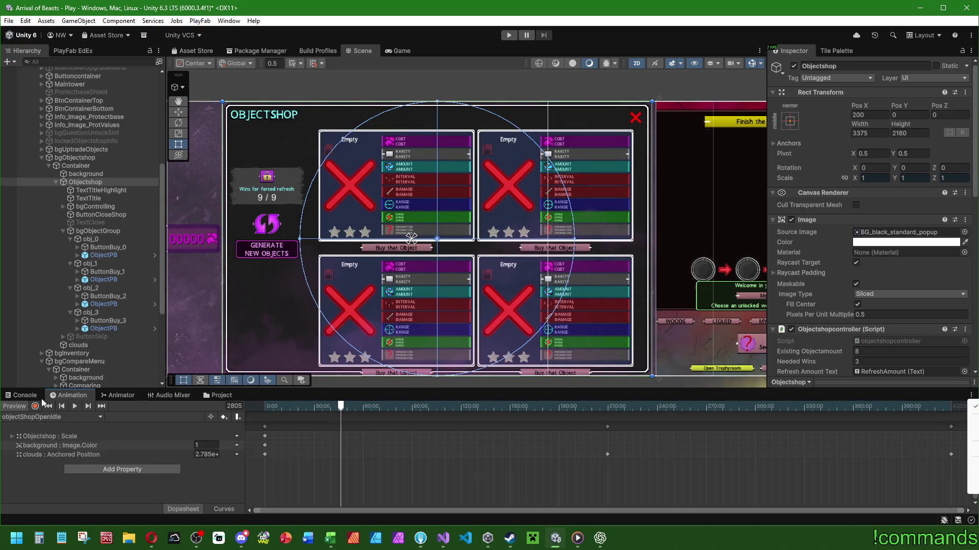
pyautogui.press('f')
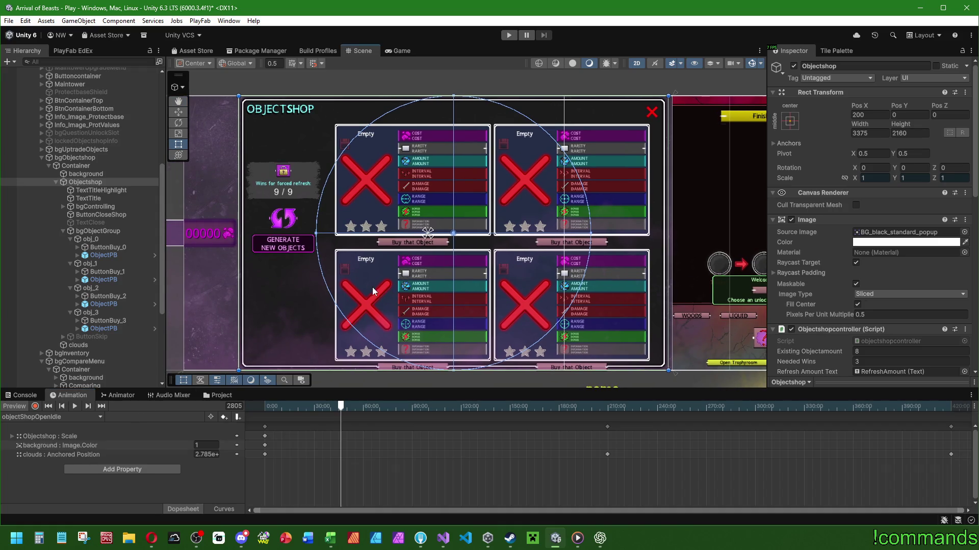
pyautogui.scroll(1, 484, 260)
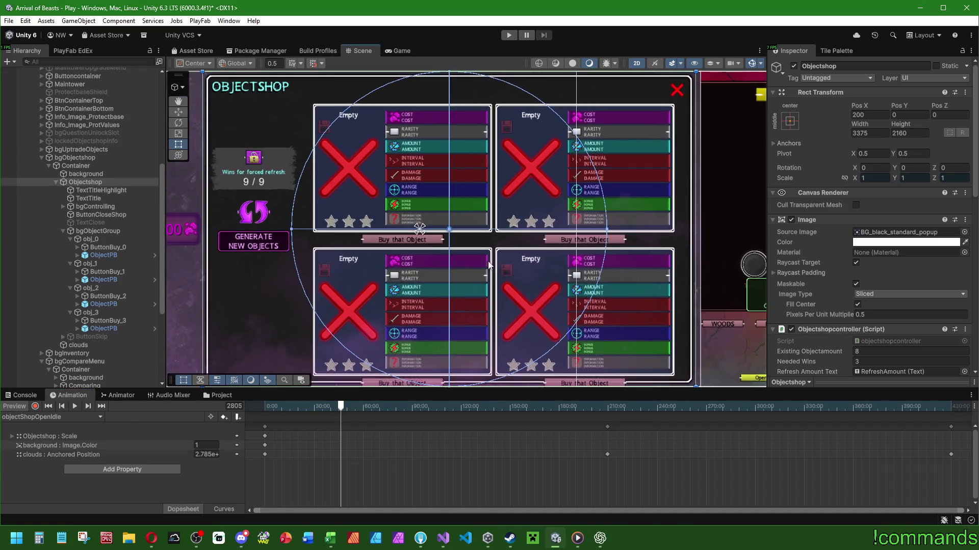
pyautogui.scroll(-2, 397, 265)
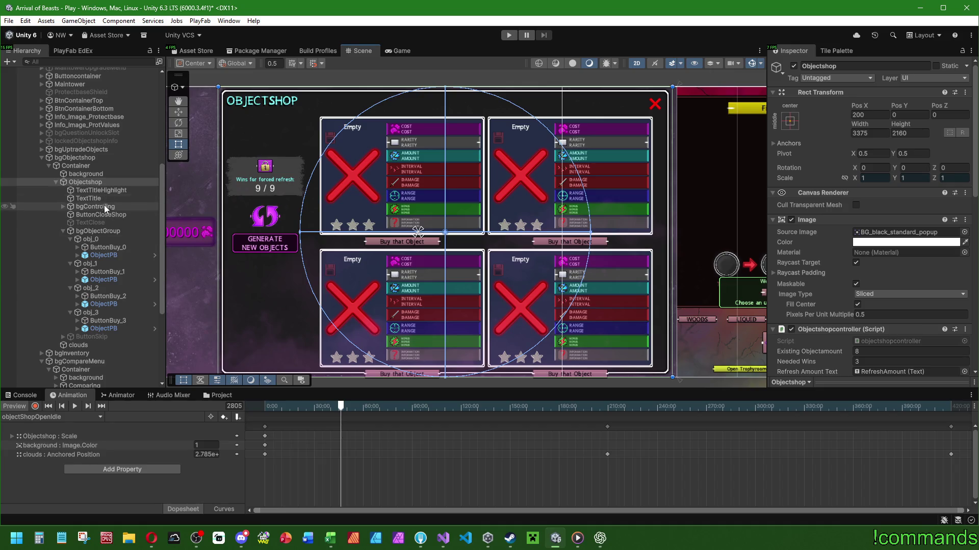
# - Set bgObjectGroup's child alignment to Middle Right, keeping the Upper Left start corner
pyautogui.click(103, 231)
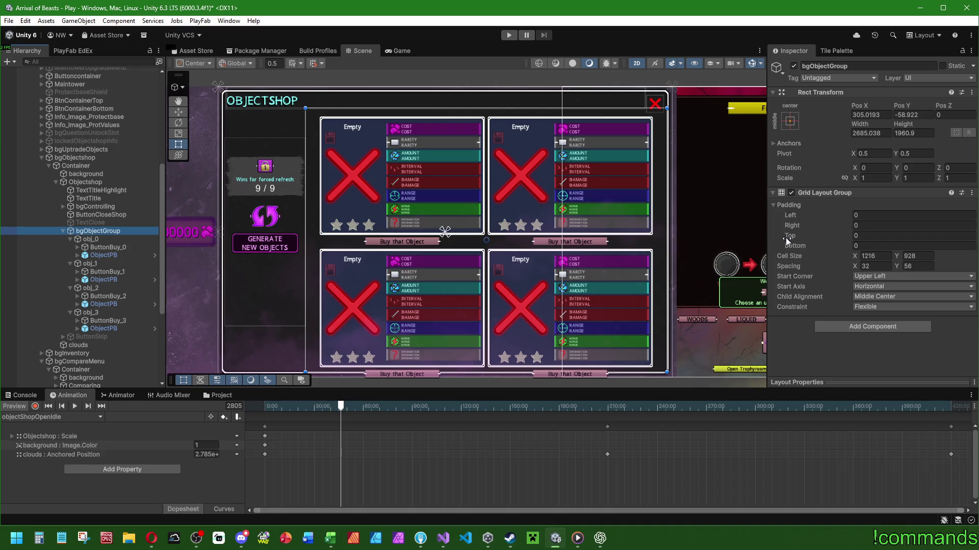
pyautogui.click(878, 279)
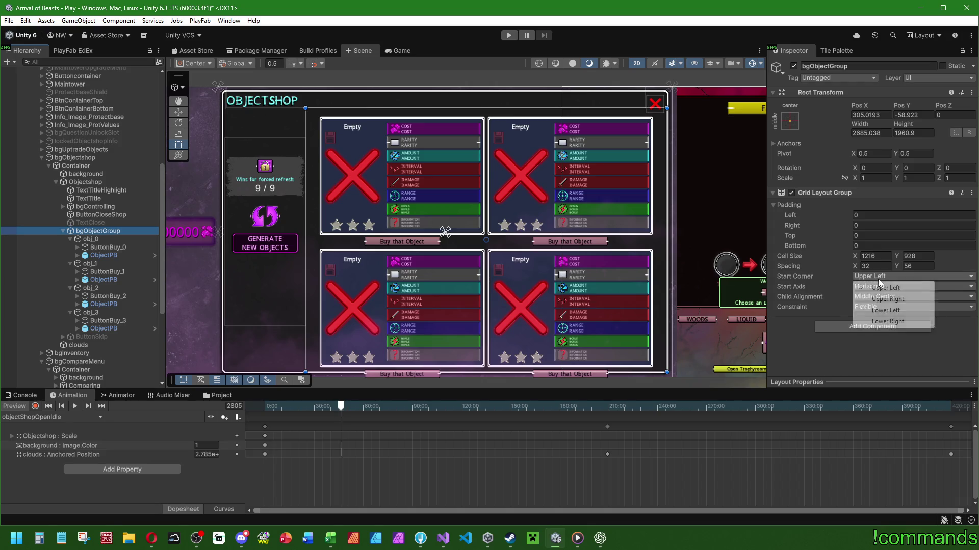
pyautogui.click(879, 285)
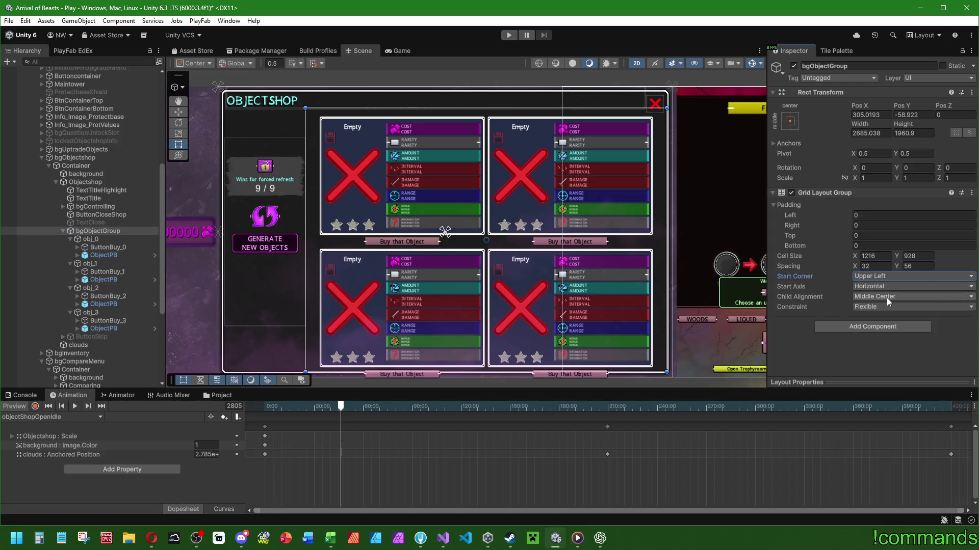
pyautogui.click(886, 297)
pyautogui.click(894, 364)
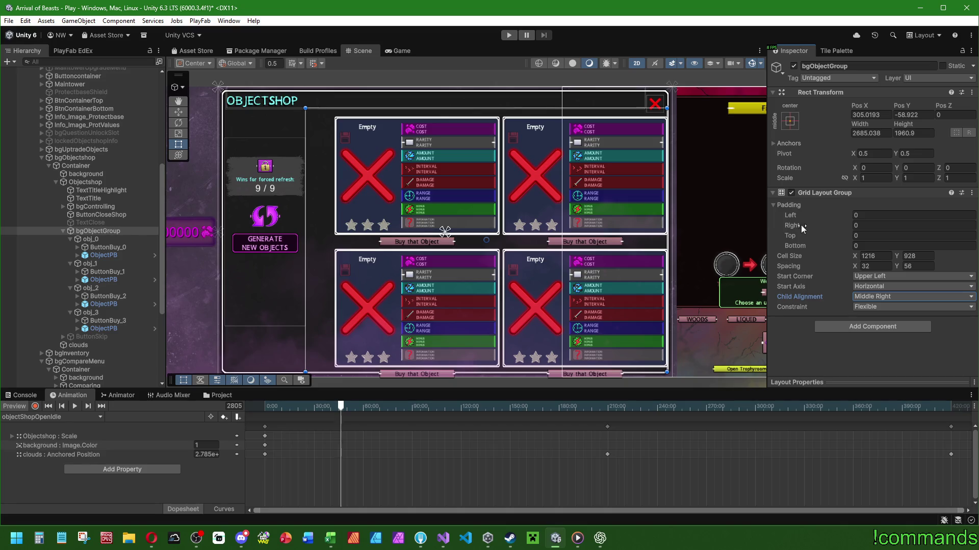
# - Try Right Padding values of 196, 32 and 0 on the card grid
pyautogui.click(863, 224)
pyautogui.write('196')
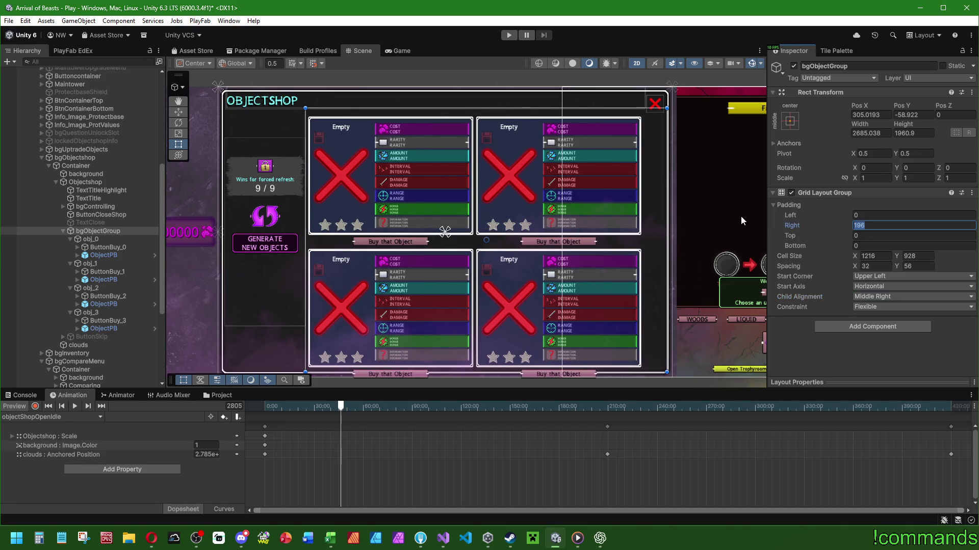
pyautogui.write('32')
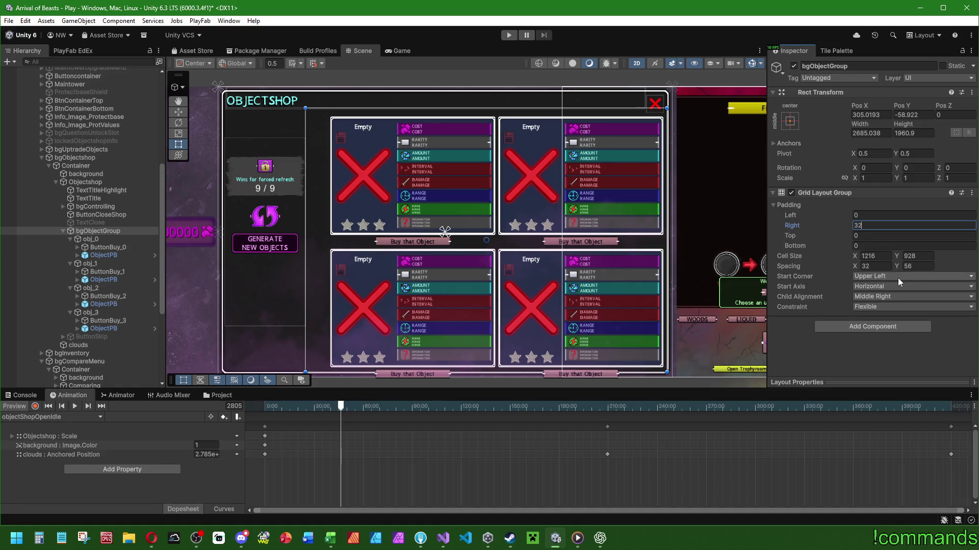
pyautogui.click(877, 267)
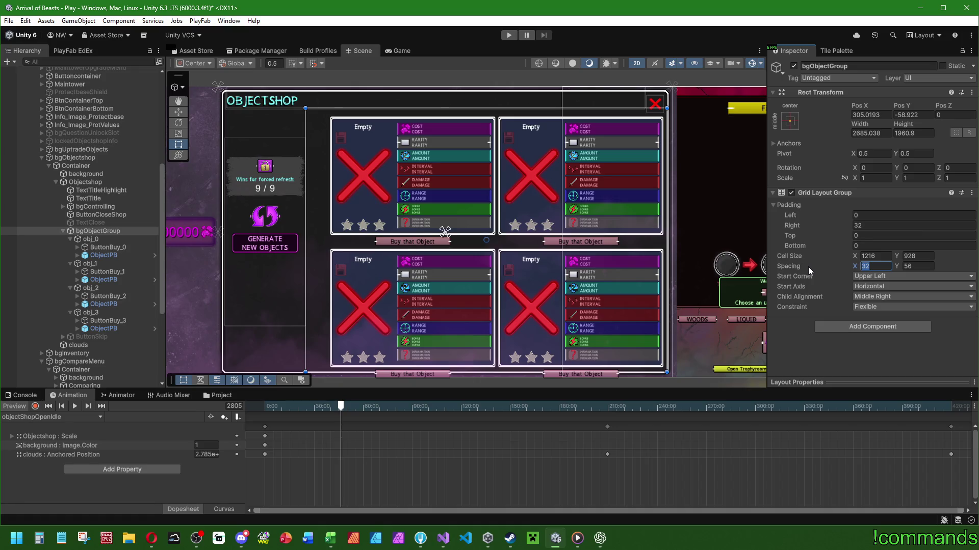
pyautogui.click(867, 225)
pyautogui.write('0')
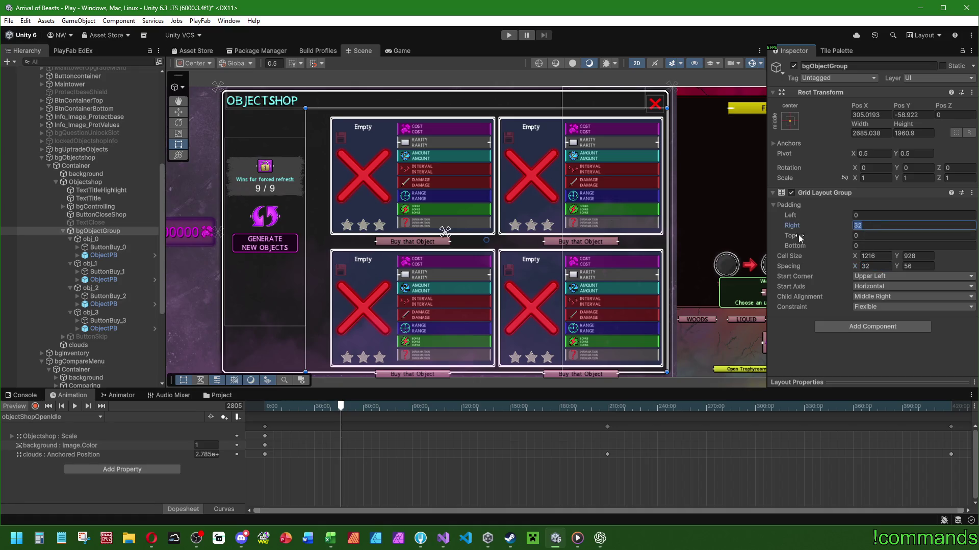
pyautogui.moveTo(667, 153); pyautogui.dragTo(648, 151)
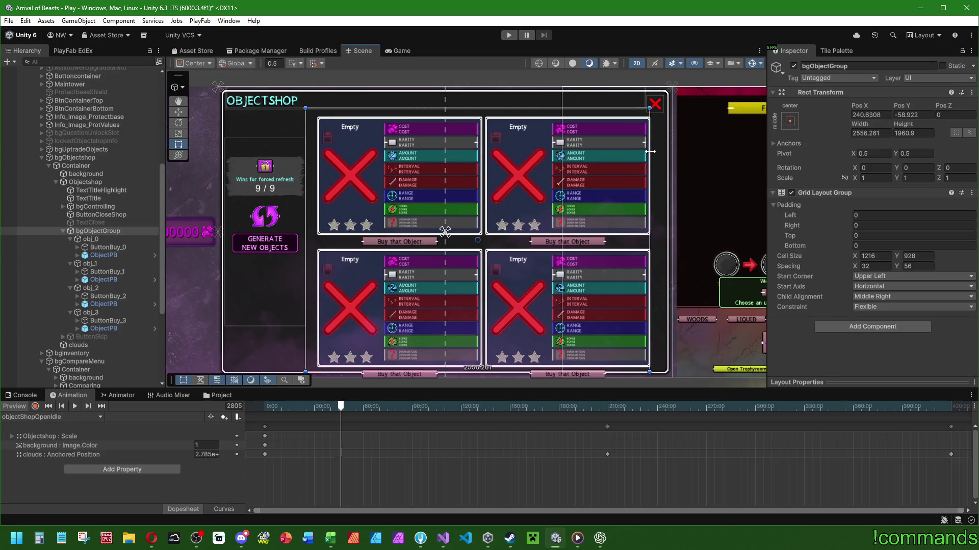
pyautogui.moveTo(647, 152); pyautogui.dragTo(664, 152)
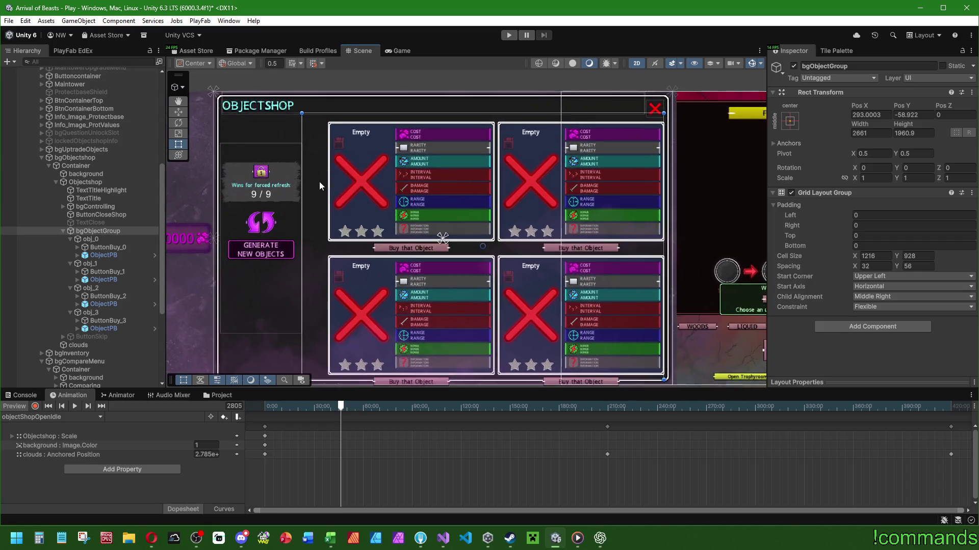
pyautogui.scroll(1, 436, 210)
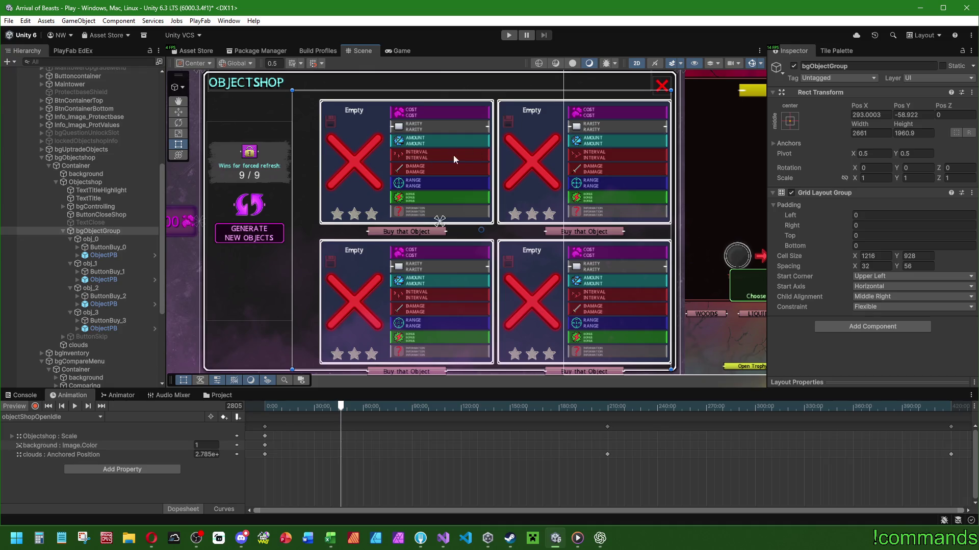
pyautogui.hscroll(-5, 458, 154)
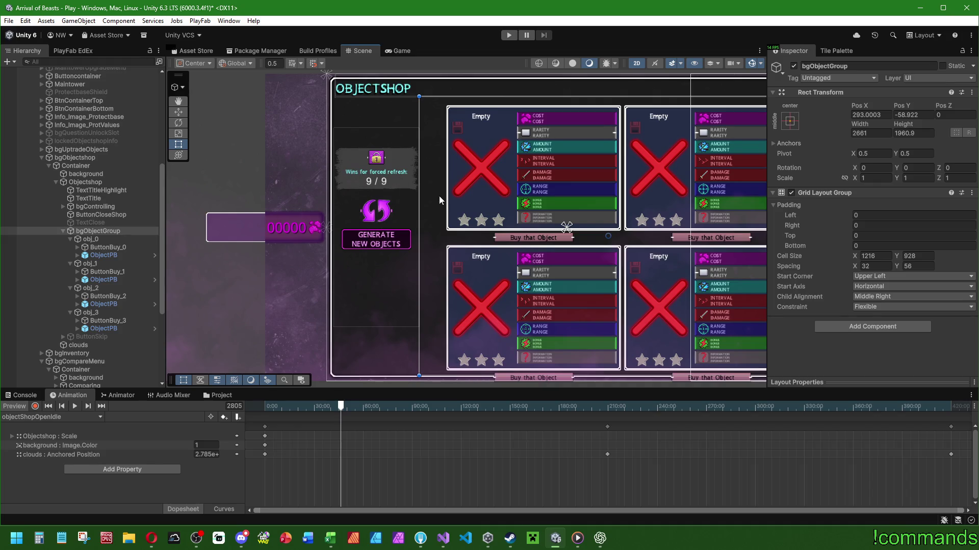
pyautogui.scroll(-2, 427, 197)
pyautogui.moveTo(327, 208); pyautogui.dragTo(336, 202)
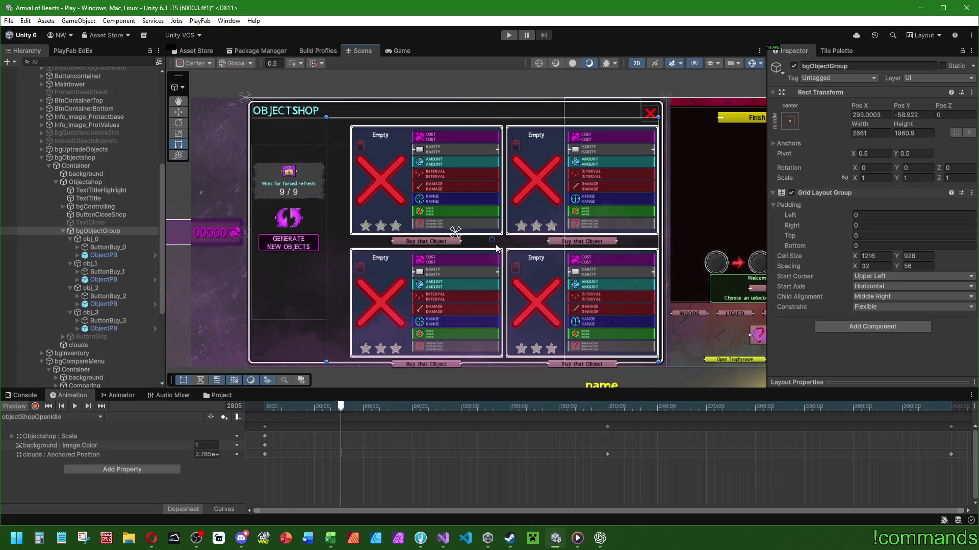
pyautogui.scroll(2, 431, 244)
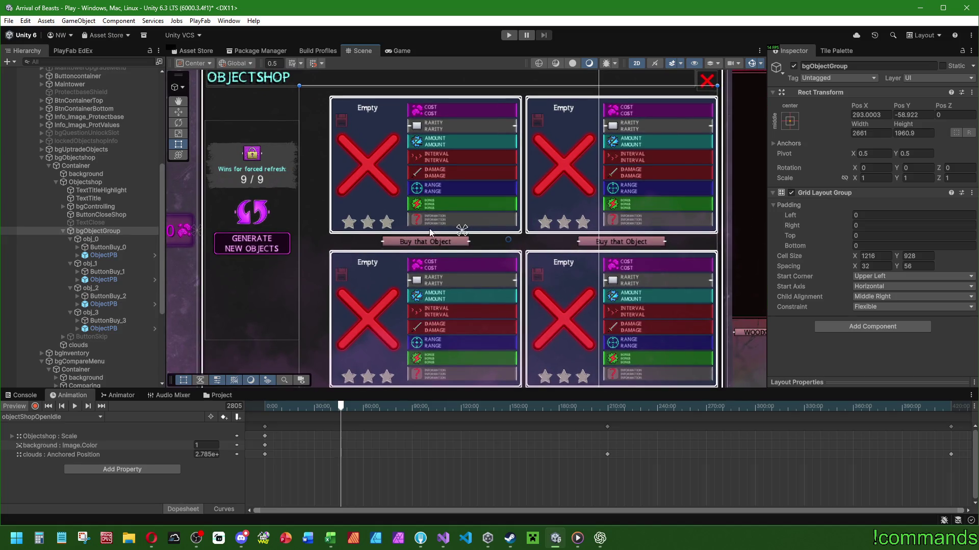
pyautogui.moveTo(435, 223); pyautogui.dragTo(442, 198)
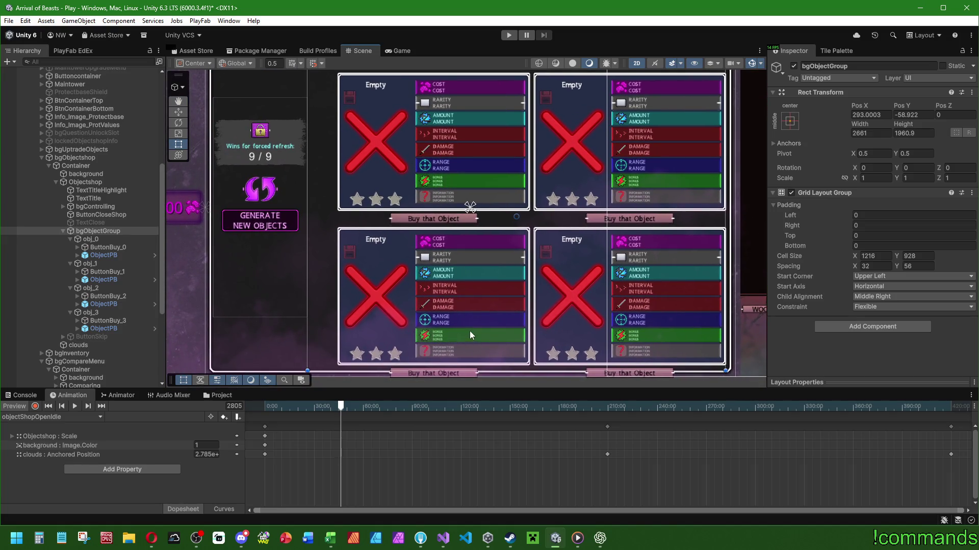
pyautogui.scroll(-2, 453, 334)
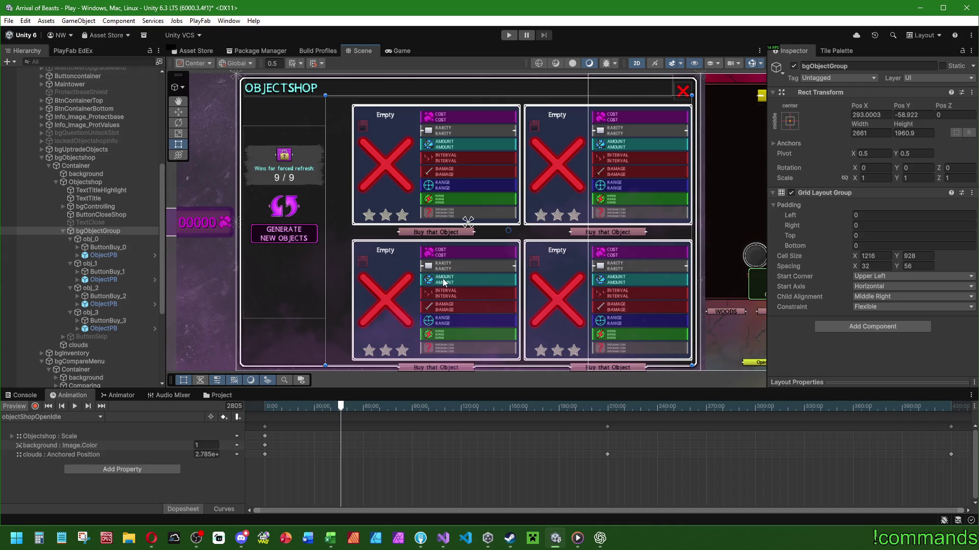
pyautogui.moveTo(522, 96); pyautogui.dragTo(522, 96)
pyautogui.moveTo(693, 121); pyautogui.dragTo(693, 120)
# - Try Middle Center and Middle Left, then settle on Upper Center card alignment
pyautogui.click(914, 266)
pyautogui.press('Return')
pyautogui.click(886, 298)
pyautogui.click(888, 354)
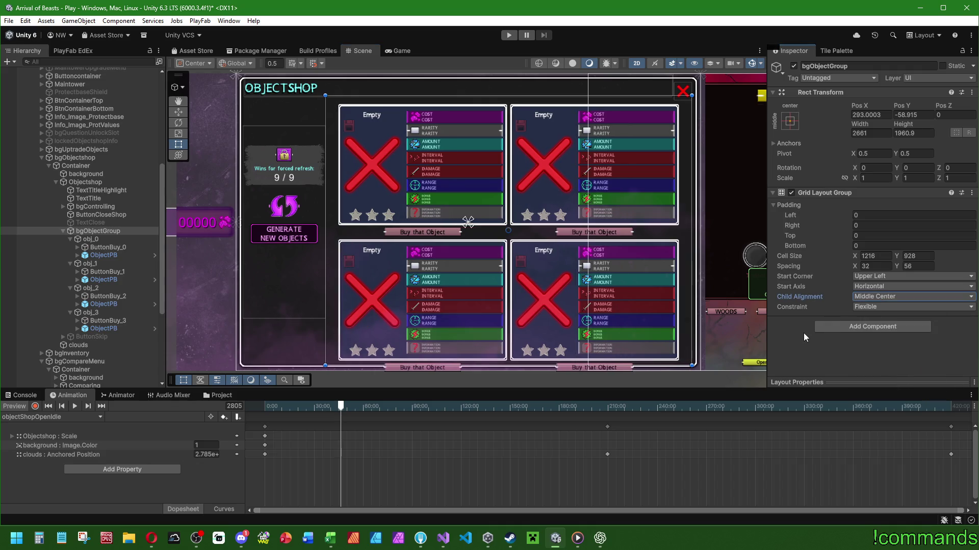
pyautogui.click(875, 298)
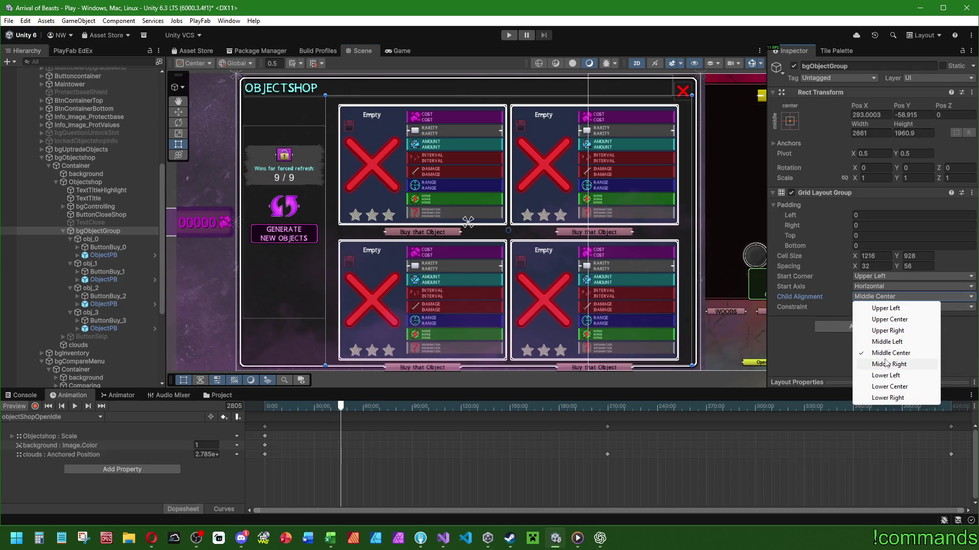
pyautogui.click(880, 344)
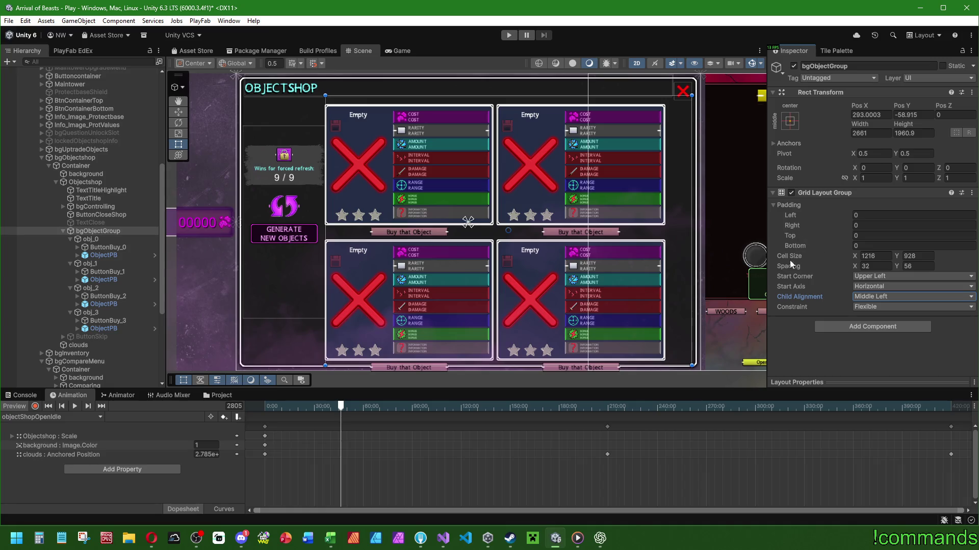
pyautogui.click(873, 297)
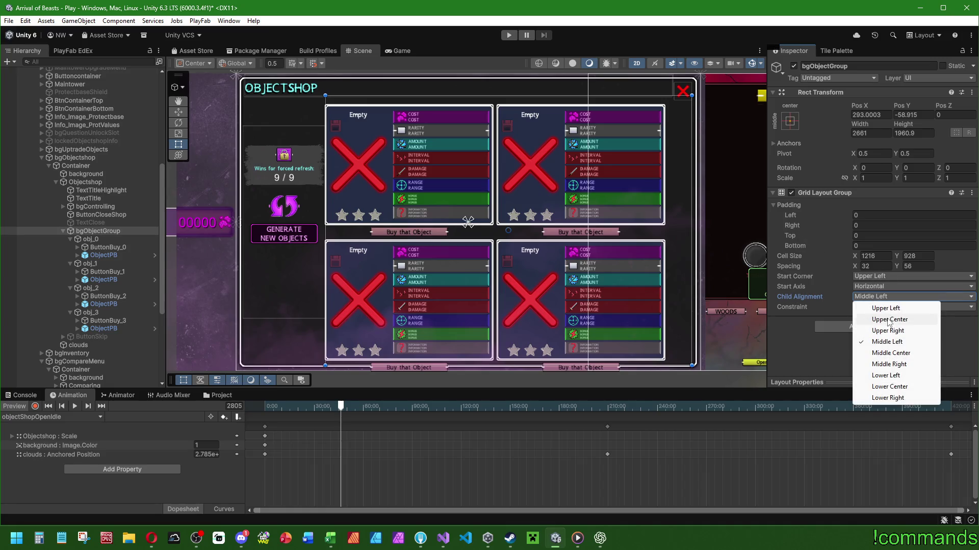
pyautogui.click(888, 320)
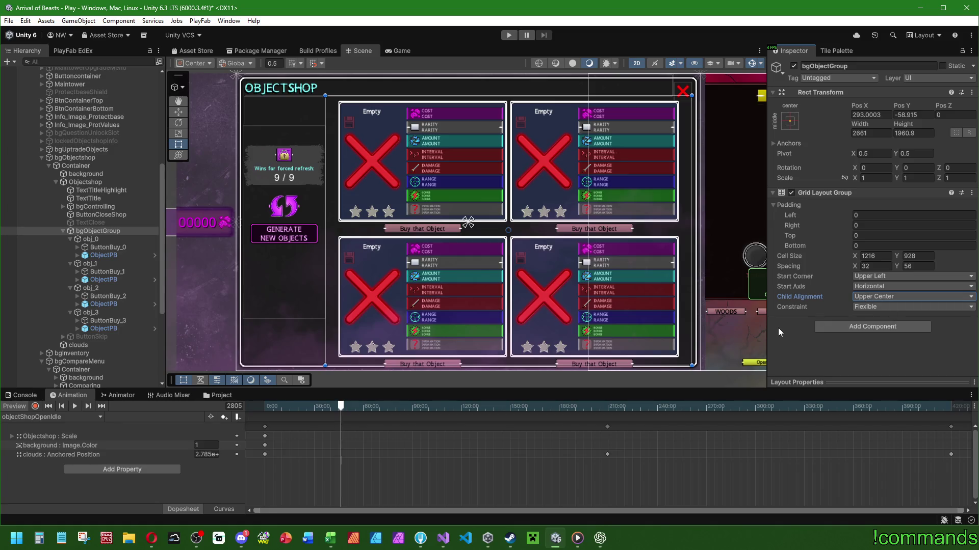
pyautogui.click(870, 298)
pyautogui.click(879, 320)
# - Set the grid's top padding to 0 and row Spacing Y to 32
pyautogui.click(937, 235)
pyautogui.write('-32')
pyautogui.press('BackSpace')
pyautogui.press('BackSpace')
pyautogui.press('BackSpace')
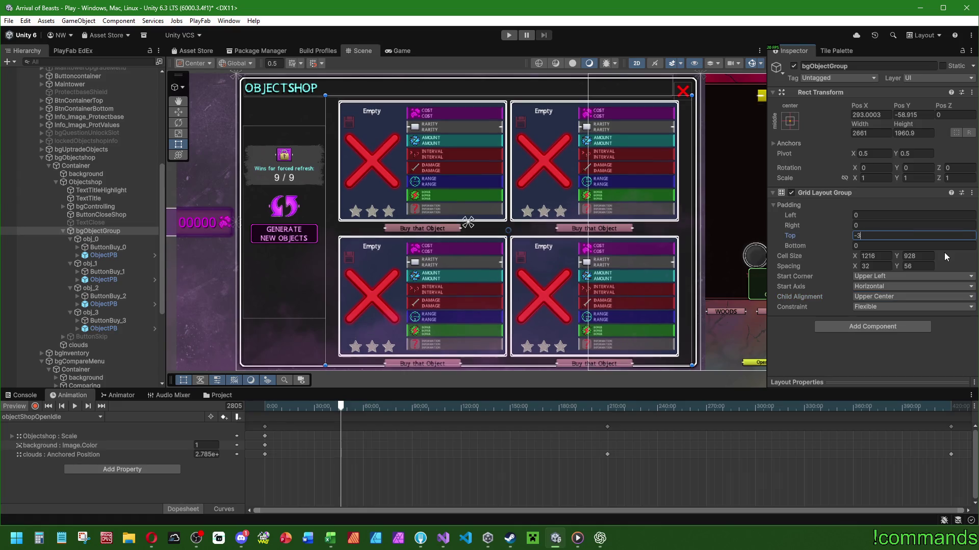
pyautogui.write('0')
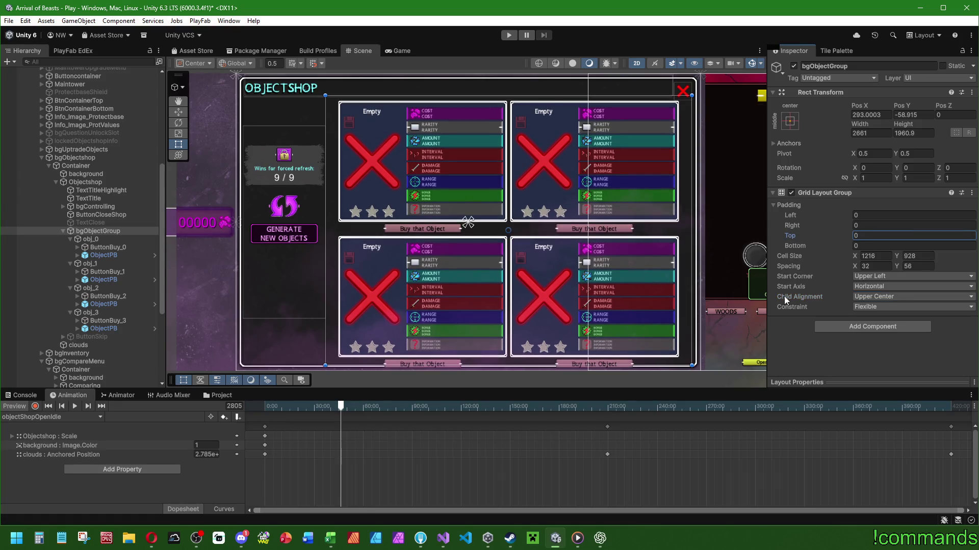
pyautogui.click(917, 267)
pyautogui.write('50')
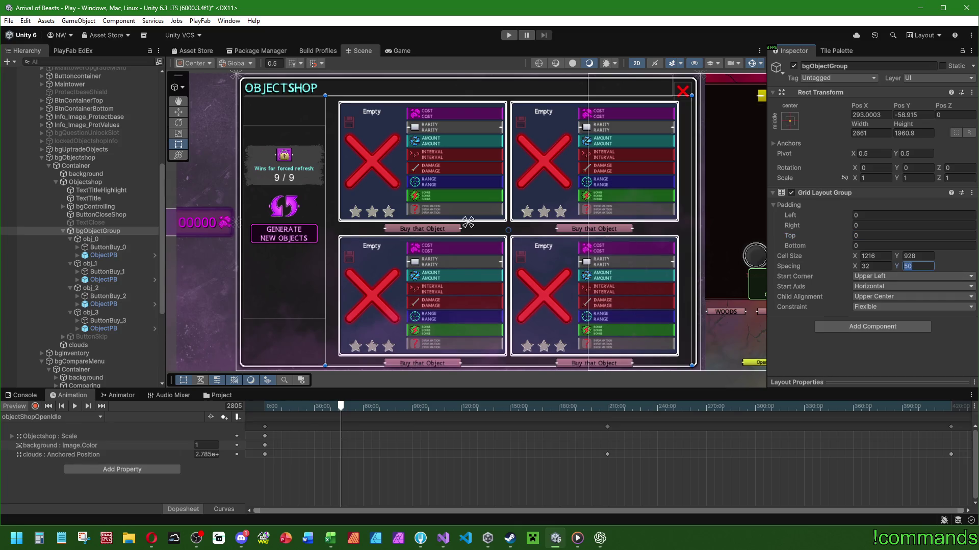
pyautogui.write('32')
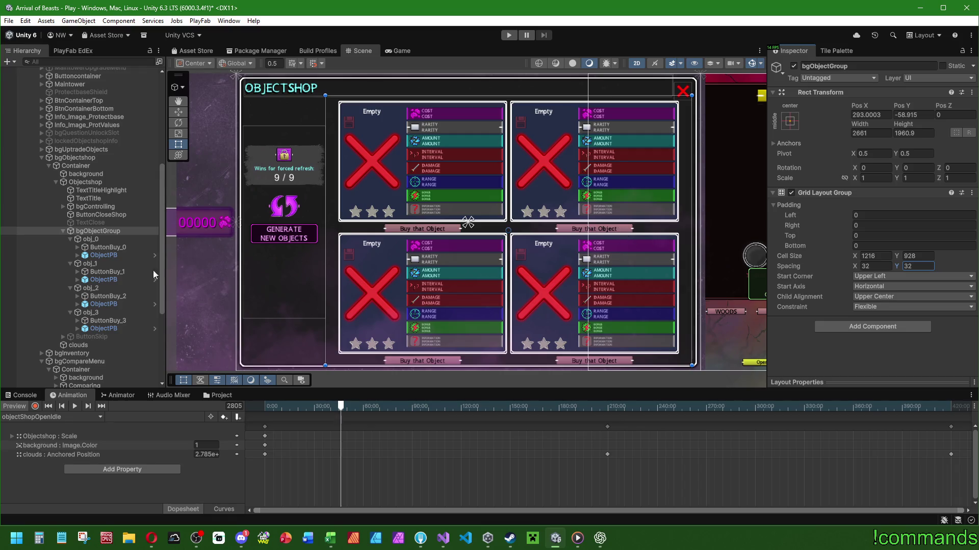
pyautogui.click(104, 255)
# - Select all four buy buttons, ButtonBuy_0 through ButtonBuy_3
pyautogui.click(109, 248)
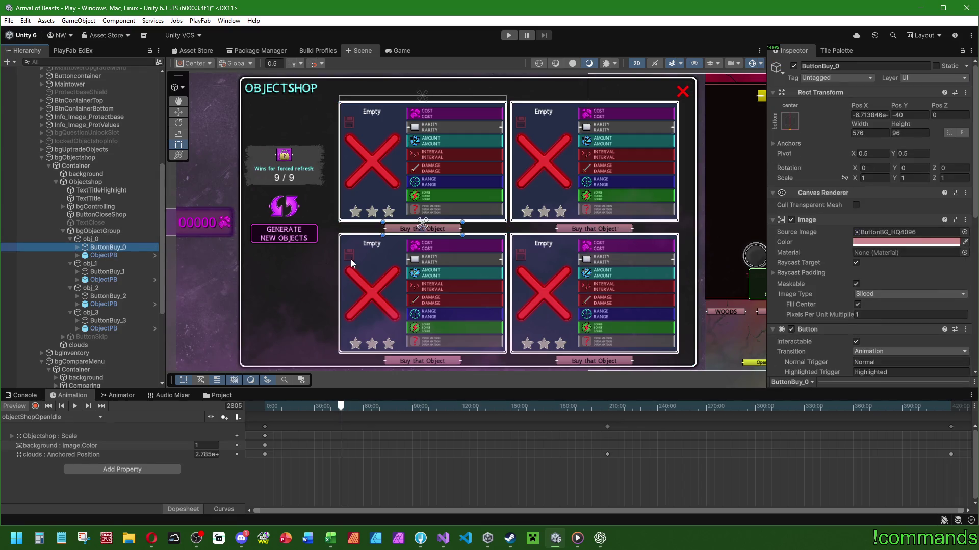
pyautogui.click(108, 272)
pyautogui.keyDown('ctrl'); pyautogui.click(108, 247); pyautogui.keyUp('ctrl')
pyautogui.keyDown('ctrl'); pyautogui.click(108, 297); pyautogui.keyUp('ctrl')
pyautogui.keyDown('ctrl'); pyautogui.click(108, 321); pyautogui.keyUp('ctrl')
# - Try Pos Y offsets of -38 and -36 on the buy buttons
pyautogui.click(909, 115)
pyautogui.write('-32')
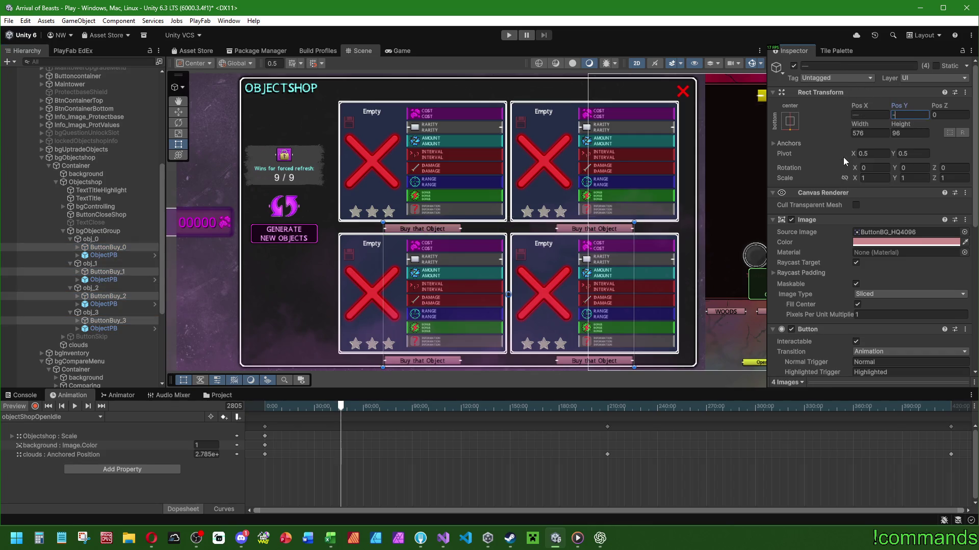
pyautogui.press('BackSpace')
pyautogui.write('8')
pyautogui.press('Return')
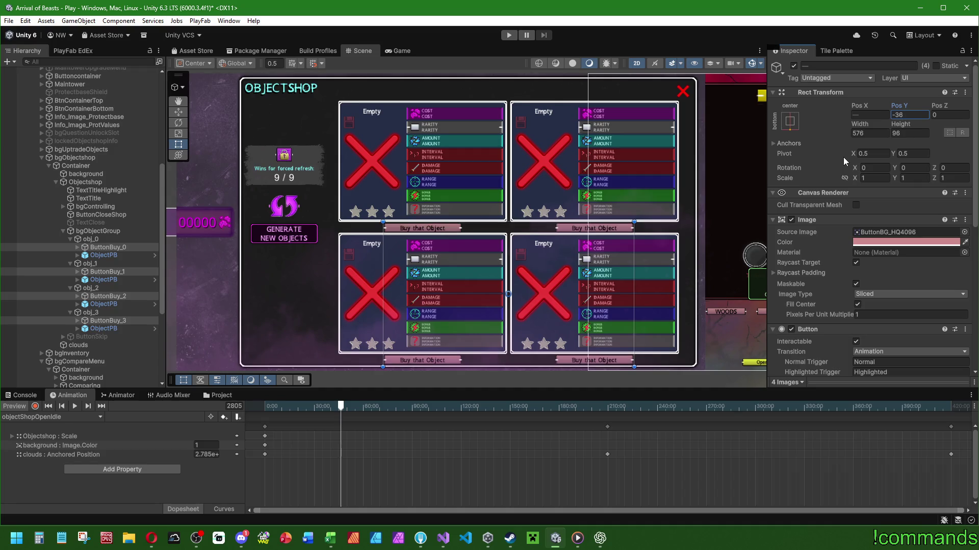
pyautogui.write('-36')
pyautogui.scroll(8, 399, 187)
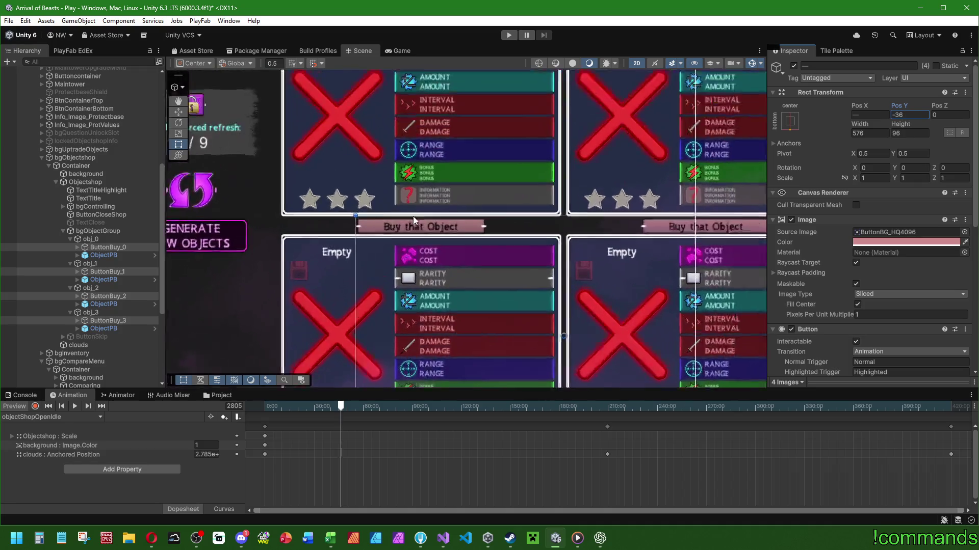
# - Refine the buy buttons' Pos Y through -32 and -28 to a final -30
pyautogui.click(910, 115)
pyautogui.write('-32')
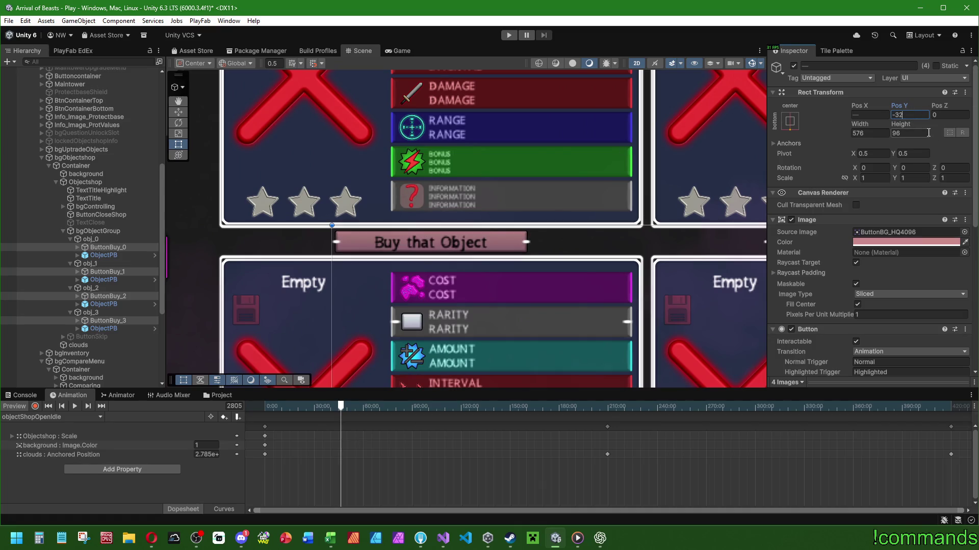
pyautogui.scroll(4, 385, 201)
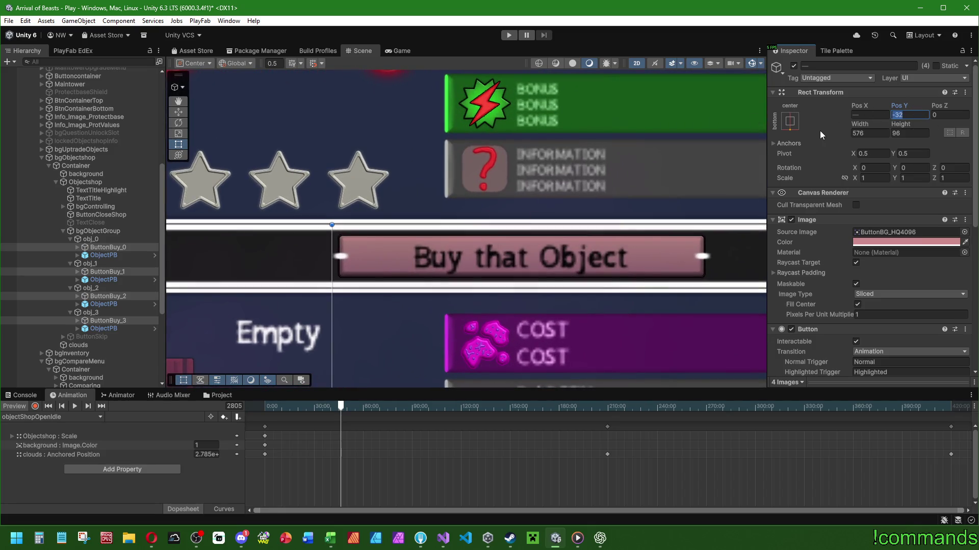
pyautogui.write('-')
pyautogui.write('32')
pyautogui.press('BackSpace')
pyautogui.press('BackSpace')
pyautogui.write('28')
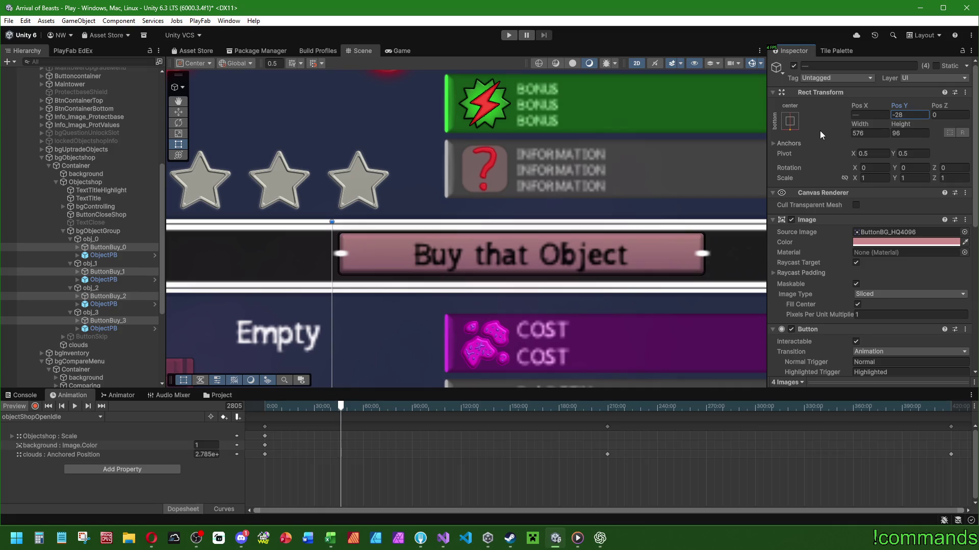
pyautogui.press('BackSpace')
pyautogui.press('BackSpace')
pyautogui.write('30')
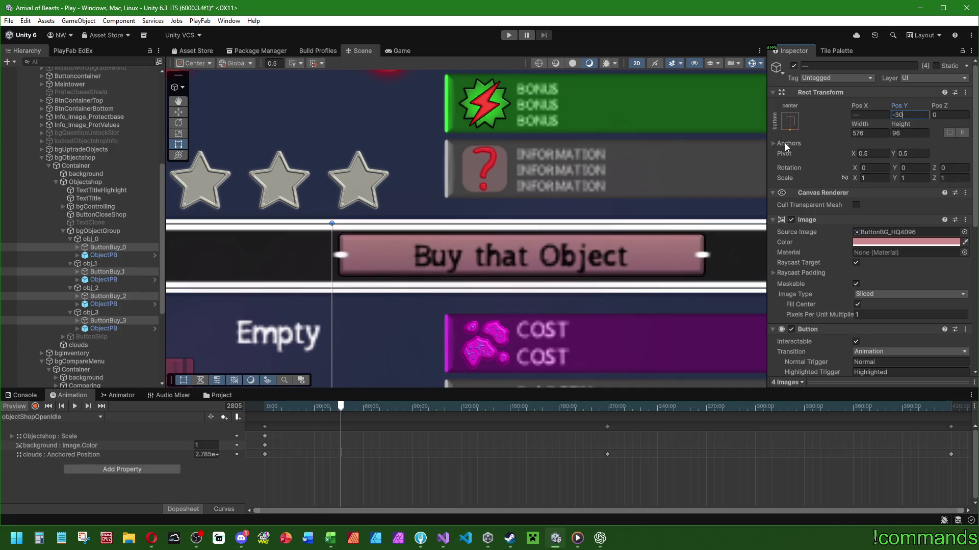
pyautogui.scroll(-2, 611, 181)
pyautogui.scroll(-8, 611, 181)
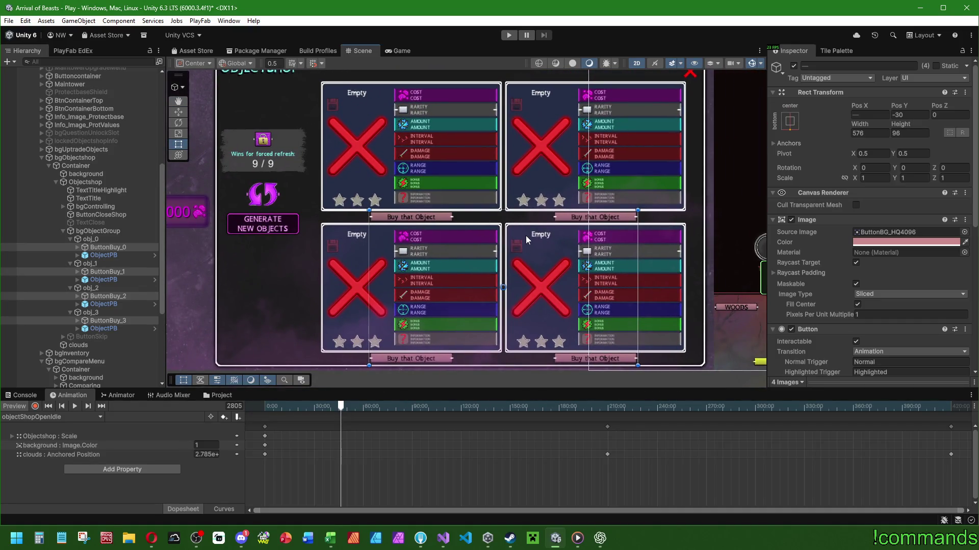
# - Drag bgObjectGroup's right edge inward to a width of 2561.35
pyautogui.moveTo(529, 240); pyautogui.dragTo(459, 264)
pyautogui.scroll(-1, 459, 263)
pyautogui.scroll(1, 459, 257)
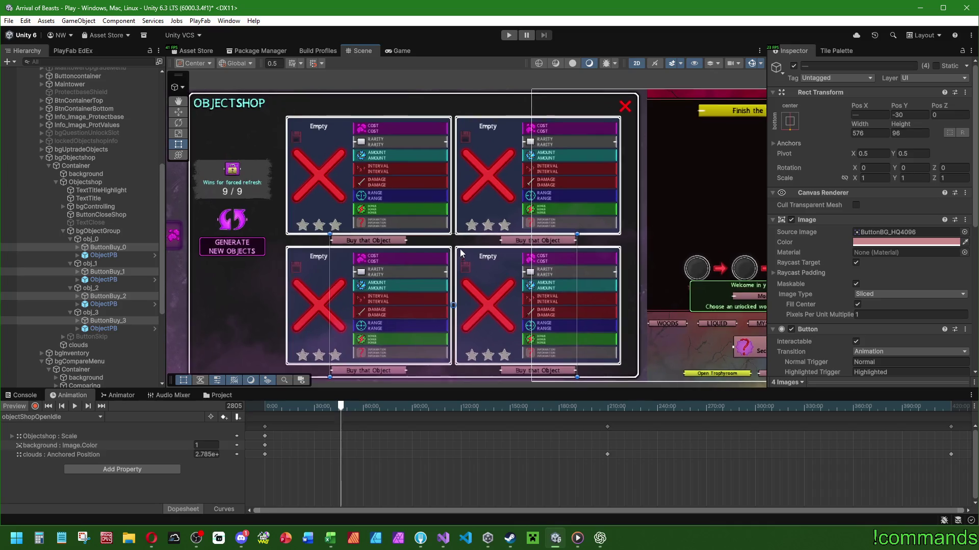
pyautogui.scroll(5, 497, 240)
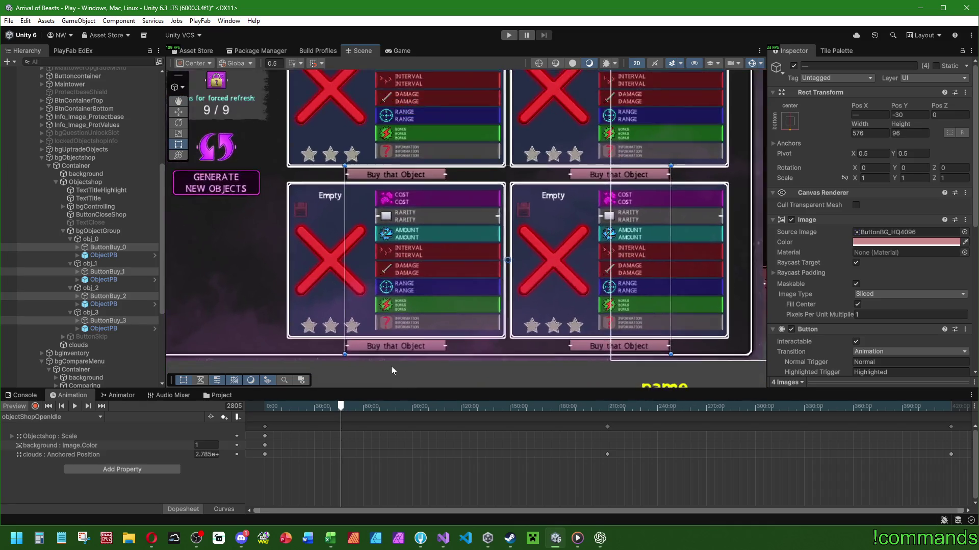
pyautogui.scroll(2, 396, 363)
pyautogui.scroll(-8, 395, 354)
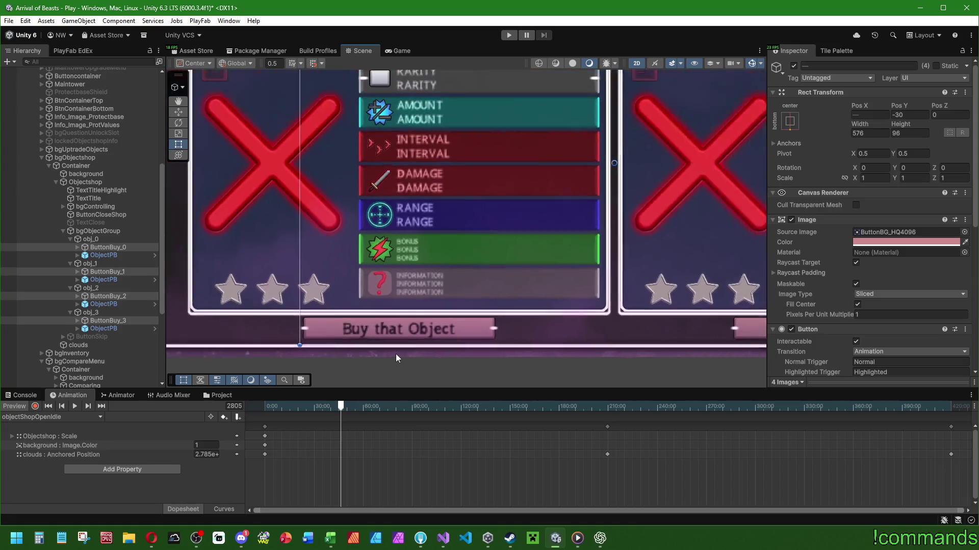
pyautogui.scroll(2, 451, 260)
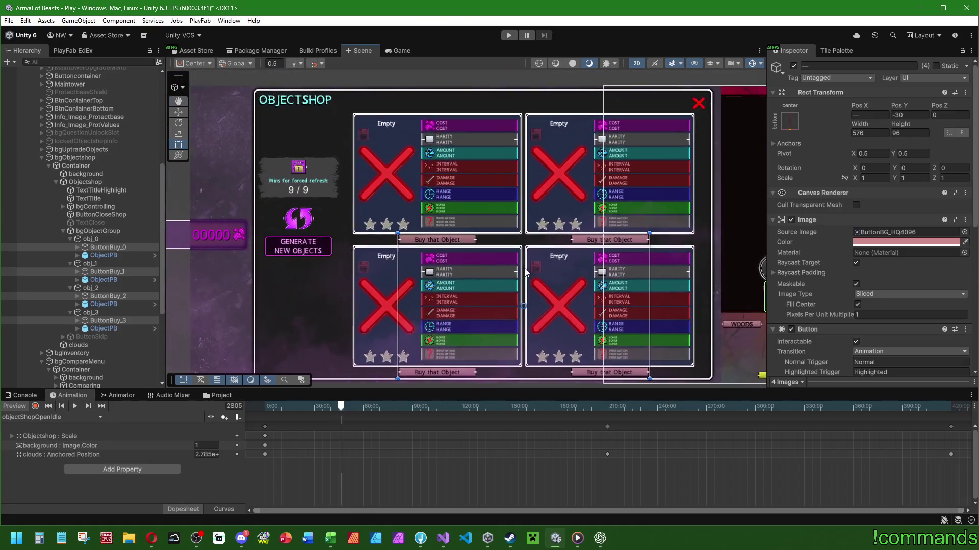
pyautogui.click(99, 231)
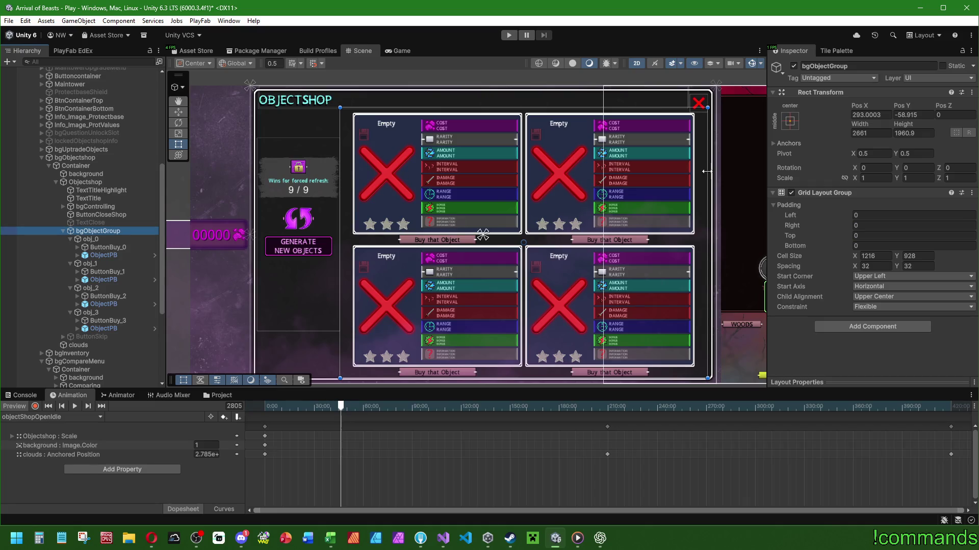
pyautogui.moveTo(706, 172); pyautogui.dragTo(691, 171)
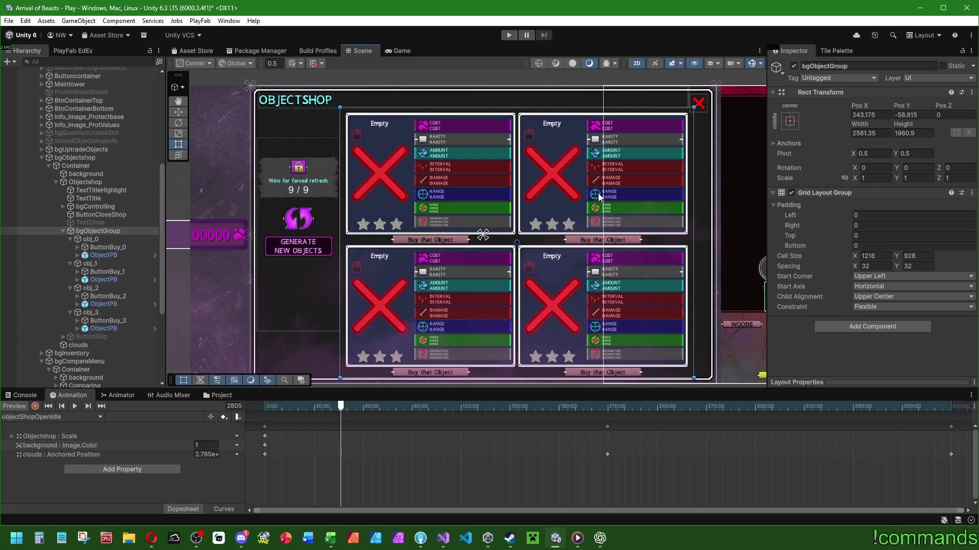
# - Widen the object shop's card grid to the right and set its vertical spacing to 40
pyautogui.moveTo(513, 108); pyautogui.dragTo(513, 104)
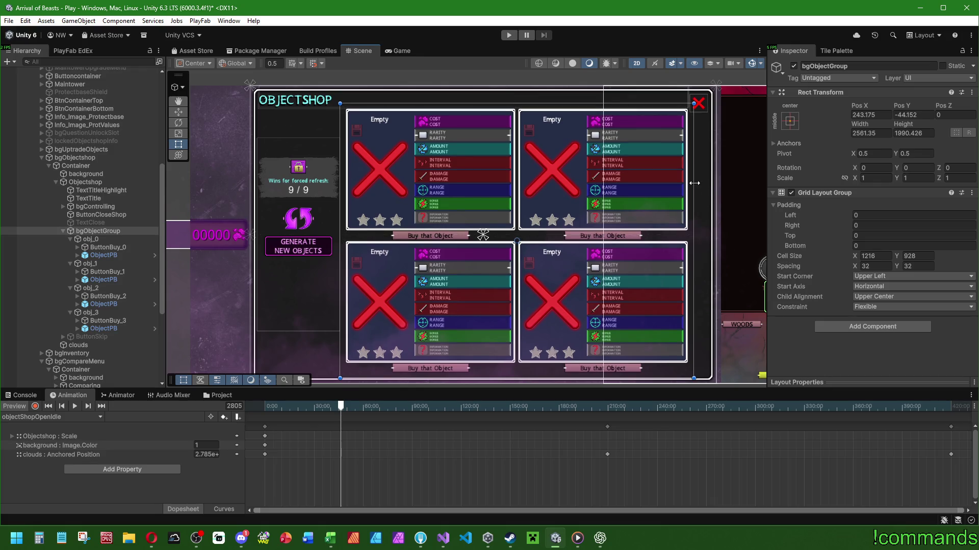
pyautogui.moveTo(694, 183); pyautogui.dragTo(702, 183)
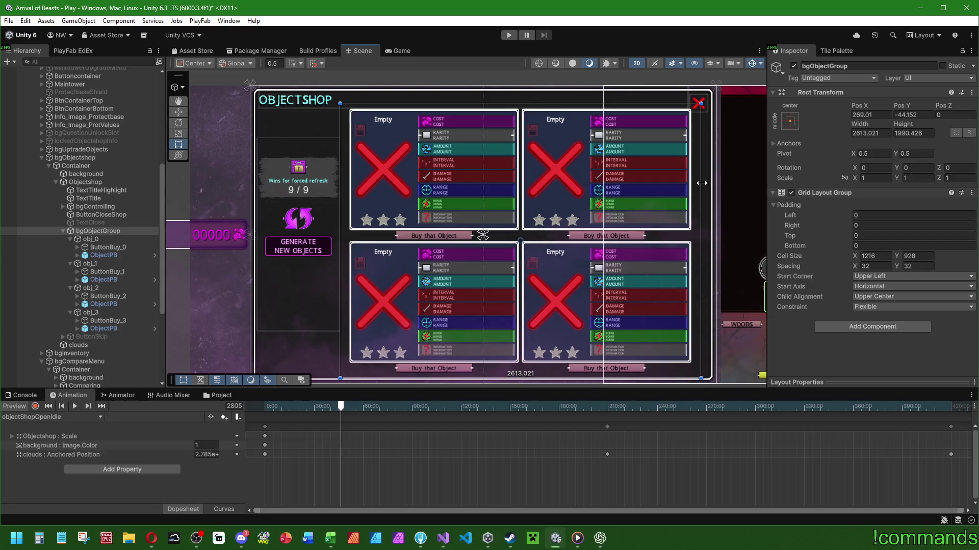
pyautogui.click(916, 266)
pyautogui.write('40')
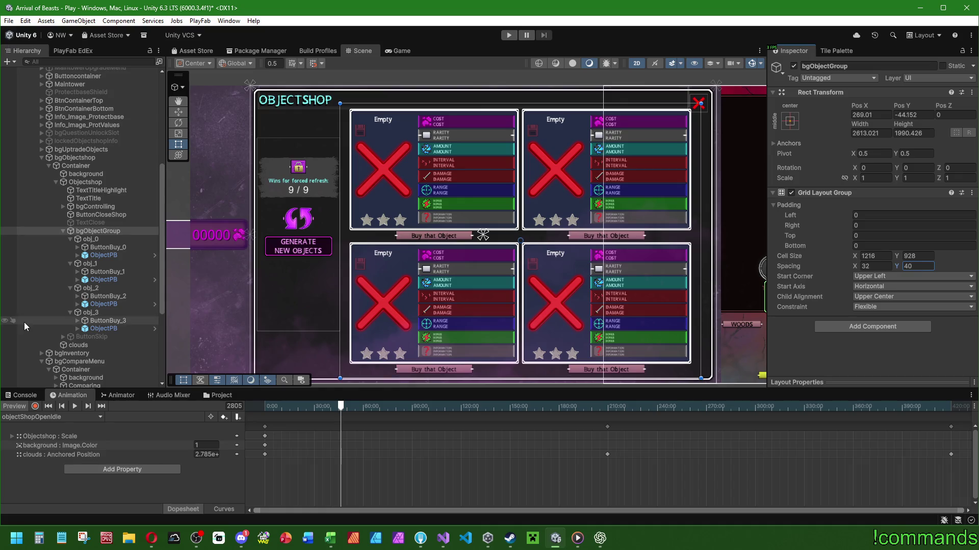
# - Select ButtonBuy_0 through ButtonBuy_3 together and set their Pos Y to -34
pyautogui.click(108, 248)
pyautogui.keyDown('ctrl'); pyautogui.click(108, 272); pyautogui.keyUp('ctrl')
pyautogui.keyDown('ctrl'); pyautogui.click(108, 296); pyautogui.keyUp('ctrl')
pyautogui.keyDown('ctrl'); pyautogui.click(109, 320); pyautogui.keyUp('ctrl')
pyautogui.click(914, 133)
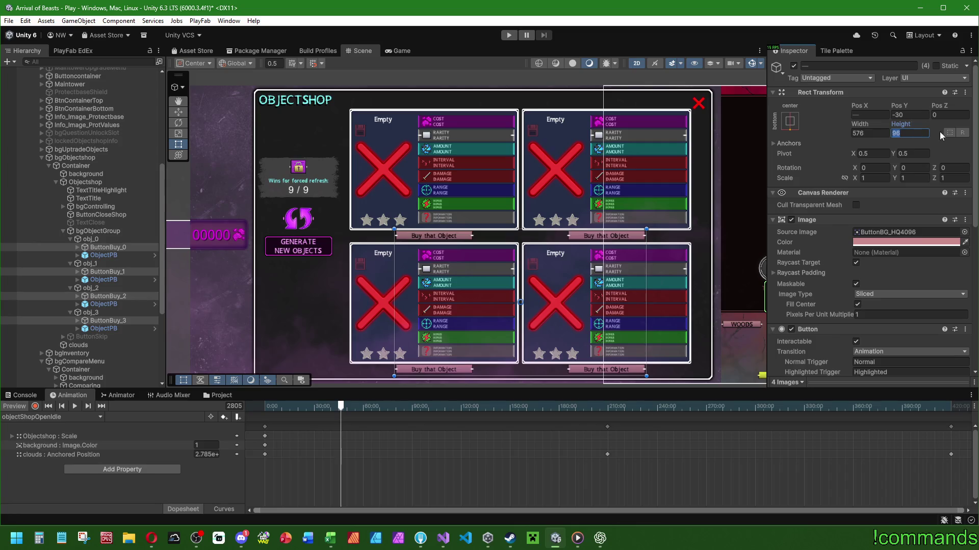
pyautogui.click(912, 115)
pyautogui.write('-32')
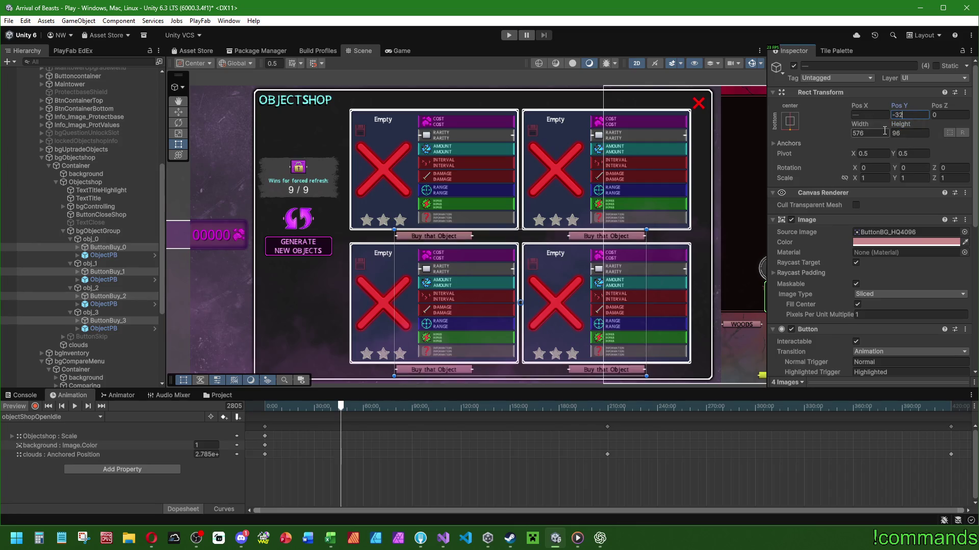
pyautogui.write('+2')
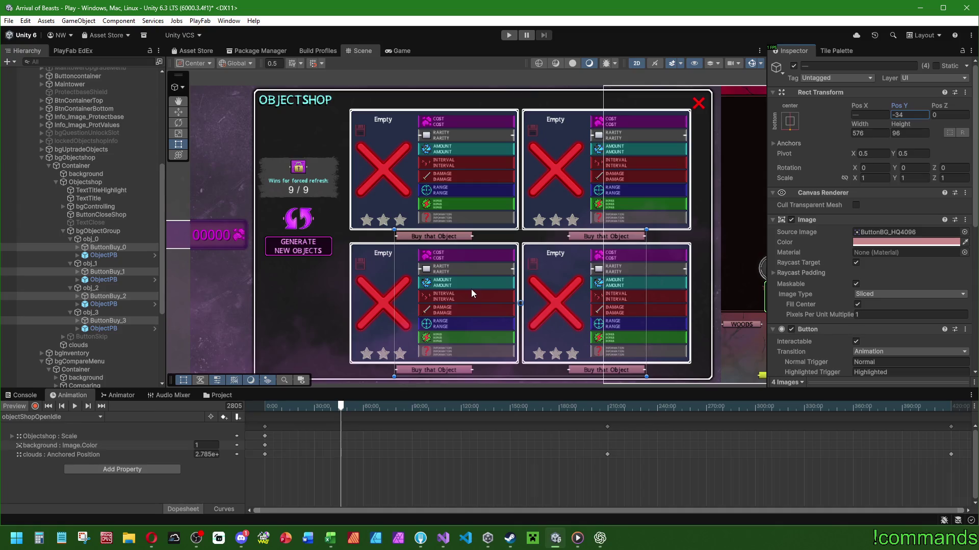
pyautogui.click(104, 255)
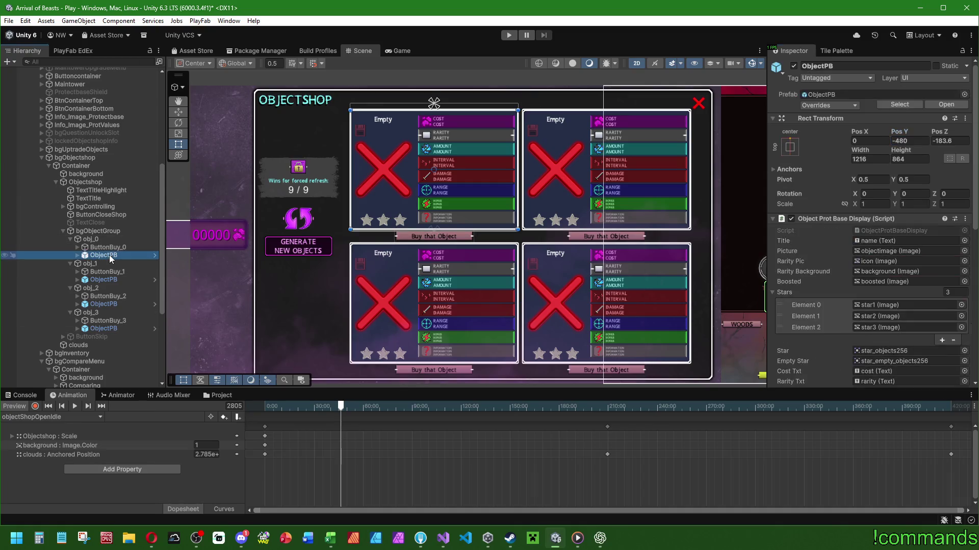
# - Move the skip button up between the cards with the Move tool
pyautogui.click(113, 337)
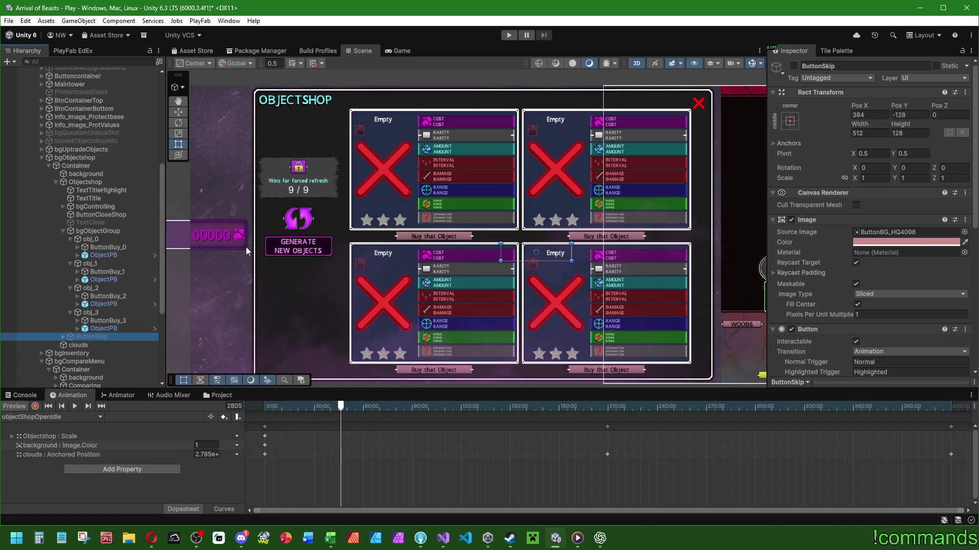
pyautogui.click(104, 329)
pyautogui.keyDown('ctrl'); pyautogui.click(102, 302); pyautogui.keyUp('ctrl')
pyautogui.keyDown('ctrl'); pyautogui.click(106, 280); pyautogui.keyUp('ctrl')
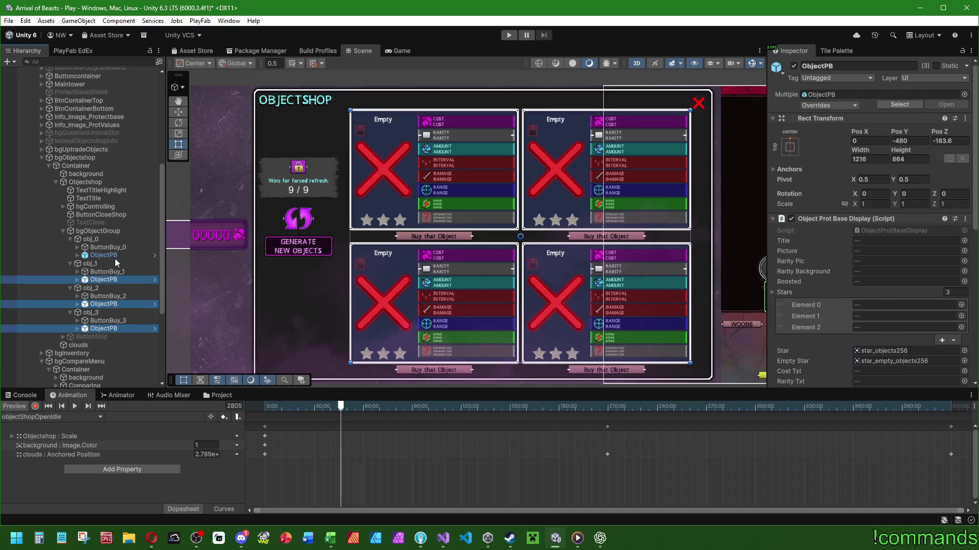
pyautogui.keyDown('ctrl'); pyautogui.click(106, 256); pyautogui.keyUp('ctrl')
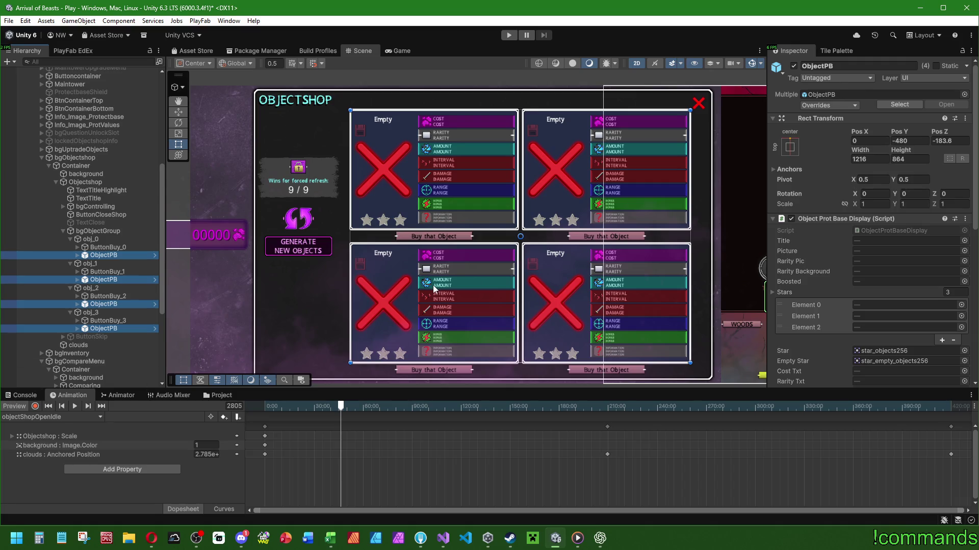
pyautogui.click(120, 336)
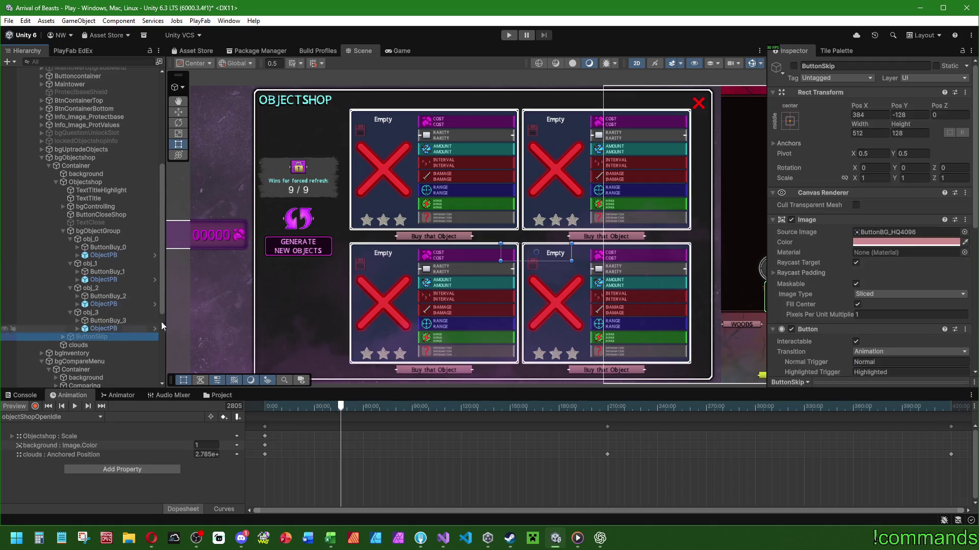
pyautogui.click(178, 112)
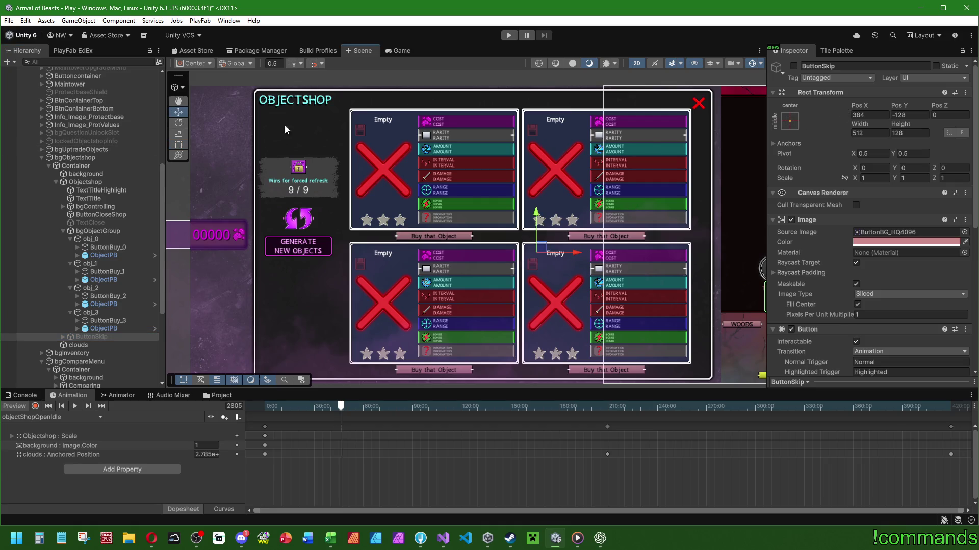
pyautogui.moveTo(546, 250); pyautogui.dragTo(530, 232)
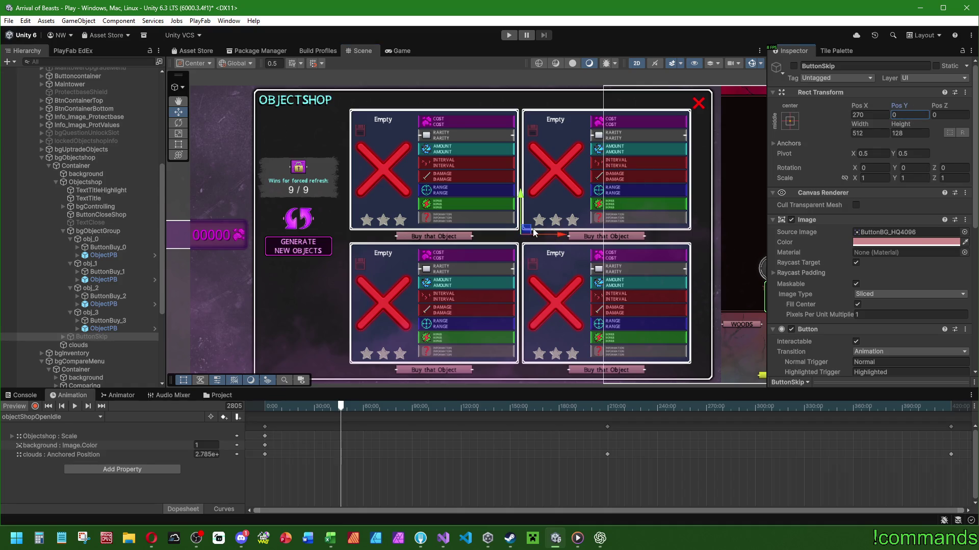
# - Set the skip button's Pos Y to -16 in the Rect Transform
pyautogui.click(106, 329)
pyautogui.click(106, 337)
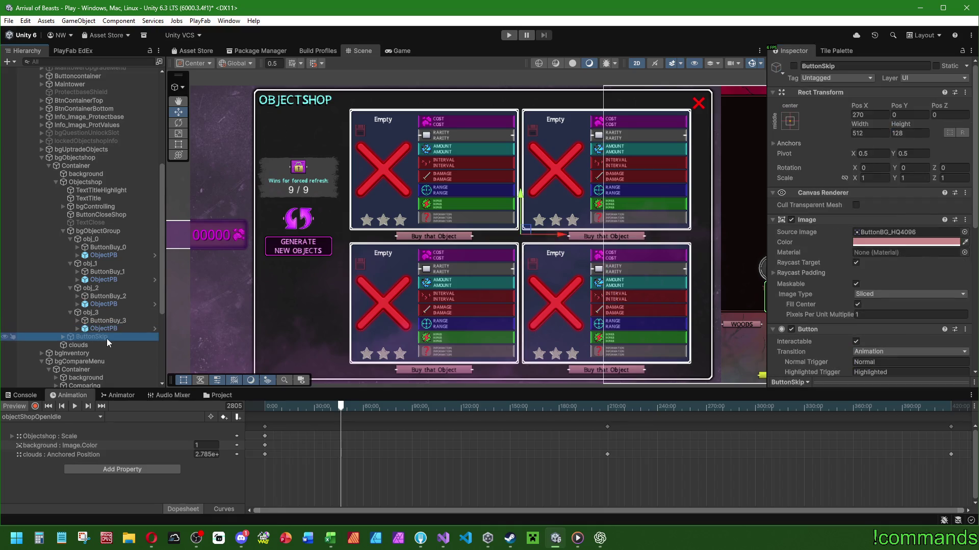
pyautogui.click(179, 144)
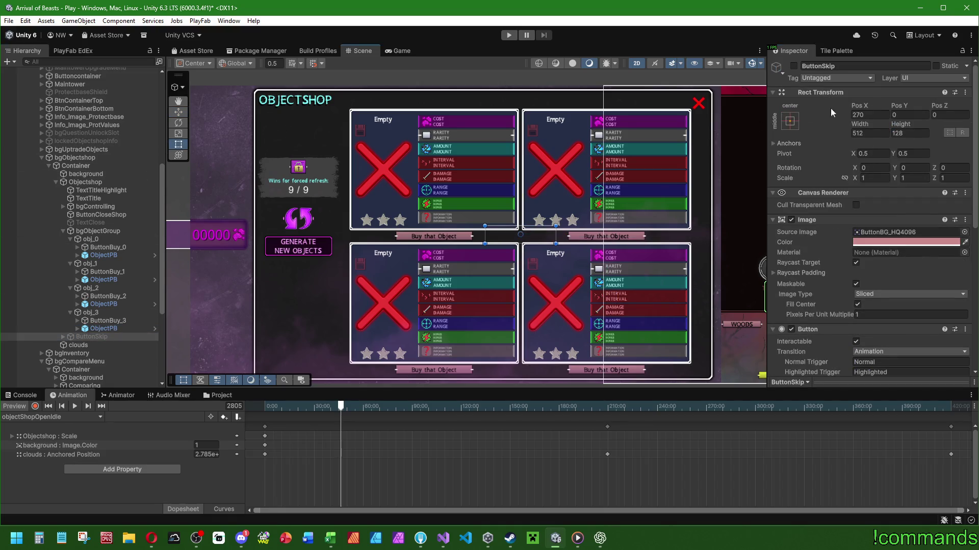
pyautogui.moveTo(904, 102); pyautogui.dragTo(892, 102)
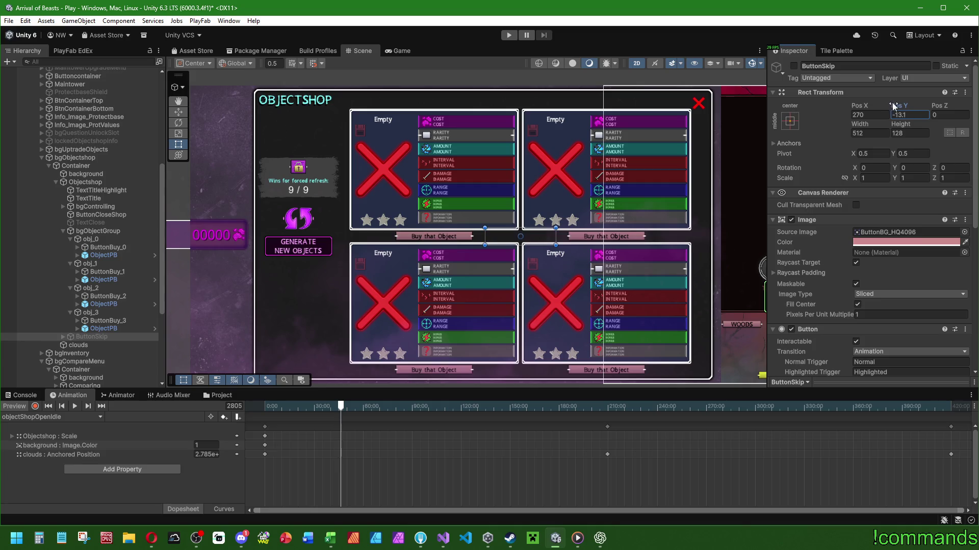
pyautogui.write('-12')
pyautogui.write('-4')
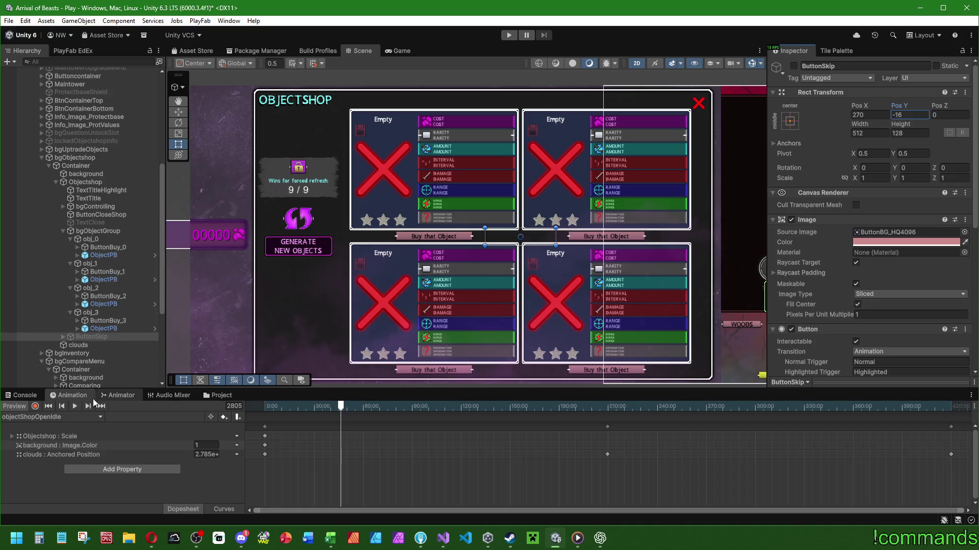
# - Select all four ObjectPB cards in the shop grid and delete them
pyautogui.click(113, 329)
pyautogui.keyDown('ctrl'); pyautogui.click(116, 305); pyautogui.keyUp('ctrl')
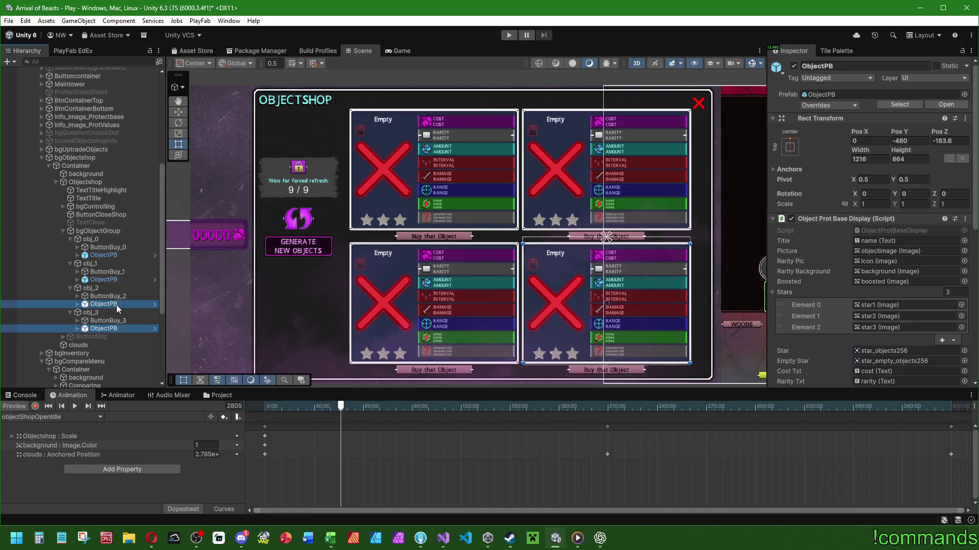
pyautogui.keyDown('ctrl'); pyautogui.click(116, 280); pyautogui.keyUp('ctrl')
pyautogui.keyDown('ctrl'); pyautogui.click(122, 255); pyautogui.keyUp('ctrl')
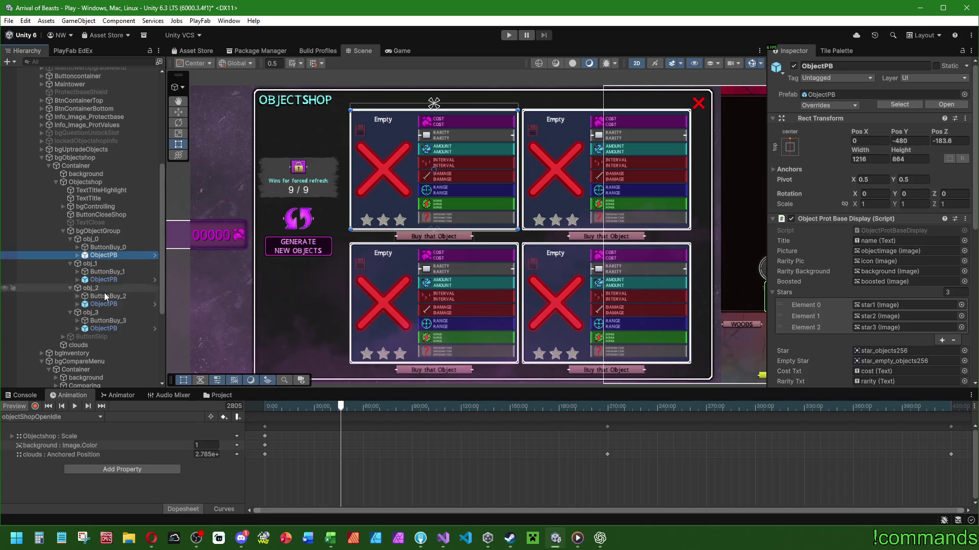
pyautogui.click(104, 329)
pyautogui.keyDown('ctrl'); pyautogui.click(110, 305); pyautogui.keyUp('ctrl')
pyautogui.keyDown('ctrl'); pyautogui.click(111, 280); pyautogui.keyUp('ctrl')
pyautogui.keyDown('ctrl'); pyautogui.click(113, 255); pyautogui.keyUp('ctrl')
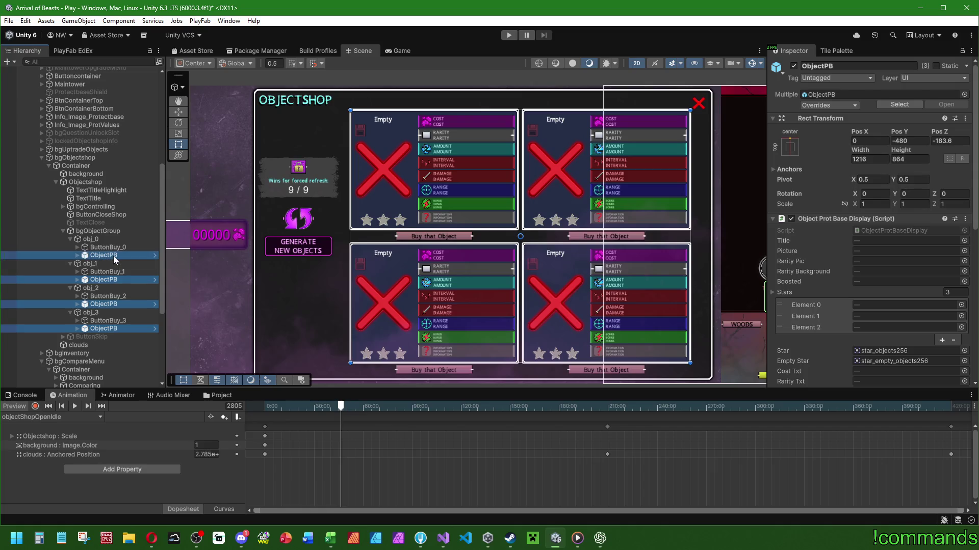
pyautogui.press('Delete')
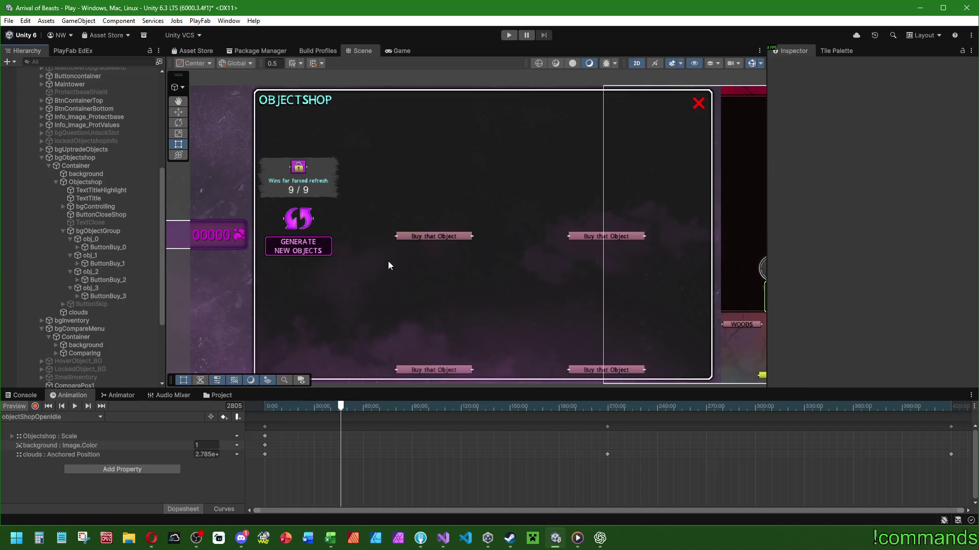
# - Load the objectShopOpen clip and play its opening animation in the Animation window
pyautogui.scroll(-2, 388, 298)
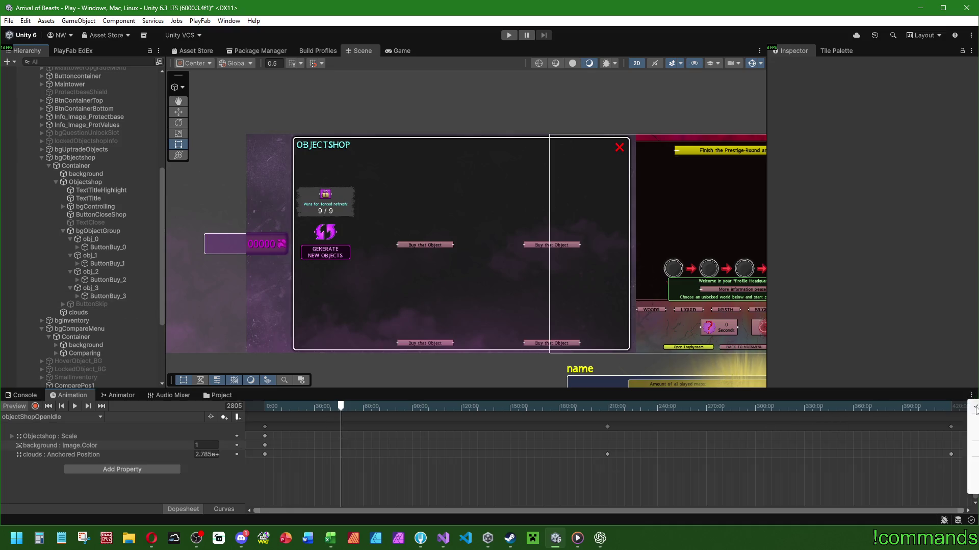
pyautogui.click(75, 407)
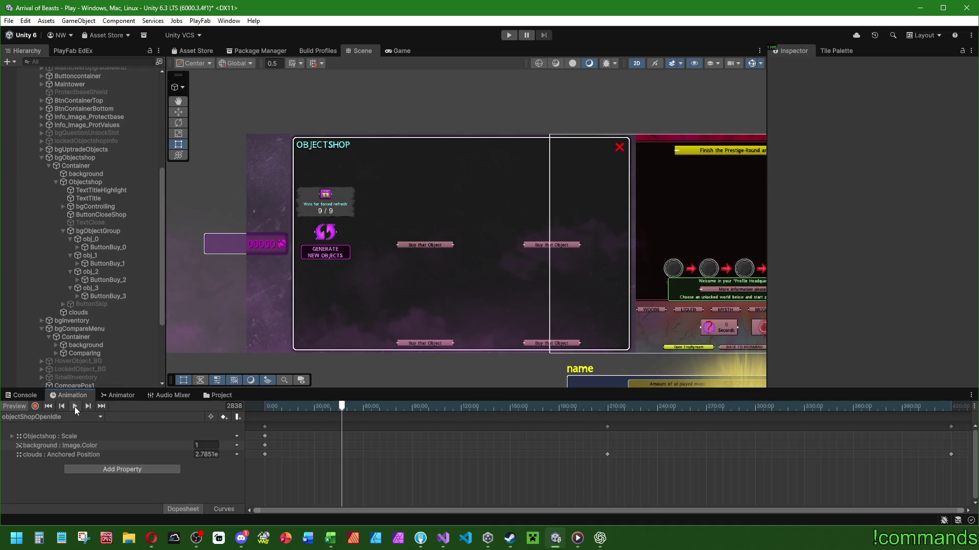
pyautogui.click(11, 407)
pyautogui.click(55, 416)
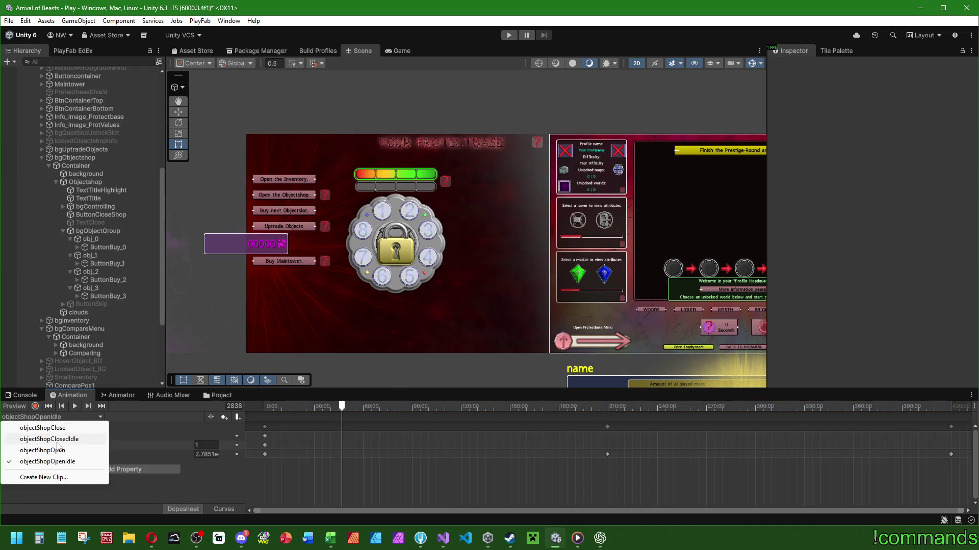
pyautogui.click(51, 451)
pyautogui.click(74, 407)
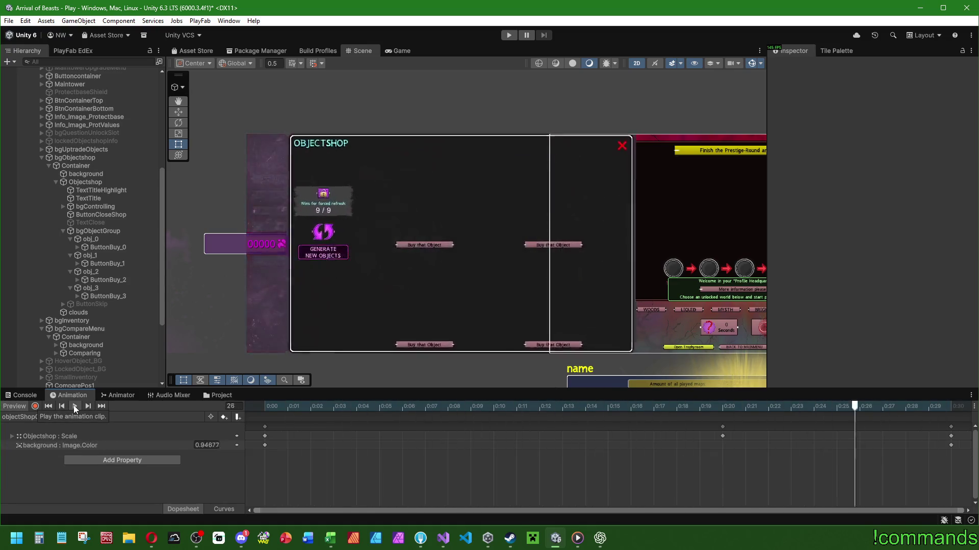
pyautogui.click(73, 405)
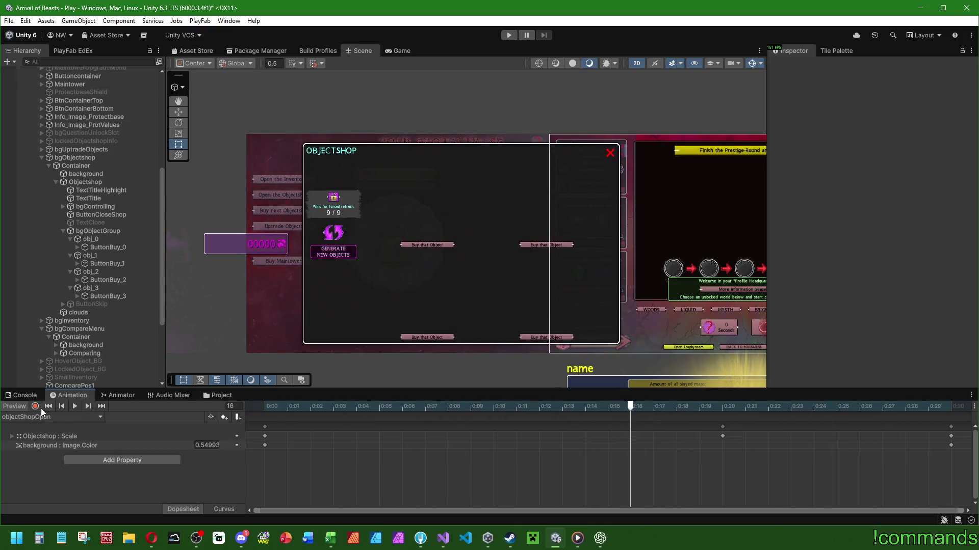
# - Play objectShopClose, scrub it to frame 21, exit Preview and show the Console
pyautogui.click(46, 416)
pyautogui.click(43, 428)
pyautogui.click(72, 407)
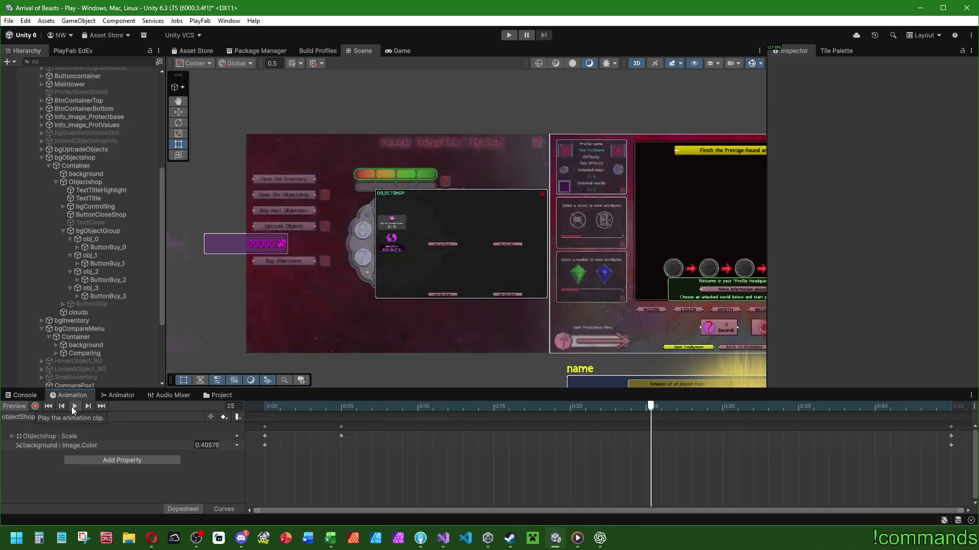
pyautogui.moveTo(268, 407)
pyautogui.mouseDown()
pyautogui.moveTo(592, 403)
pyautogui.moveTo(112, 411)
pyautogui.mouseUp()
pyautogui.click(15, 406)
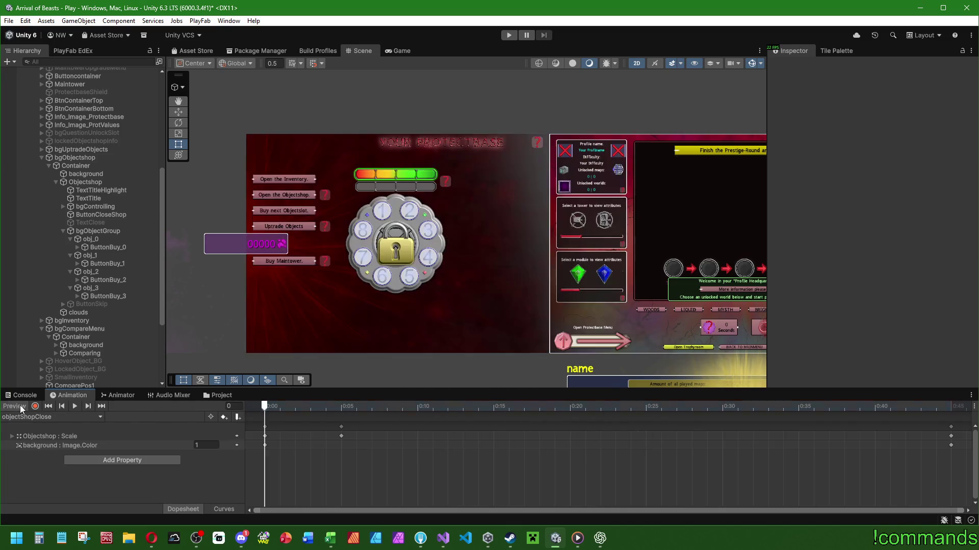
pyautogui.click(22, 396)
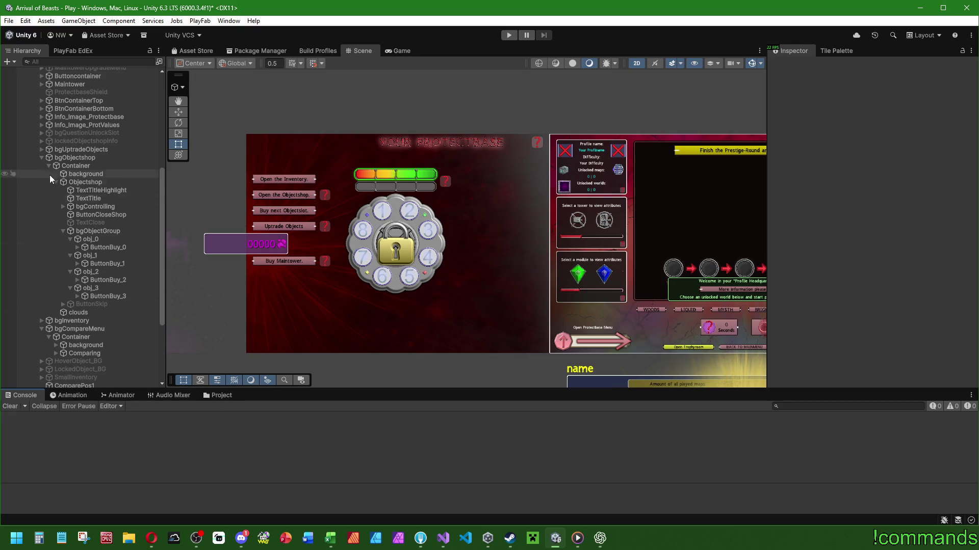
# - Scrub the objectShopOpen clip to preview the shop popup scaling open
pyautogui.click(41, 158)
pyautogui.click(84, 204)
pyautogui.click(42, 204)
pyautogui.click(49, 213)
pyautogui.click(73, 221)
pyautogui.click(70, 228)
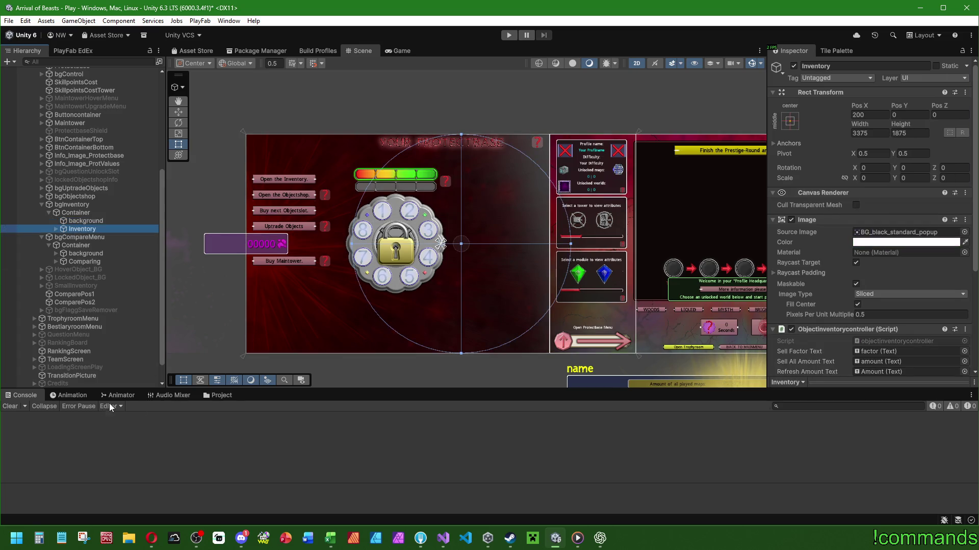
pyautogui.click(113, 395)
pyautogui.click(82, 395)
pyautogui.click(70, 416)
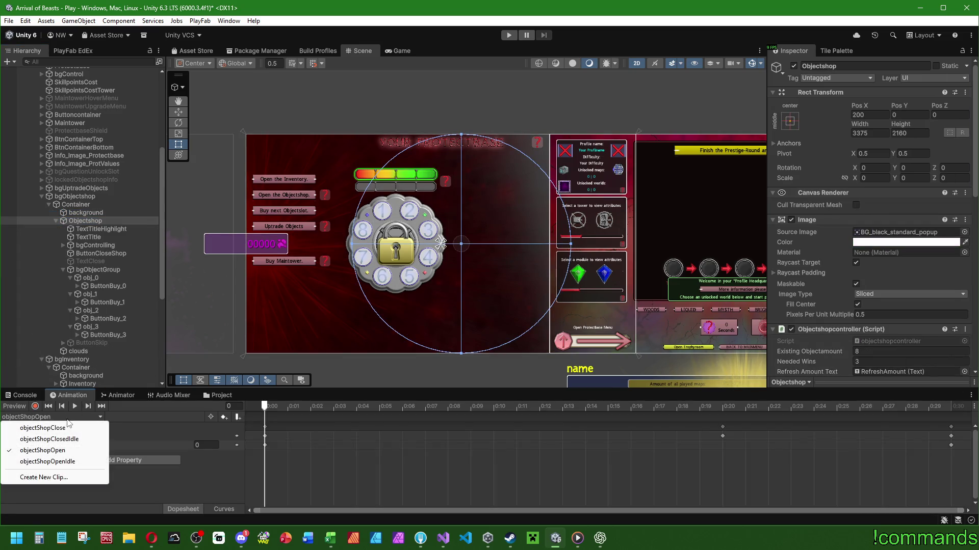
pyautogui.moveTo(257, 405)
pyautogui.mouseDown()
pyautogui.moveTo(722, 406)
pyautogui.moveTo(260, 406)
pyautogui.mouseUp()
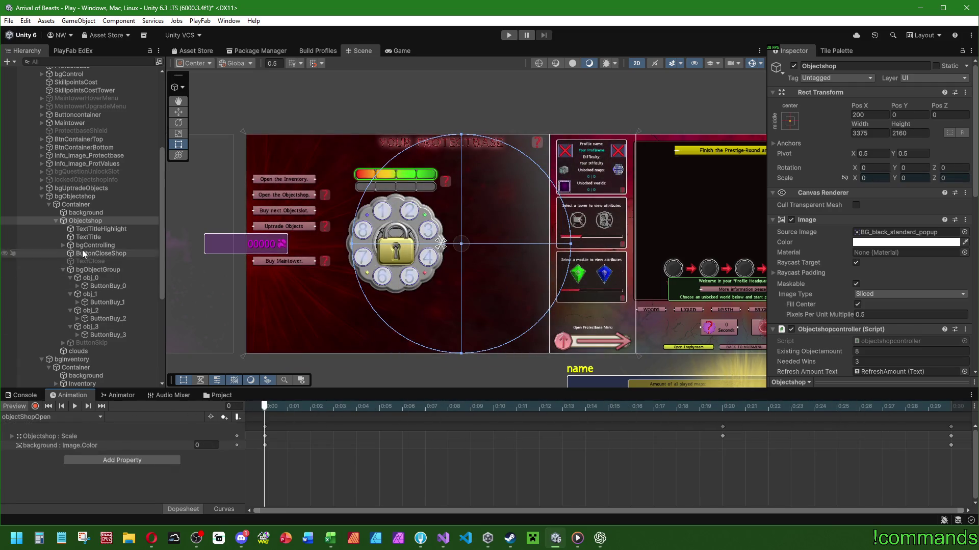
# - Load objectInvOpen on the Inventory popup, scrub it, turn off Preview and enter Play mode
pyautogui.click(40, 200)
pyautogui.click(41, 196)
pyautogui.click(75, 205)
pyautogui.click(80, 227)
pyautogui.click(62, 414)
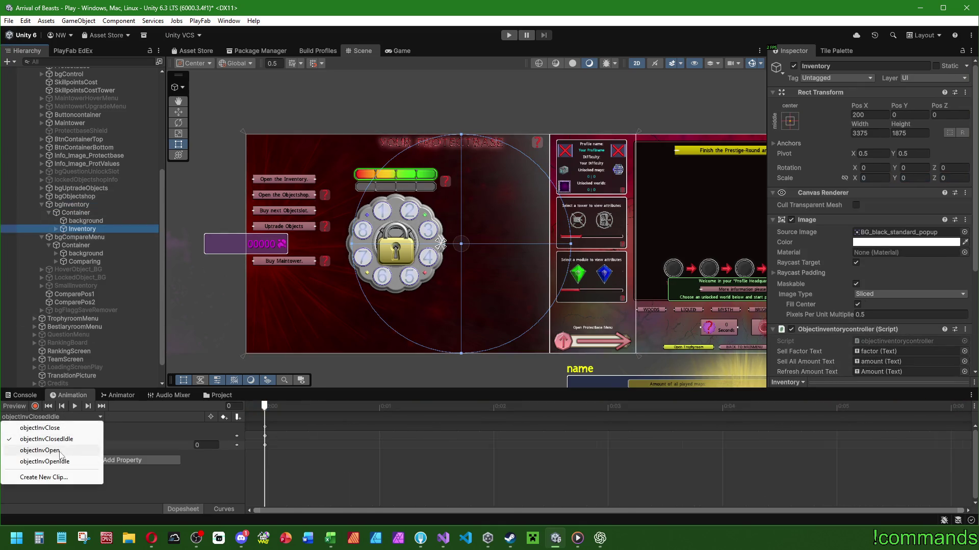
pyautogui.click(62, 457)
pyautogui.moveTo(266, 407)
pyautogui.mouseDown()
pyautogui.moveTo(826, 393)
pyautogui.moveTo(587, 382)
pyautogui.moveTo(843, 385)
pyautogui.moveTo(616, 381)
pyautogui.moveTo(845, 383)
pyautogui.moveTo(265, 387)
pyautogui.mouseUp()
pyautogui.click(8, 408)
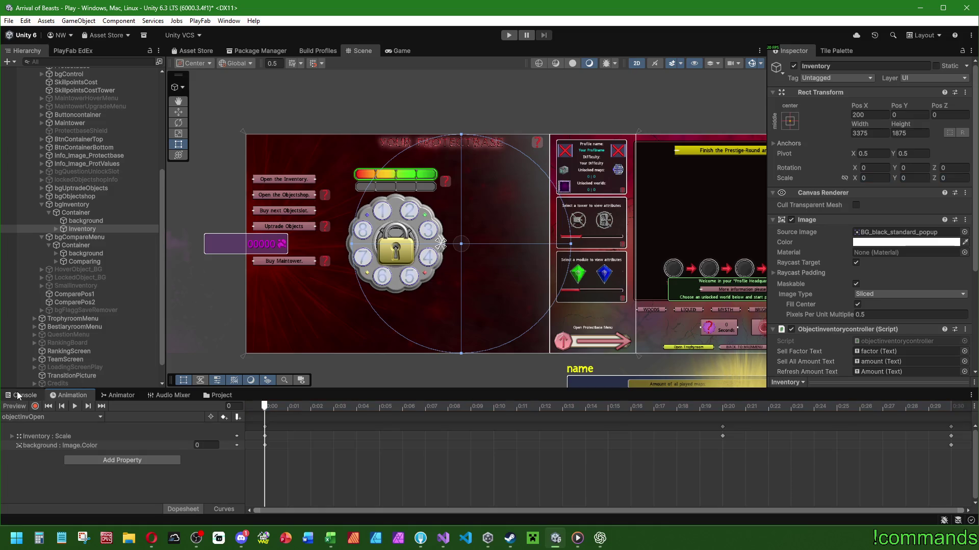
pyautogui.hotkey('ctrl', 'p')
# - In the Inventar, sell a Windkraft object and place Donnerwelle on the next free slot
pyautogui.click(431, 225)
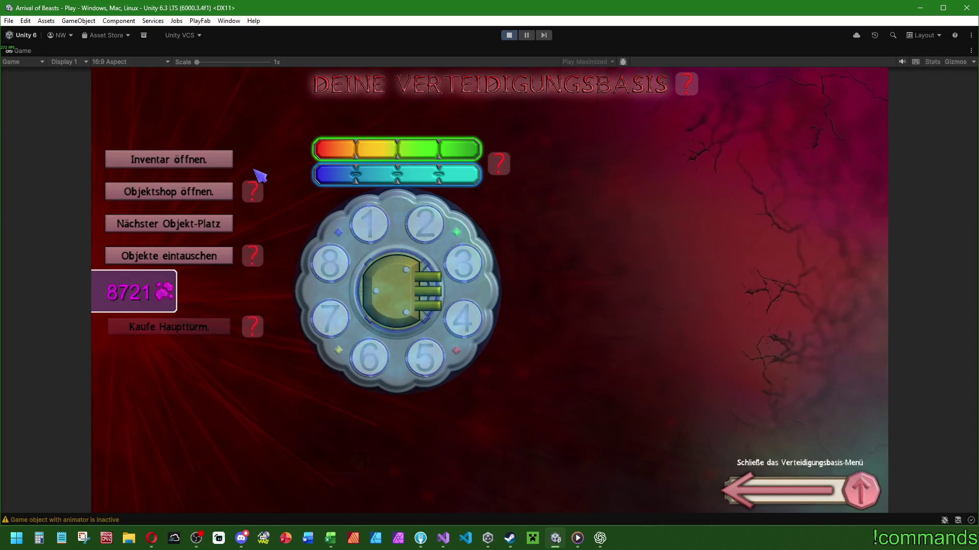
pyautogui.click(201, 163)
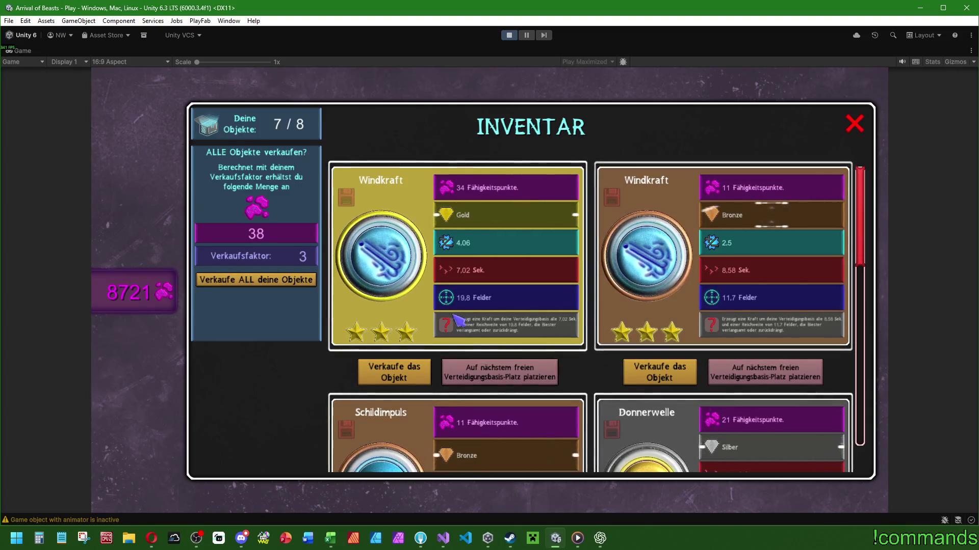
pyautogui.click(403, 377)
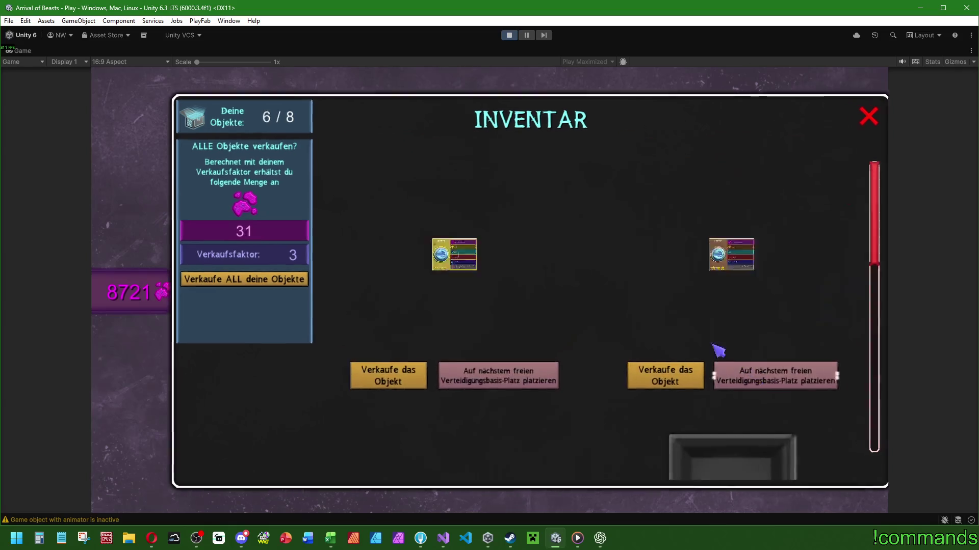
pyautogui.click(724, 375)
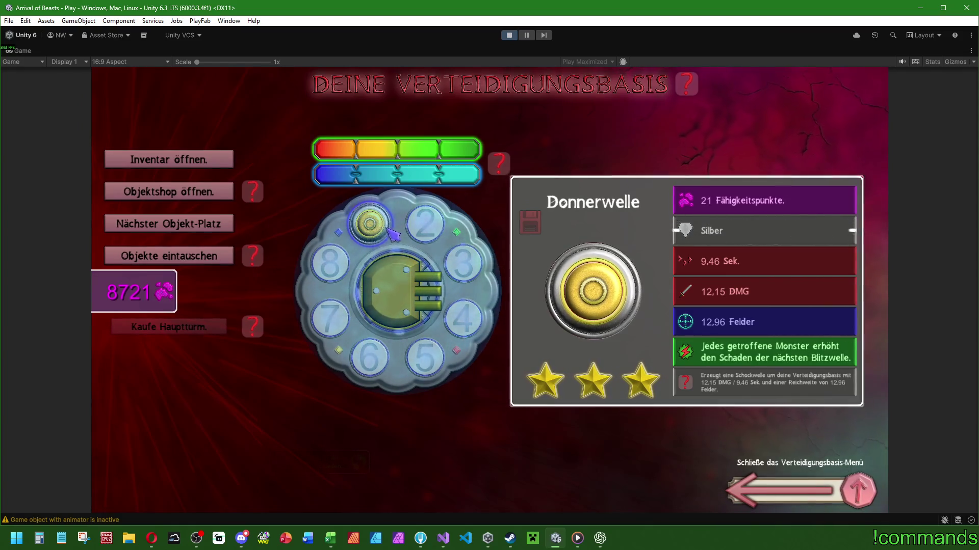
# - Reopen the Inventar window from slot 1 and restore the Game view to normal size
pyautogui.click(389, 230)
pyautogui.click(633, 220)
pyautogui.click(168, 160)
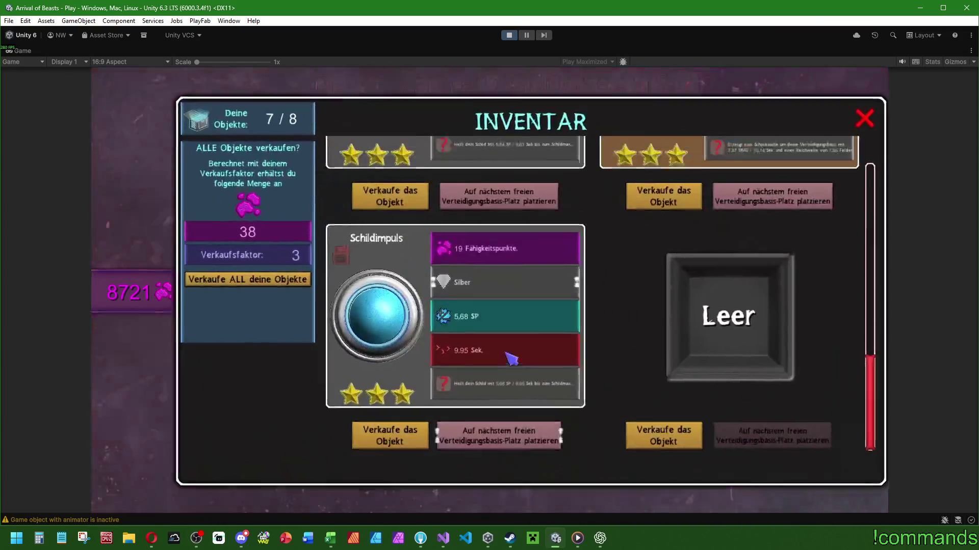
pyautogui.scroll(3, 616, 271)
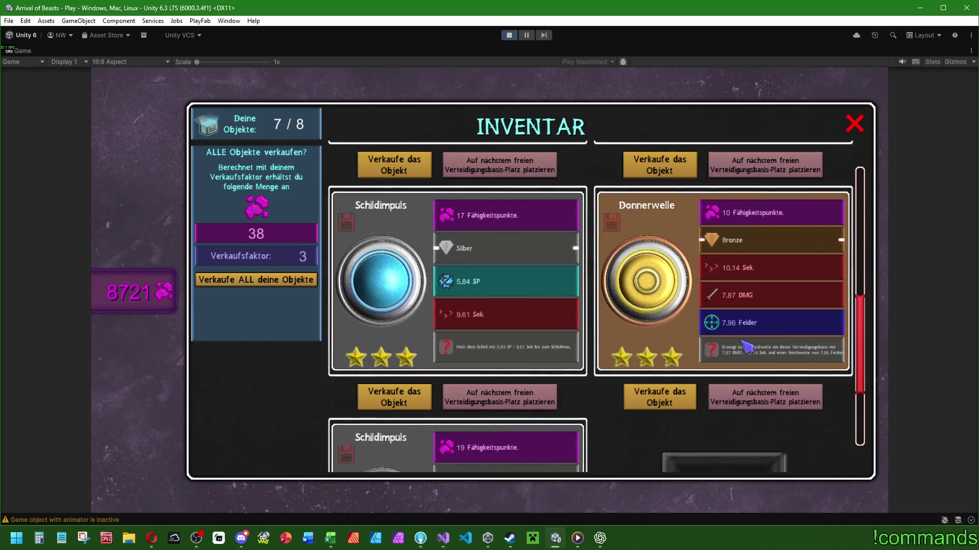
pyautogui.scroll(3, 685, 374)
pyautogui.scroll(3, 686, 374)
pyautogui.doubleClick(21, 49)
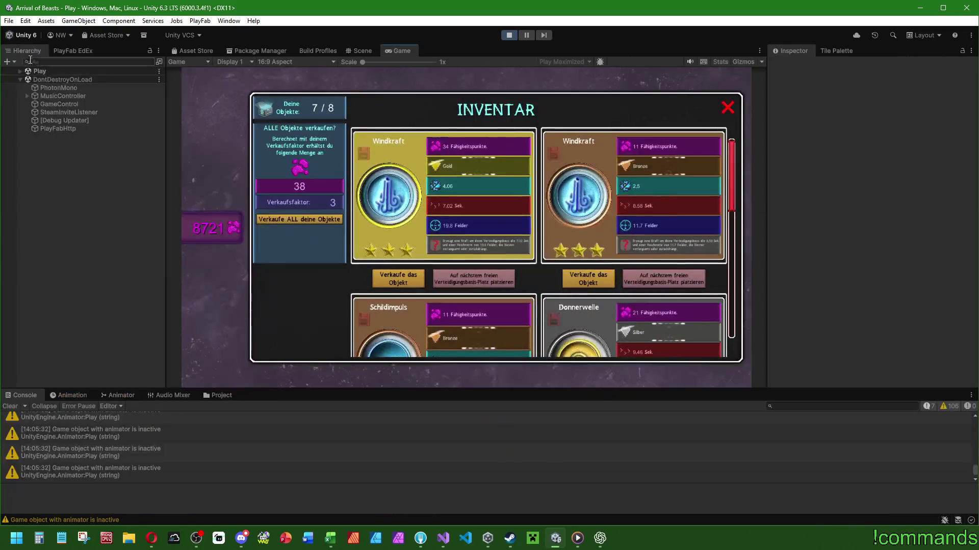
# - Expand the Hierarchy from Canvas through bgInventory, Inventory, Scroll View and Content to the first slot
pyautogui.click(20, 71)
pyautogui.click(27, 96)
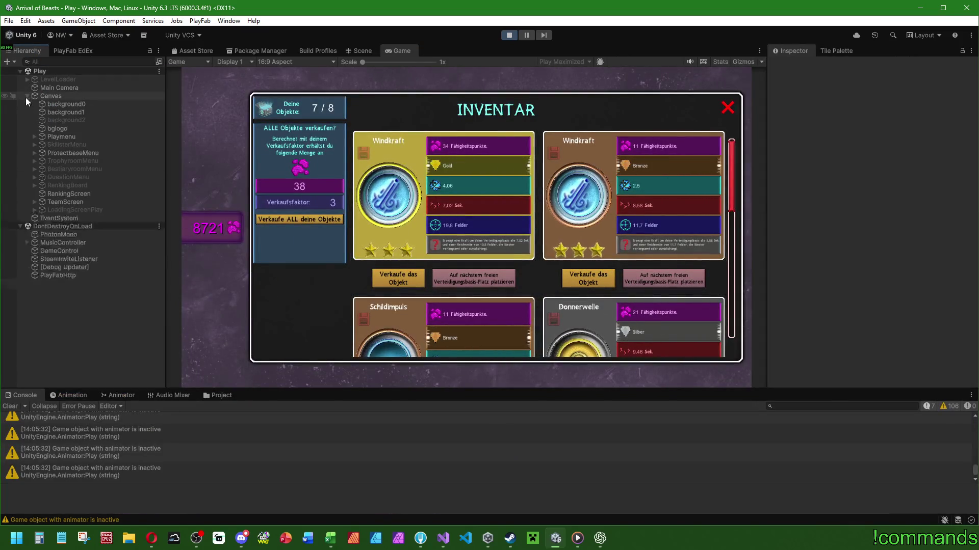
pyautogui.click(34, 153)
pyautogui.scroll(-5, 90, 329)
pyautogui.scroll(-3, 91, 329)
pyautogui.click(42, 172)
pyautogui.click(49, 180)
pyautogui.click(56, 197)
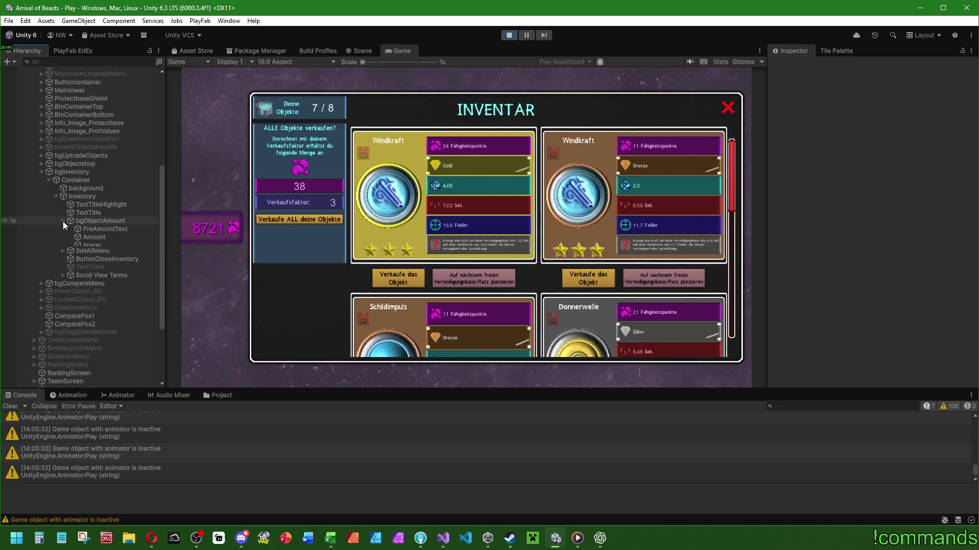
pyautogui.click(63, 253)
pyautogui.click(70, 262)
pyautogui.click(77, 270)
pyautogui.click(85, 279)
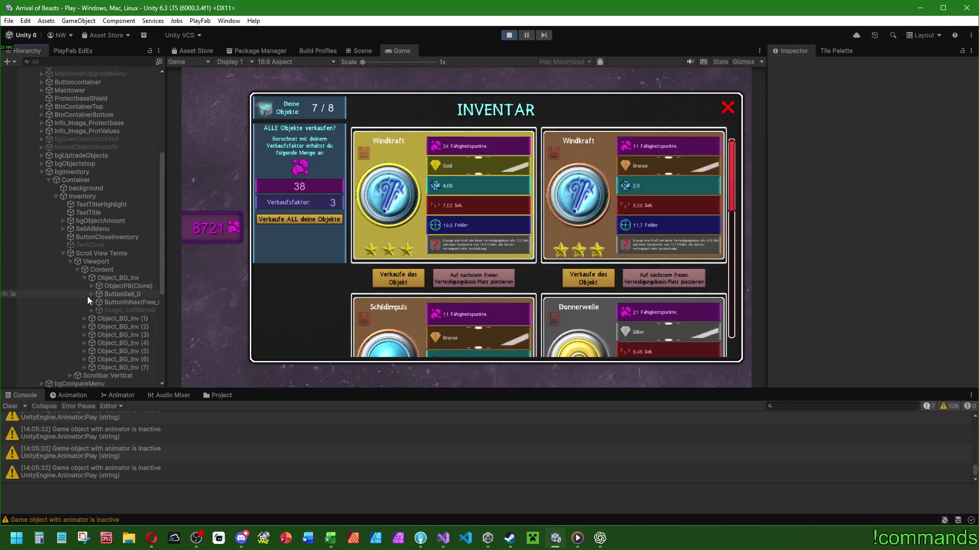
# - Drill into ObjectPB(Clone) to bgAttributeBonus_6 and toggle it active, then inactive again
pyautogui.click(123, 286)
pyautogui.click(91, 286)
pyautogui.click(95, 292)
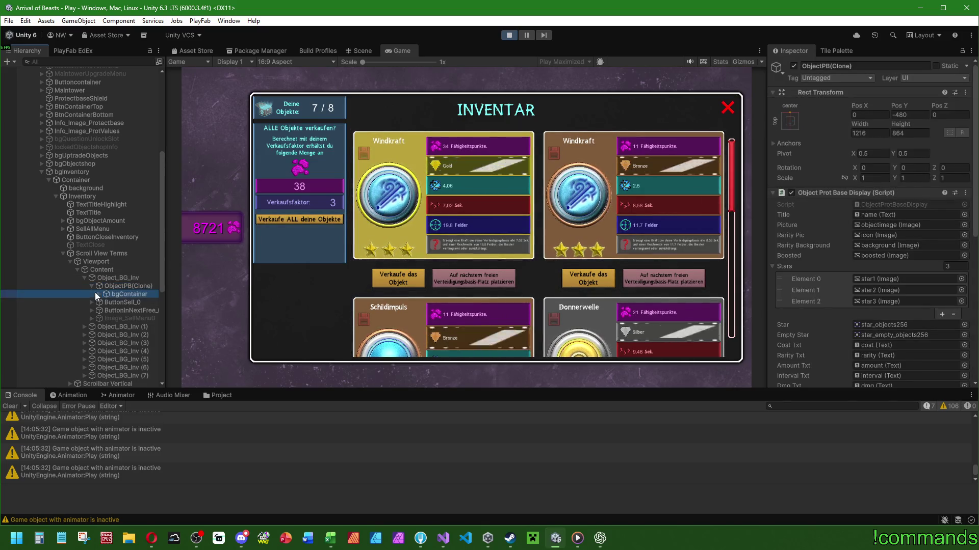
pyautogui.click(99, 294)
pyautogui.click(106, 302)
pyautogui.moveTo(165, 305); pyautogui.dragTo(238, 305)
pyautogui.click(113, 311)
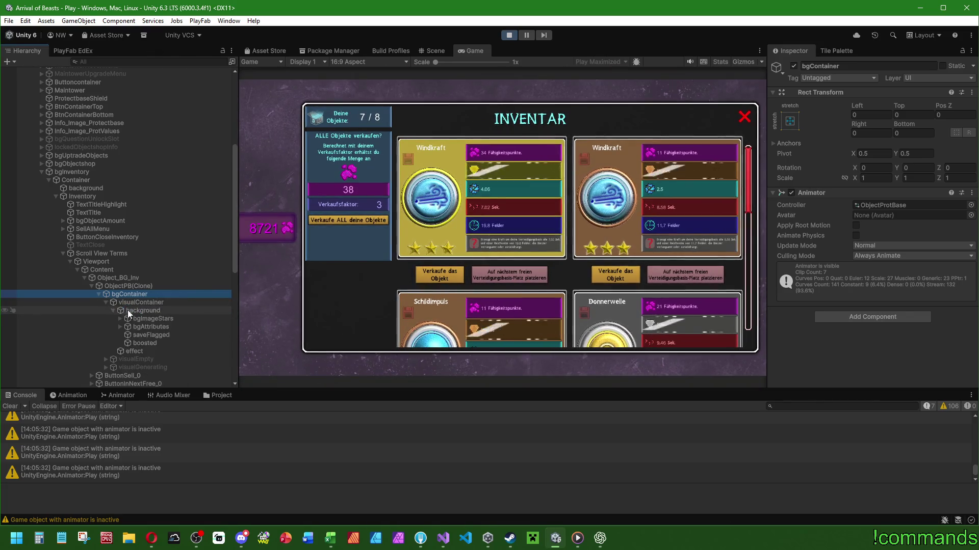
pyautogui.scroll(-3, 125, 245)
pyautogui.click(120, 235)
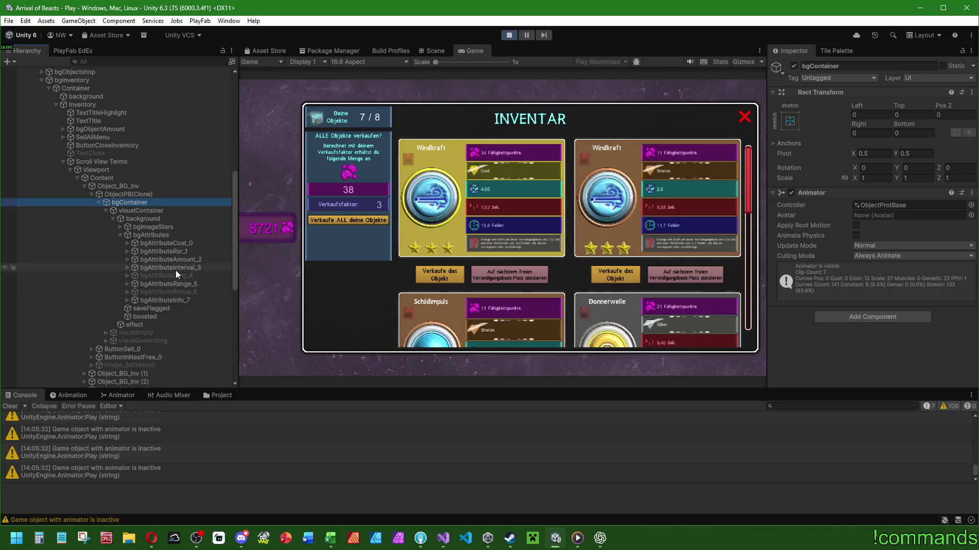
pyautogui.click(177, 292)
pyautogui.click(794, 67)
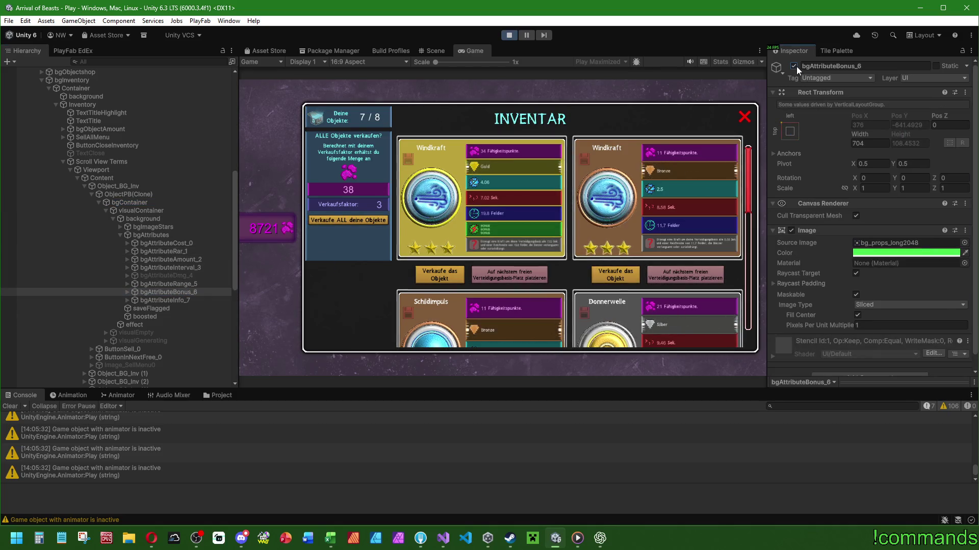
pyautogui.click(794, 66)
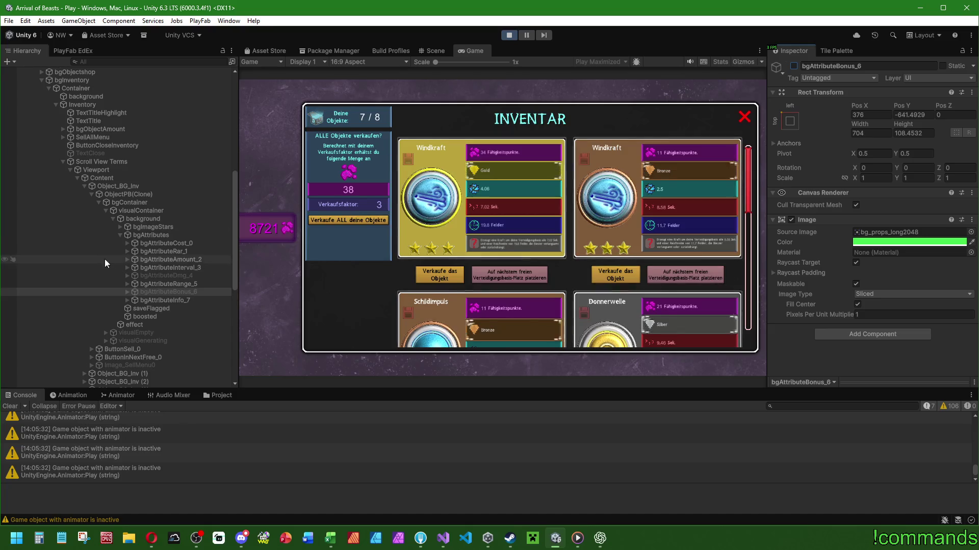
# - Review ObjectPB(Clone)'s display-script fields, set the Inspector back to Normal, and clear the Console
pyautogui.click(132, 185)
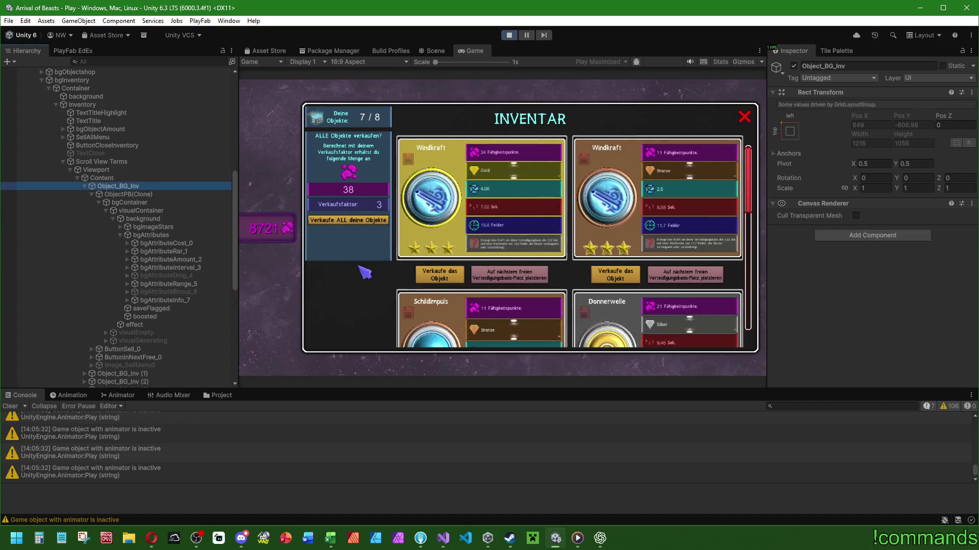
pyautogui.click(148, 194)
pyautogui.scroll(-10, 800, 249)
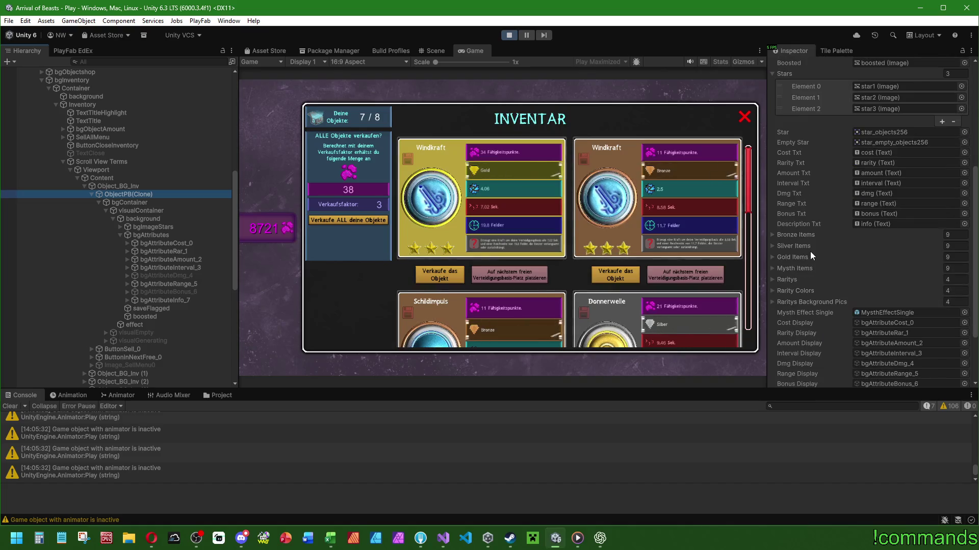
pyautogui.scroll(10, 811, 246)
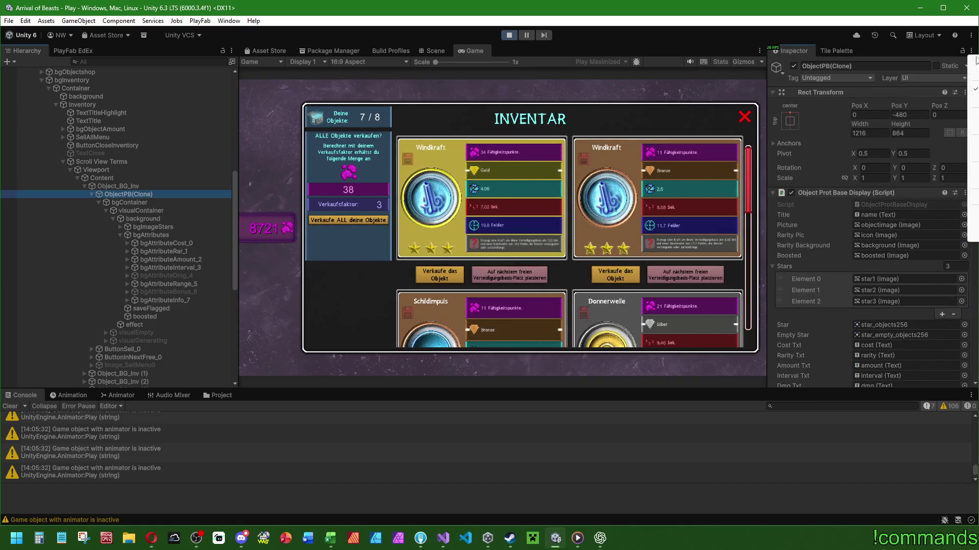
pyautogui.scroll(-5, 842, 203)
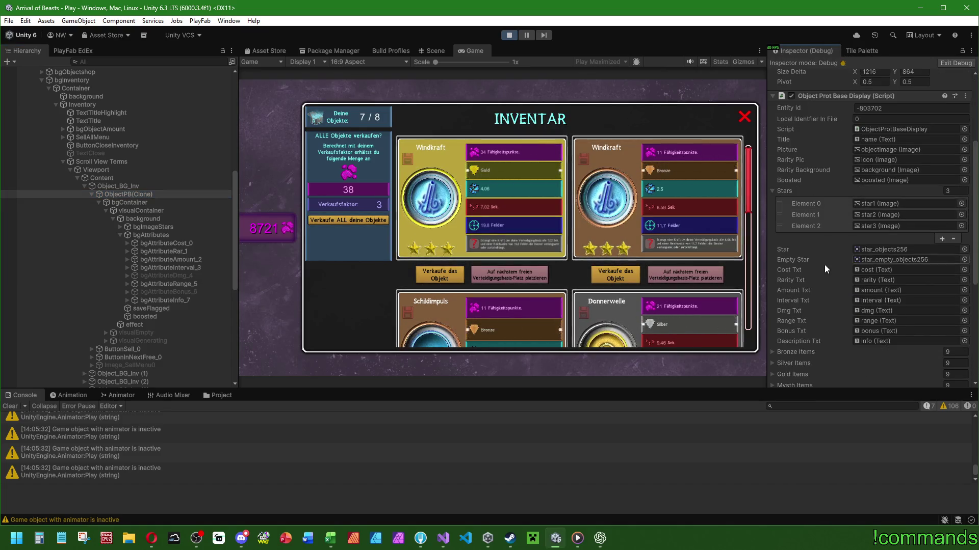
pyautogui.scroll(-5, 813, 260)
pyautogui.scroll(3, 825, 237)
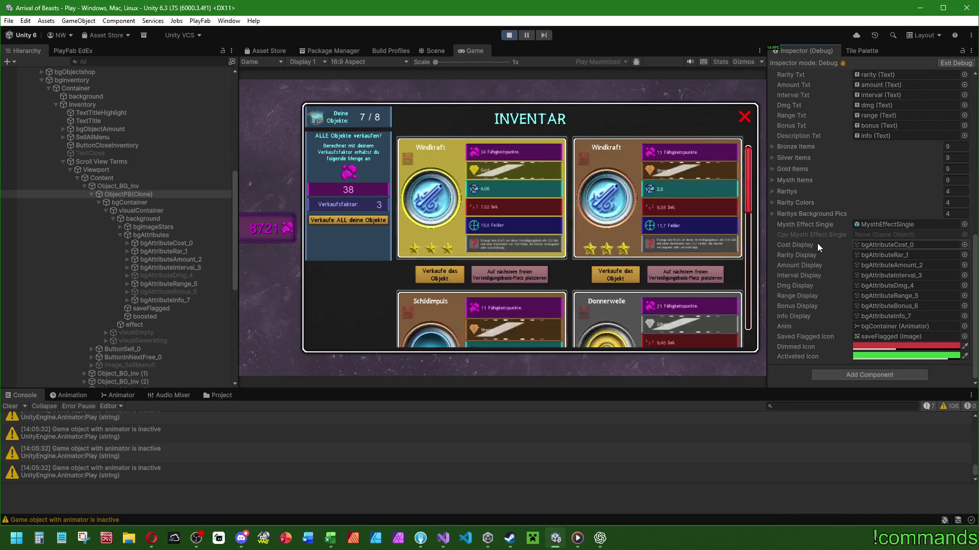
pyautogui.scroll(3, 817, 243)
pyautogui.scroll(1, 818, 241)
pyautogui.click(971, 51)
pyautogui.click(975, 89)
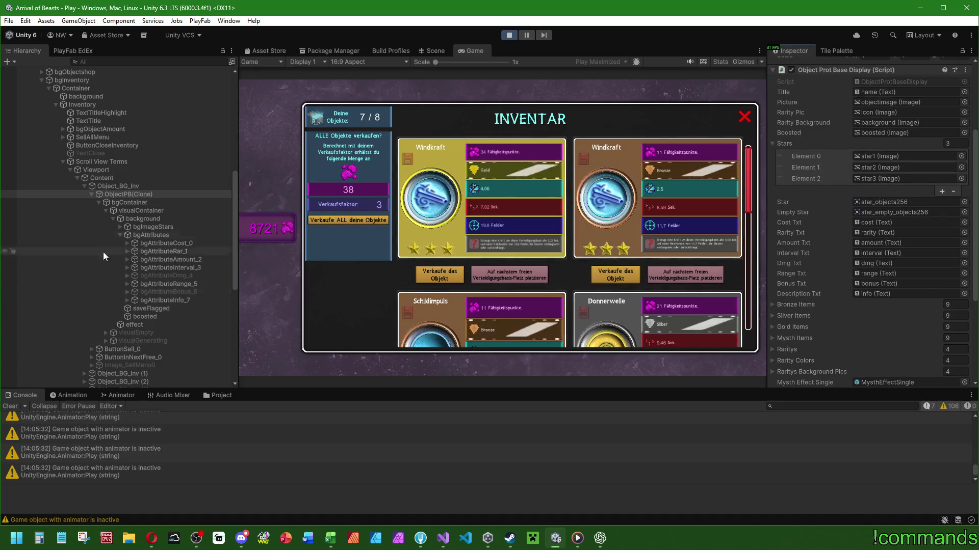
pyautogui.click(11, 406)
pyautogui.scroll(10, 90, 280)
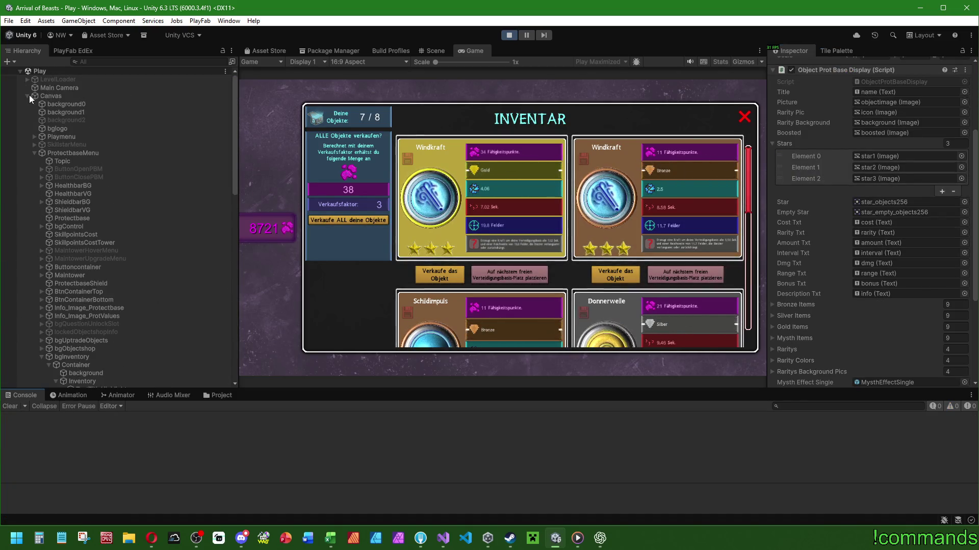
# - Select GameControl and look through its Inventoryobjects list in the Inspector
pyautogui.click(28, 97)
pyautogui.click(61, 136)
pyautogui.scroll(-15, 874, 113)
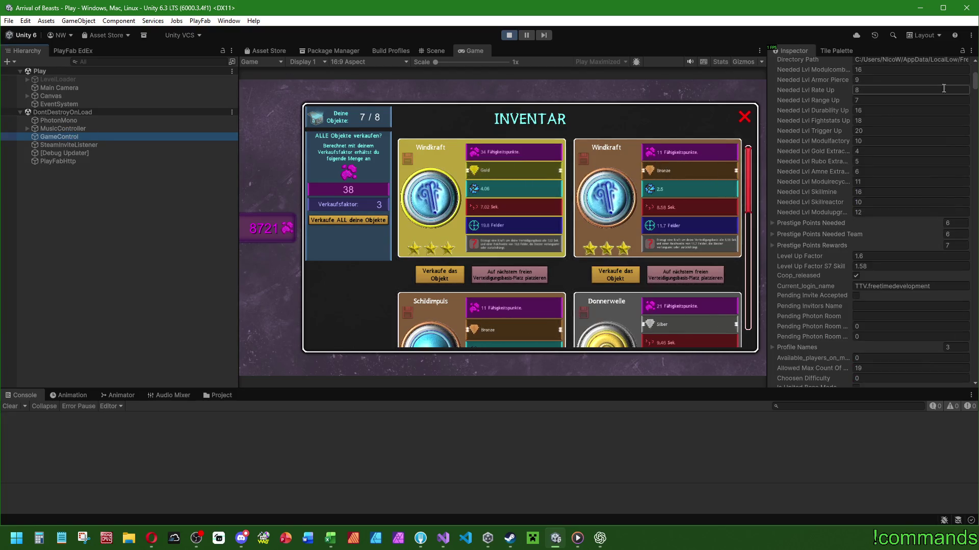
pyautogui.scroll(5, 796, 252)
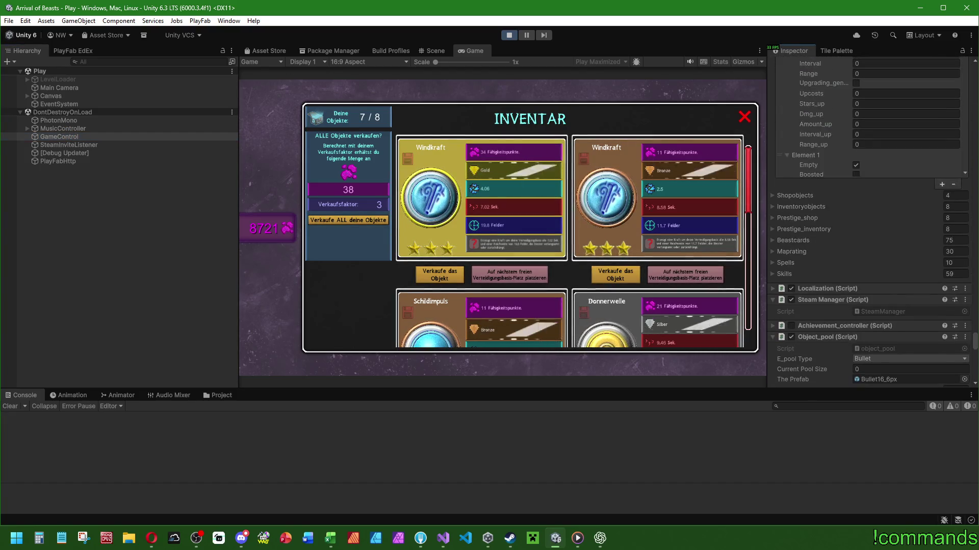
pyautogui.click(771, 207)
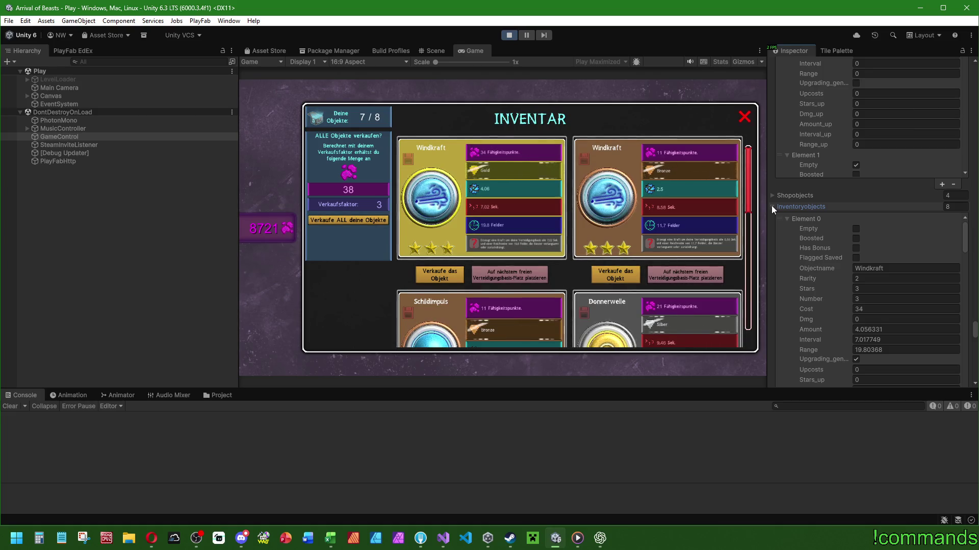
pyautogui.click(772, 207)
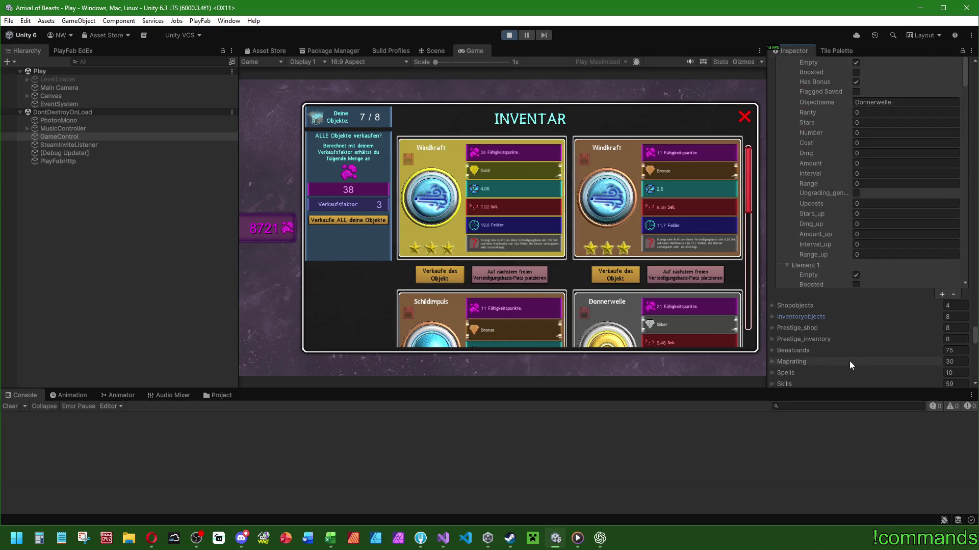
# - Scroll the Inventar to Schildimpuls and place it on the next free defence-base slot
pyautogui.scroll(5, 849, 361)
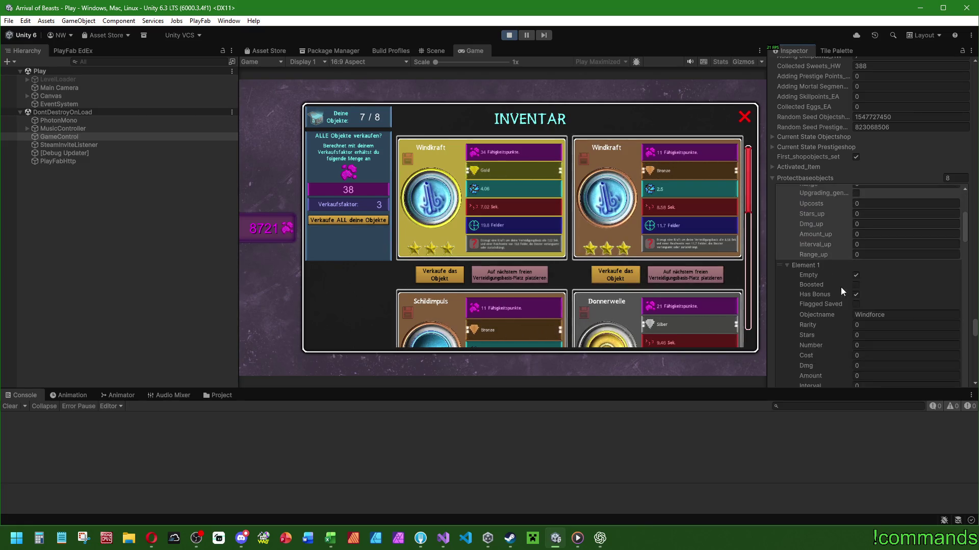
pyautogui.scroll(1, 839, 283)
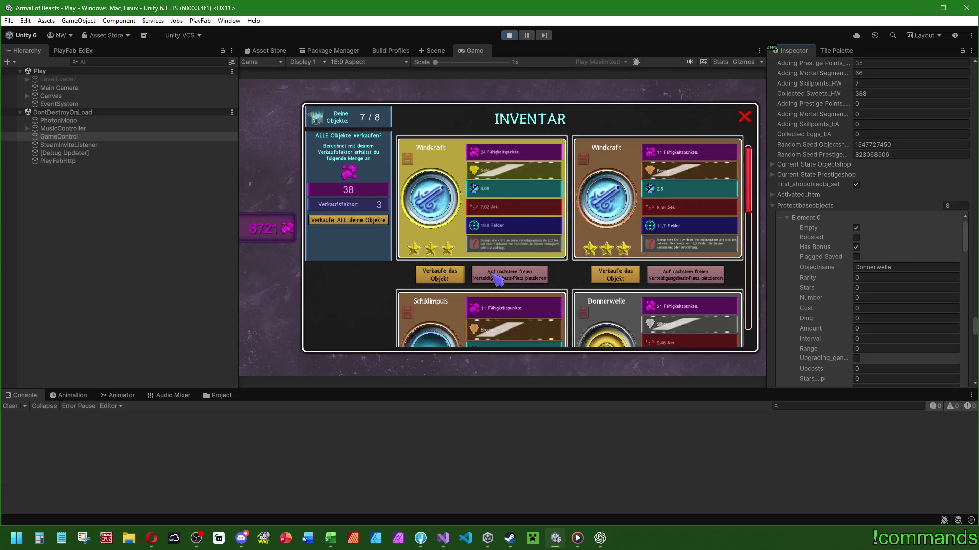
pyautogui.scroll(-3, 557, 280)
pyautogui.click(510, 312)
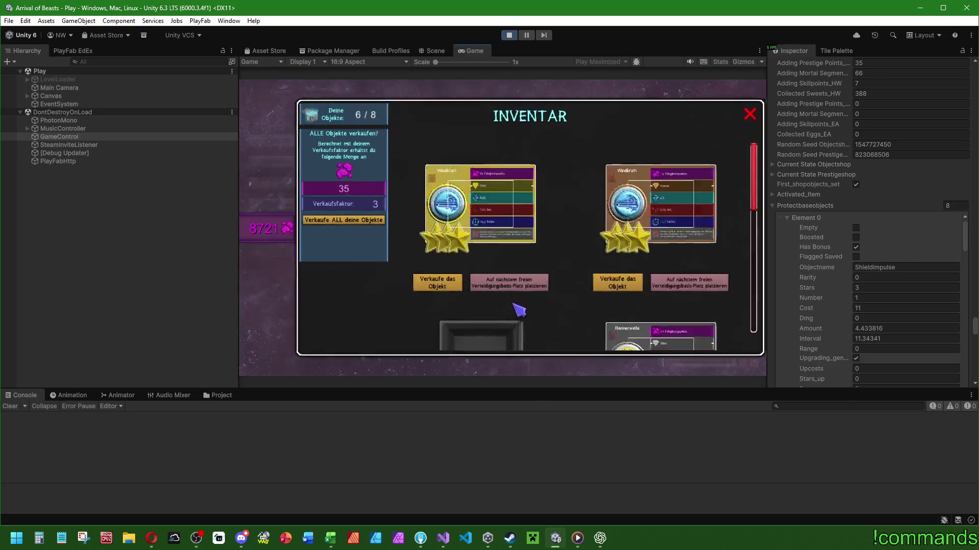
# - Send the Schildimpuls on slot 1 back to the inventory and clear the Console
pyautogui.moveTo(423, 185)
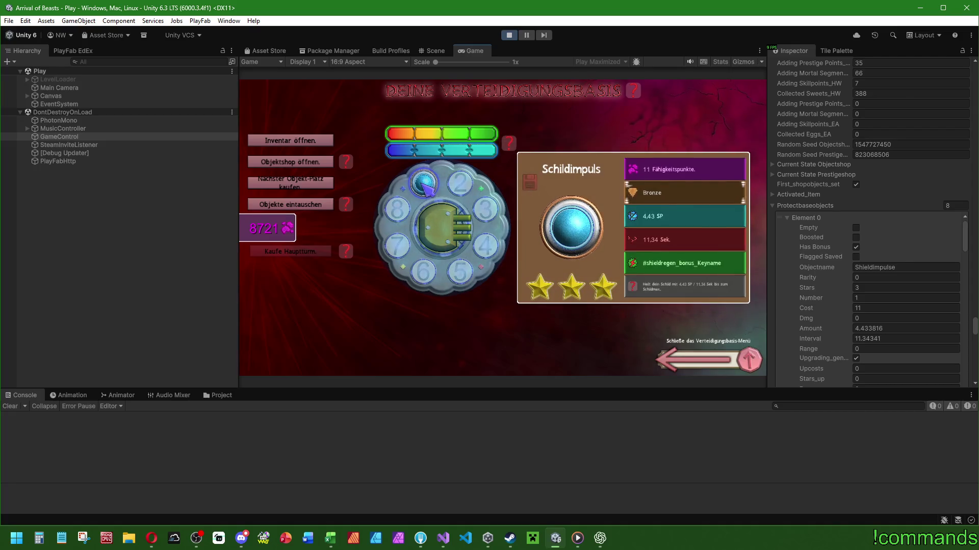
pyautogui.click(426, 187)
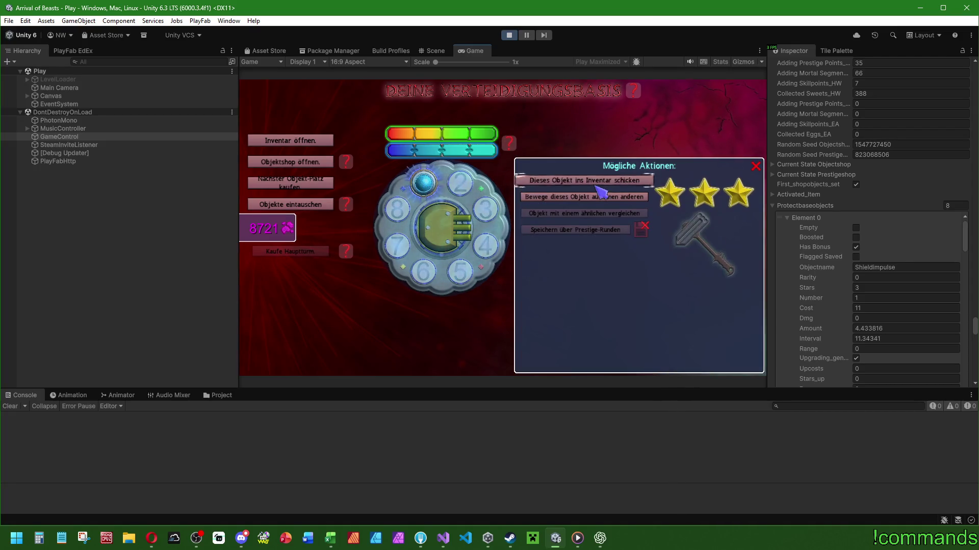
pyautogui.click(595, 184)
pyautogui.click(10, 406)
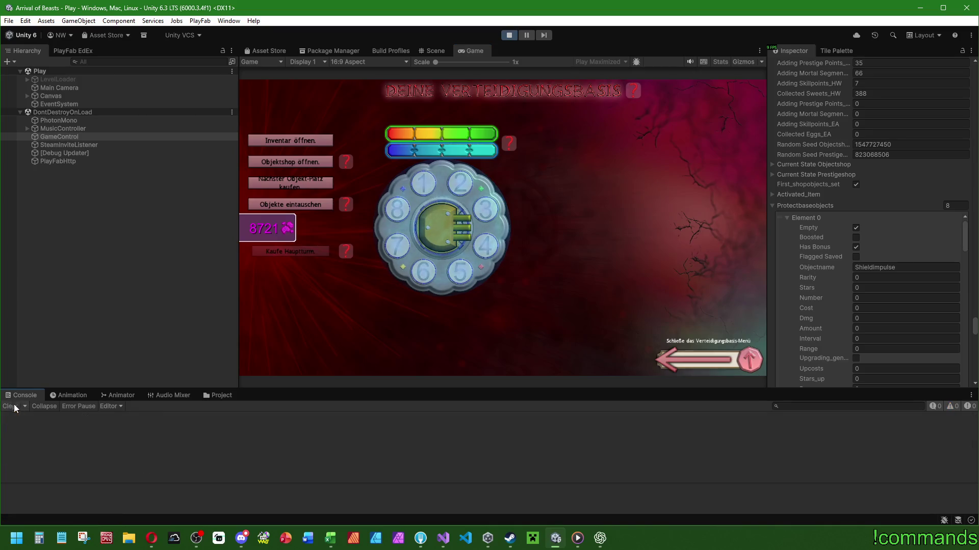
# - Check GameControl in the Inspector, then maximise the Game view
pyautogui.click(65, 137)
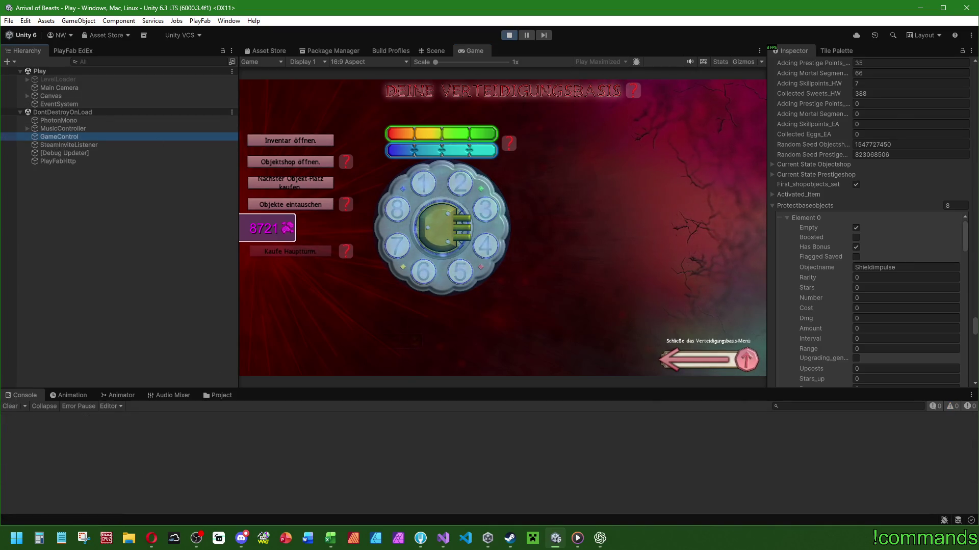
pyautogui.moveTo(975, 333)
pyautogui.mouseDown()
pyautogui.moveTo(974, 192)
pyautogui.moveTo(976, 217)
pyautogui.mouseUp()
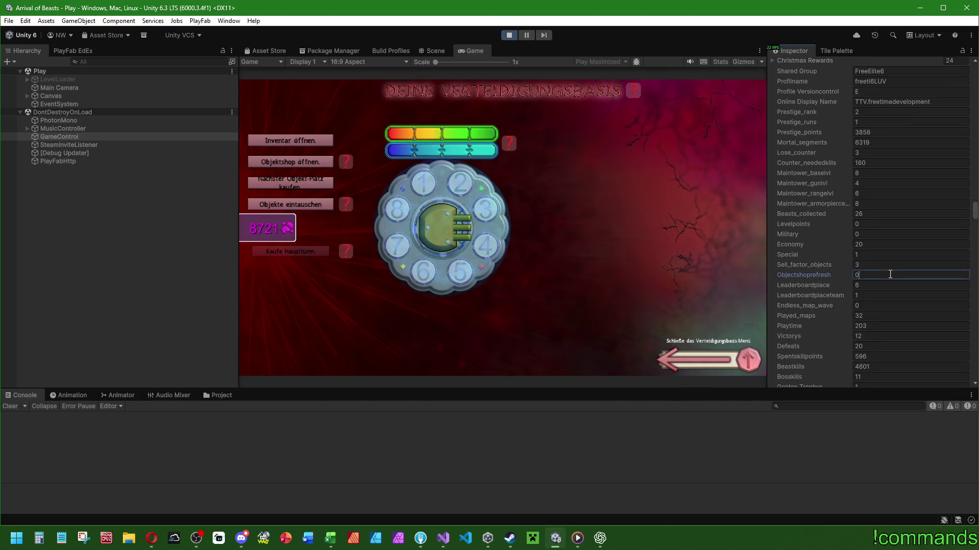
pyautogui.click(186, 215)
pyautogui.doubleClick(464, 51)
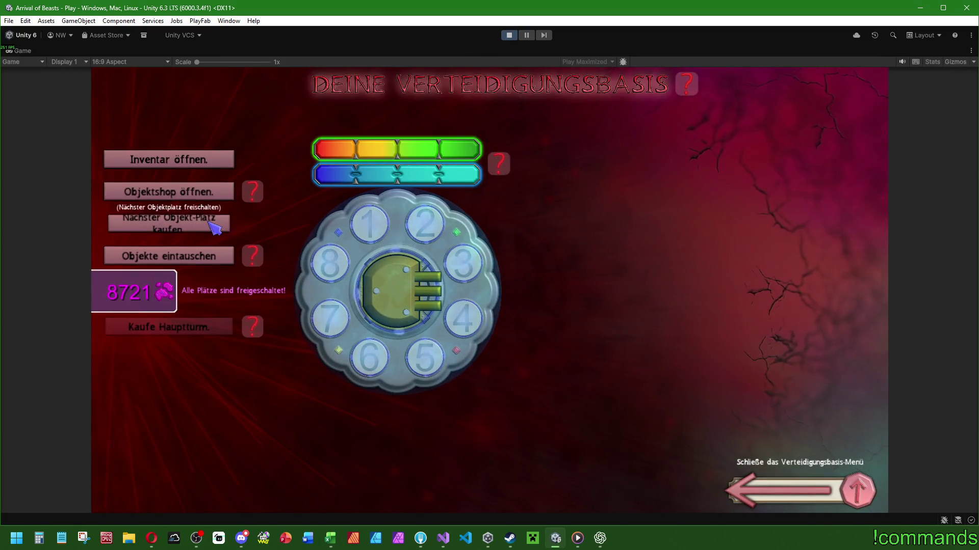
# - Generate new Objektshop stock (Apocometica, Reparaturdrohne, Lasersplitter, Schildkiste), then restore the editor layout
pyautogui.click(370, 220)
pyautogui.click(178, 234)
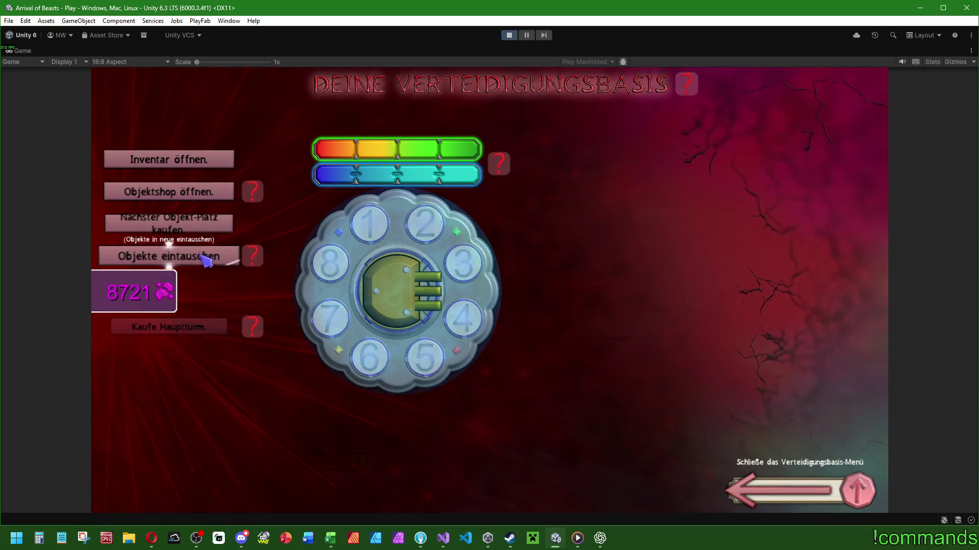
pyautogui.click(207, 231)
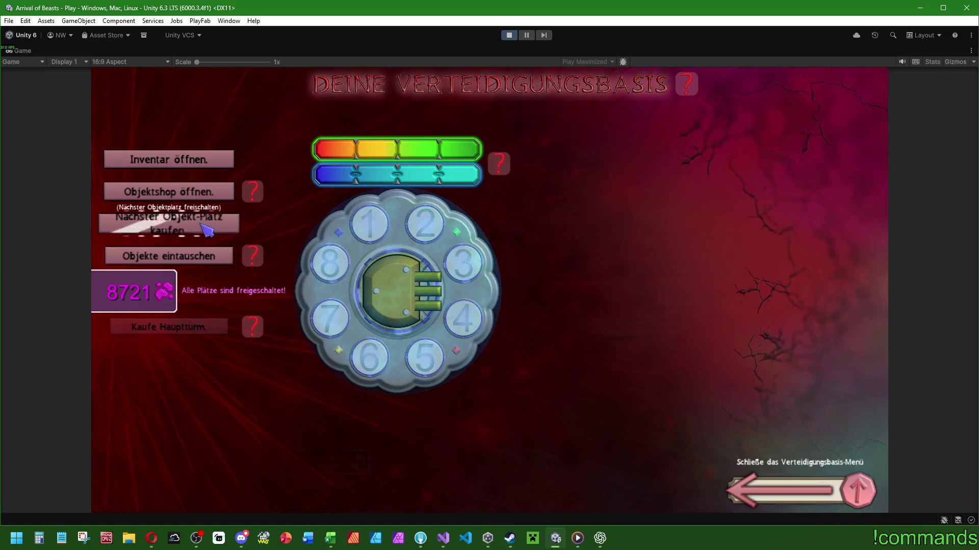
pyautogui.click(199, 196)
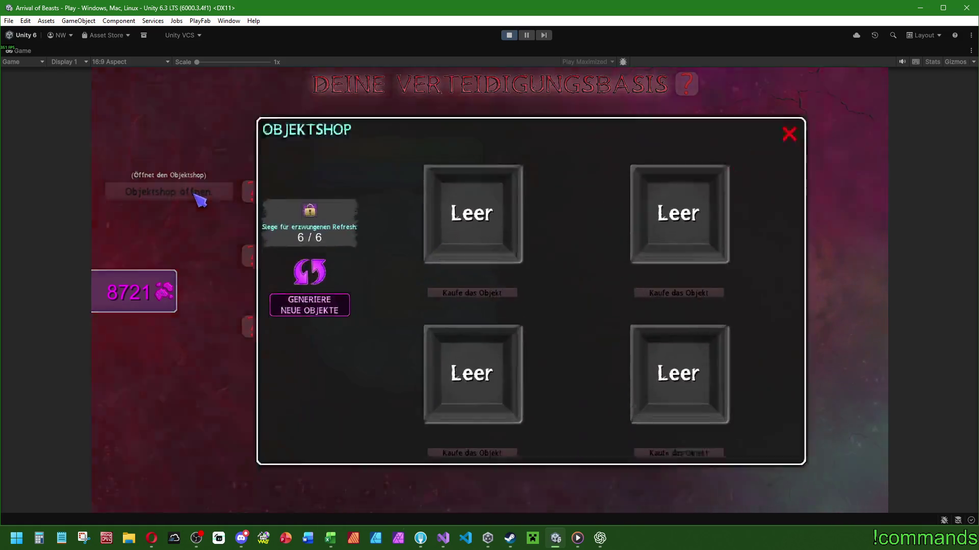
pyautogui.click(267, 276)
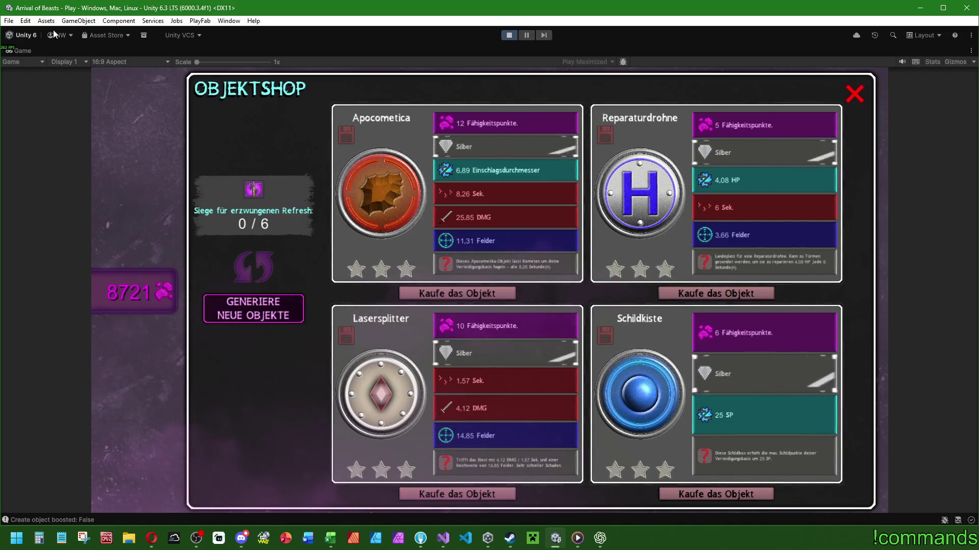
pyautogui.doubleClick(24, 51)
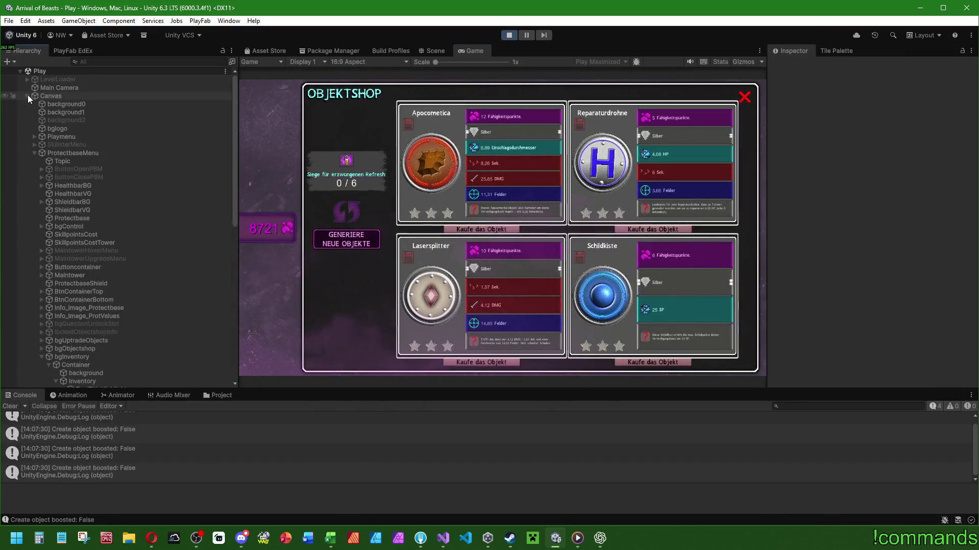
# - Expand bgObjectshop > bgObjectGroup > obj_2 in the Hierarchy down to its bgAttributes rows
pyautogui.scroll(-5, 69, 331)
pyautogui.click(43, 136)
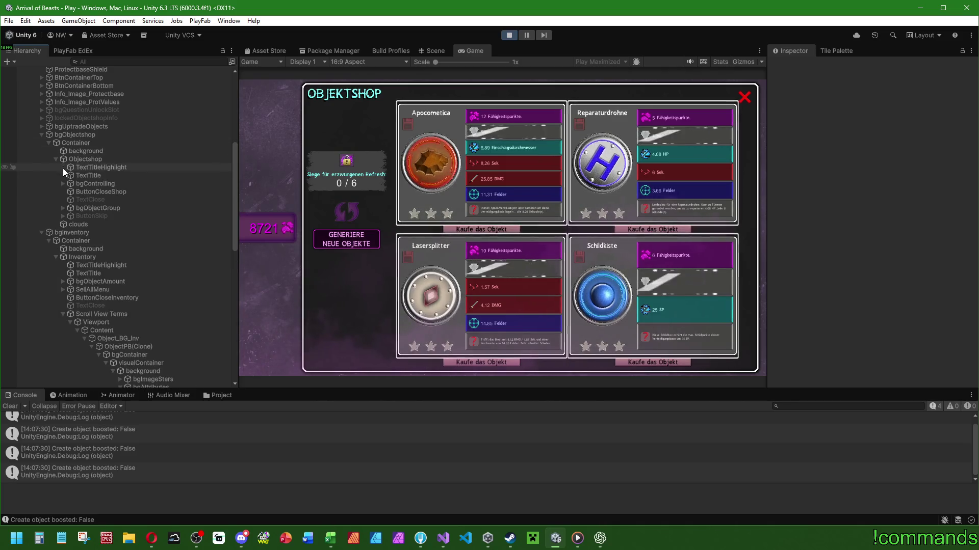
pyautogui.click(64, 184)
pyautogui.click(63, 248)
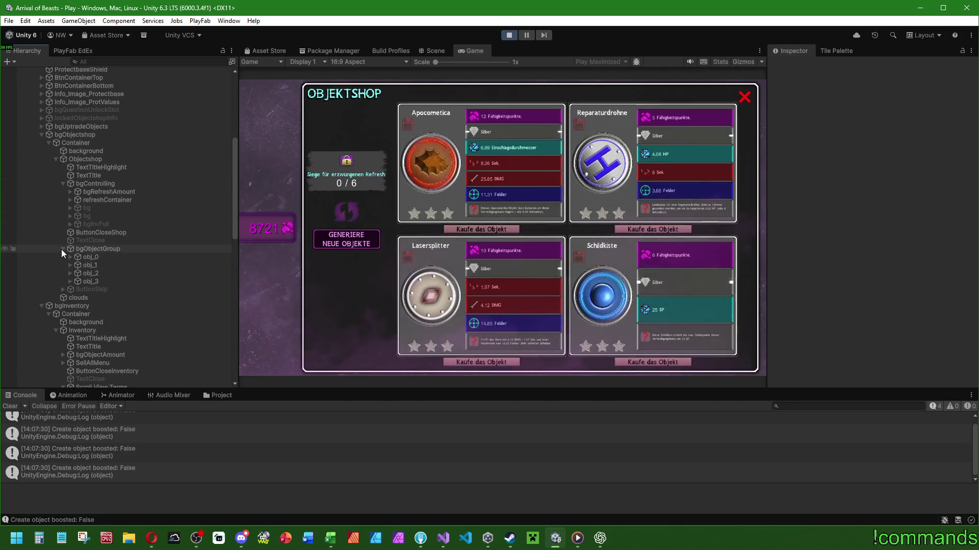
pyautogui.click(63, 184)
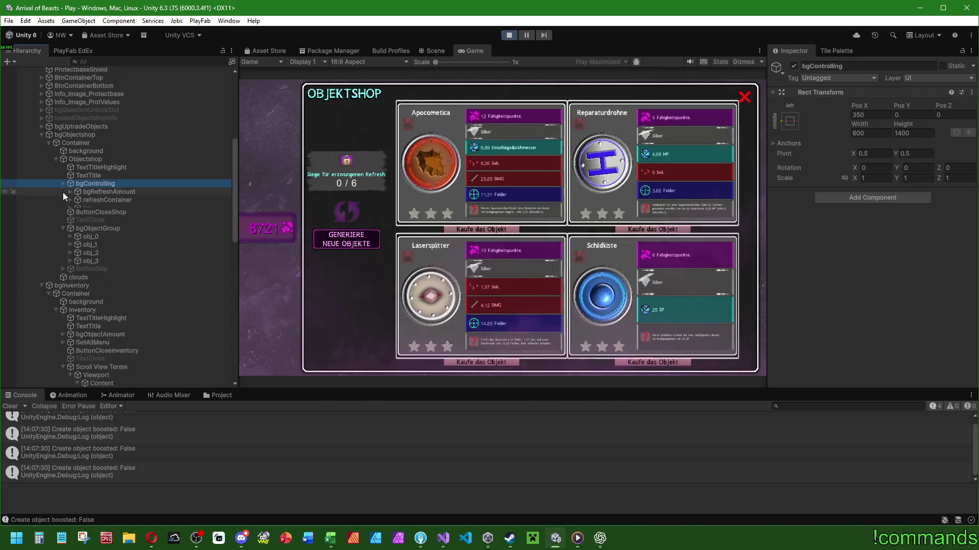
pyautogui.click(70, 233)
pyautogui.click(78, 249)
pyautogui.click(84, 257)
pyautogui.click(92, 265)
pyautogui.click(99, 274)
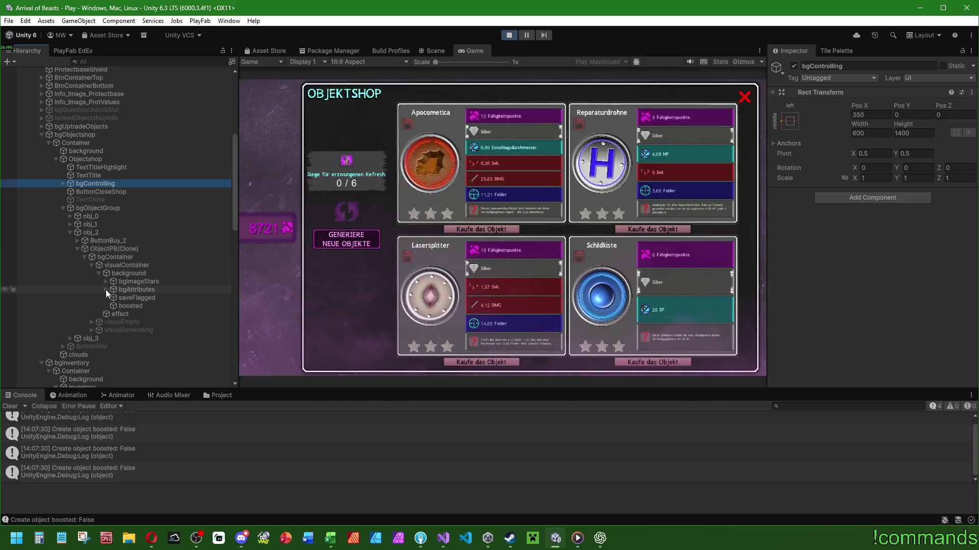
pyautogui.click(105, 290)
pyautogui.scroll(-3, 151, 272)
# - Activate bgAttributeAmount_2 and bgAttributeBonus_6, then maximise the Game view to check Lasersplitter
pyautogui.click(167, 252)
pyautogui.click(793, 66)
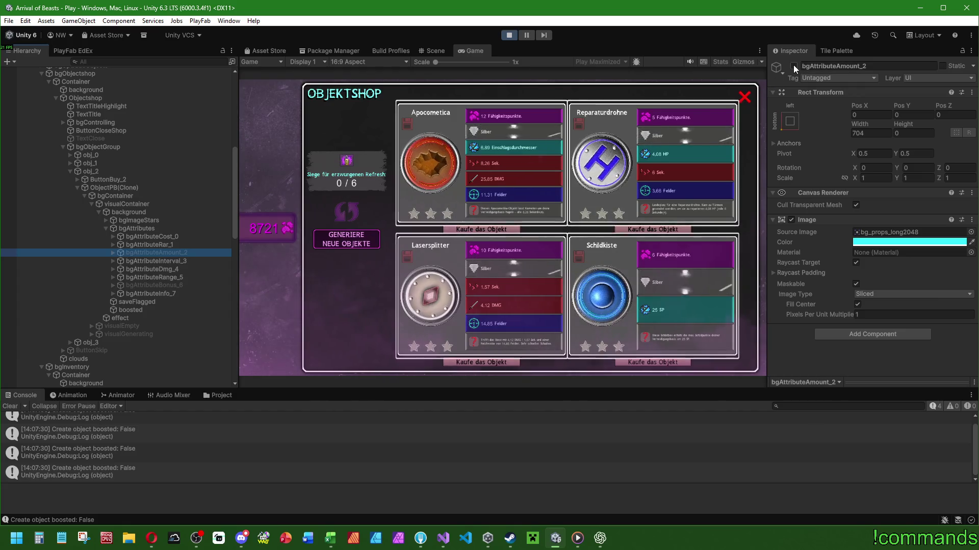
pyautogui.click(793, 65)
pyautogui.click(149, 286)
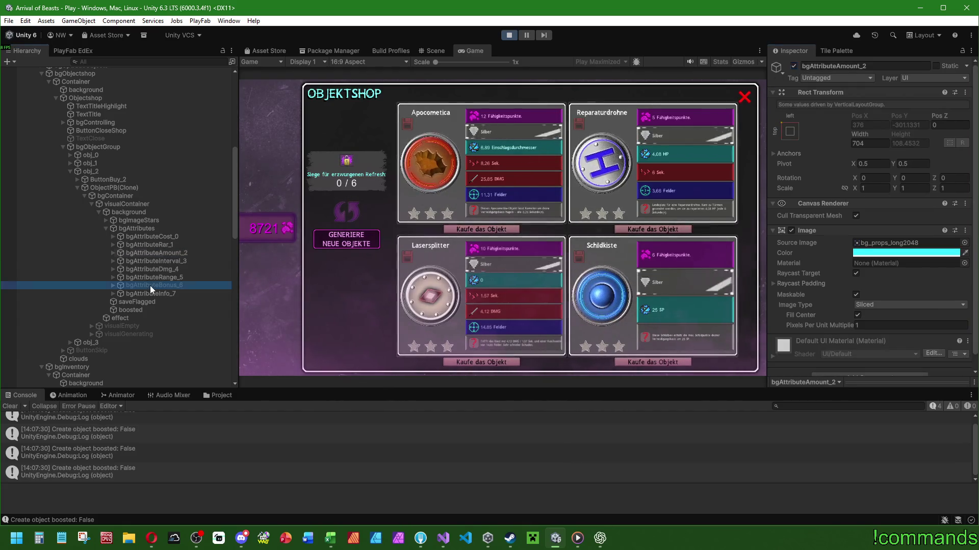
pyautogui.click(793, 66)
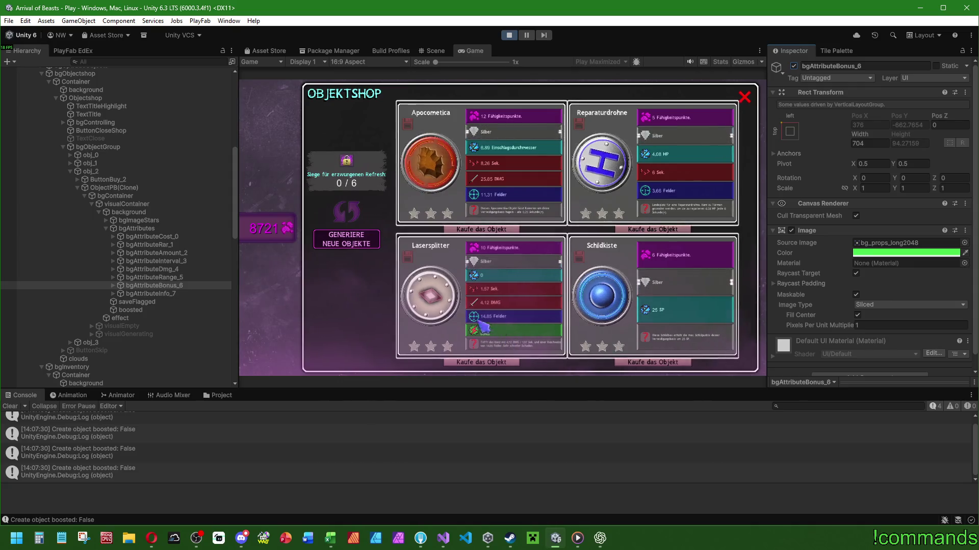
pyautogui.doubleClick(477, 51)
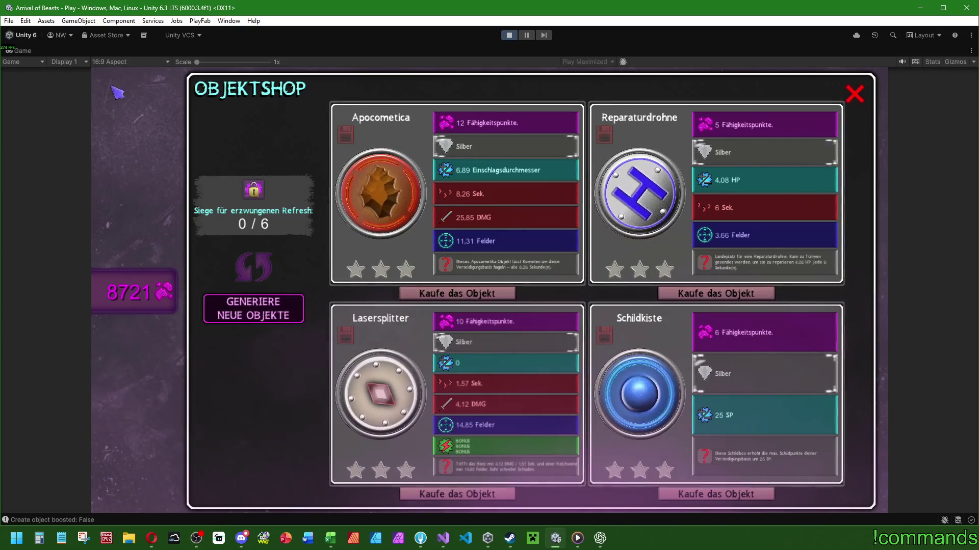
pyautogui.doubleClick(22, 50)
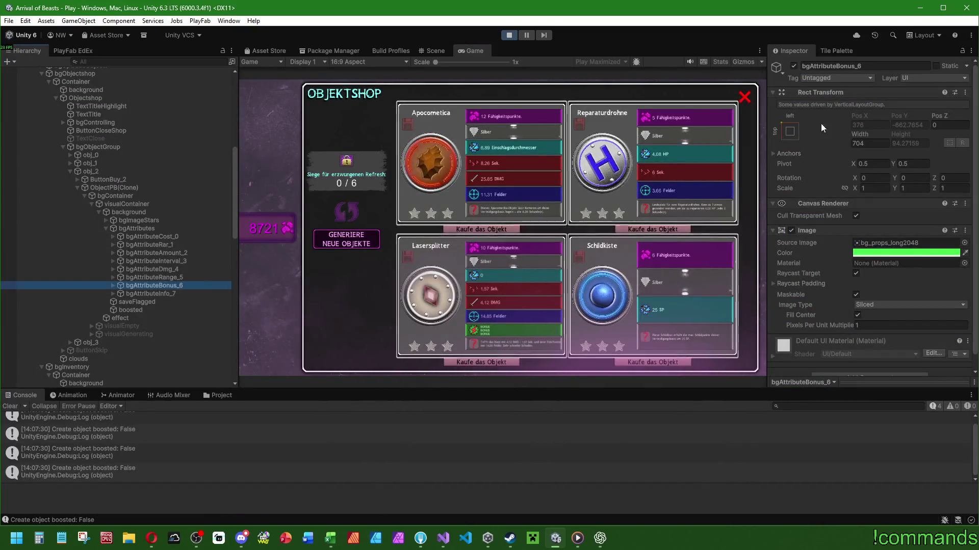
# - Deactivate bgAttributeBonus_6 and bgAttributeAmount_2, then maximise the Game view to check the cards
pyautogui.hotkey('alt', 'shift', 'a')
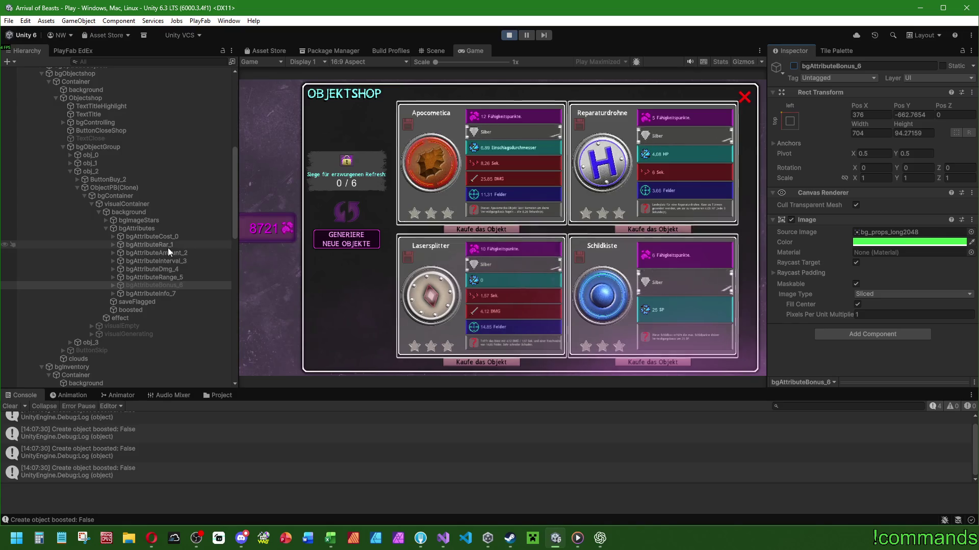
pyautogui.click(168, 253)
pyautogui.click(792, 66)
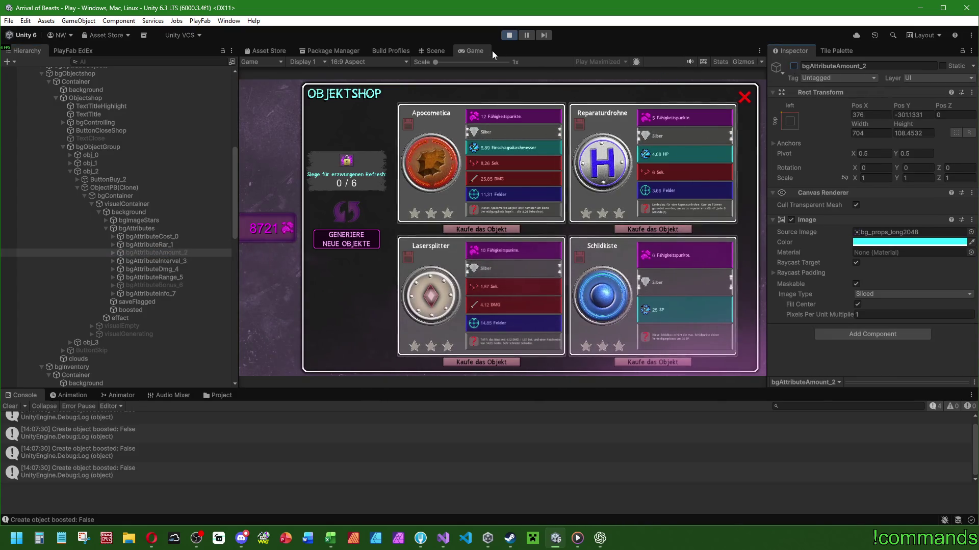
pyautogui.doubleClick(478, 51)
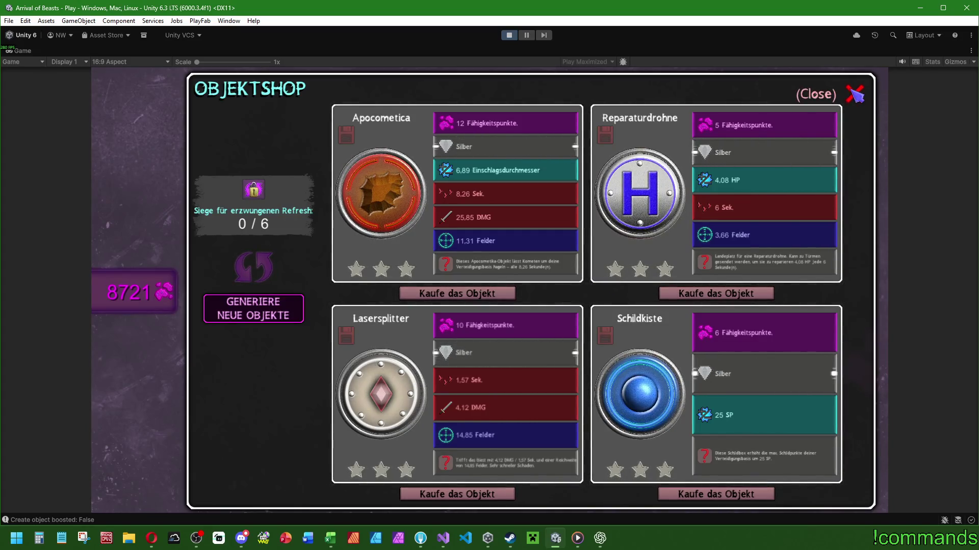
# - Close the Objektshop, try buying the next slot, and open and close the inventory from the defence-base menu
pyautogui.moveTo(263, 197)
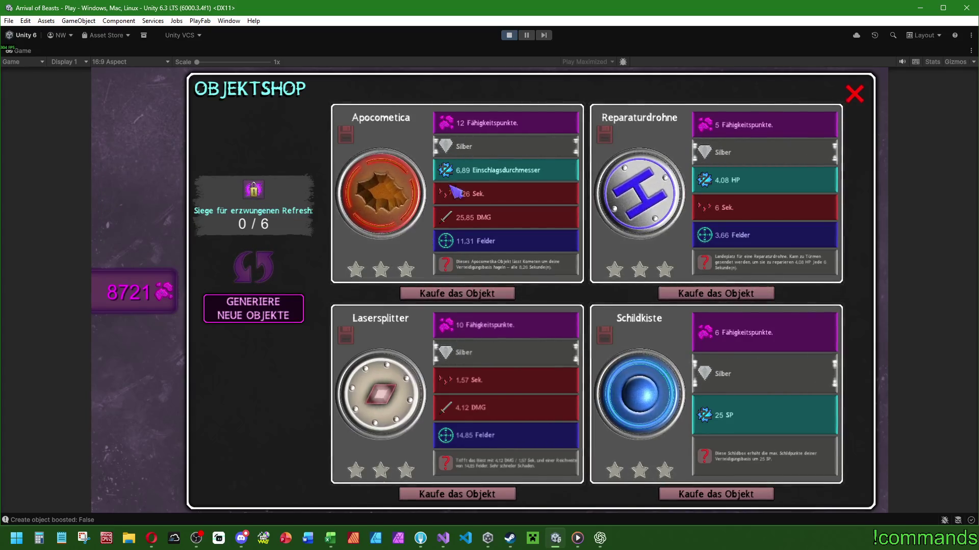
pyautogui.click(852, 94)
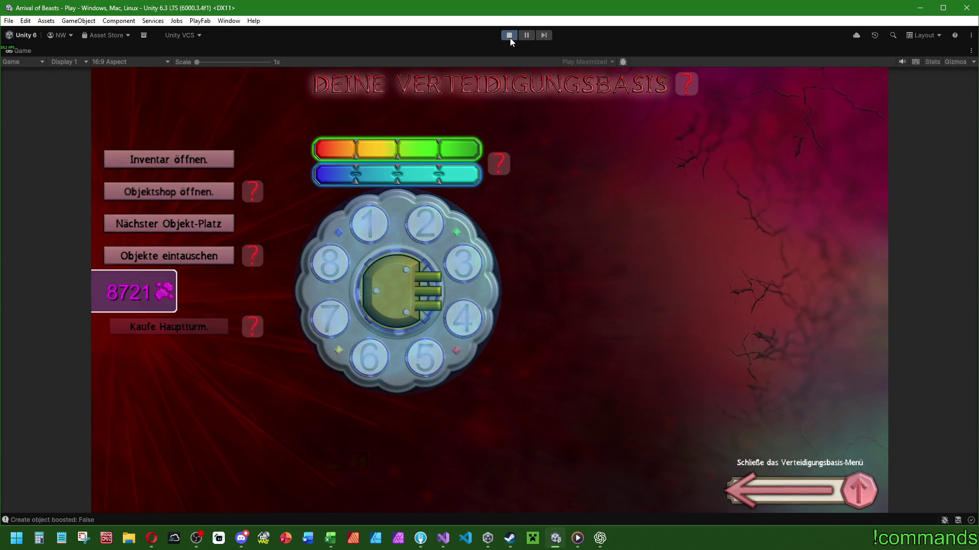
pyautogui.click(201, 227)
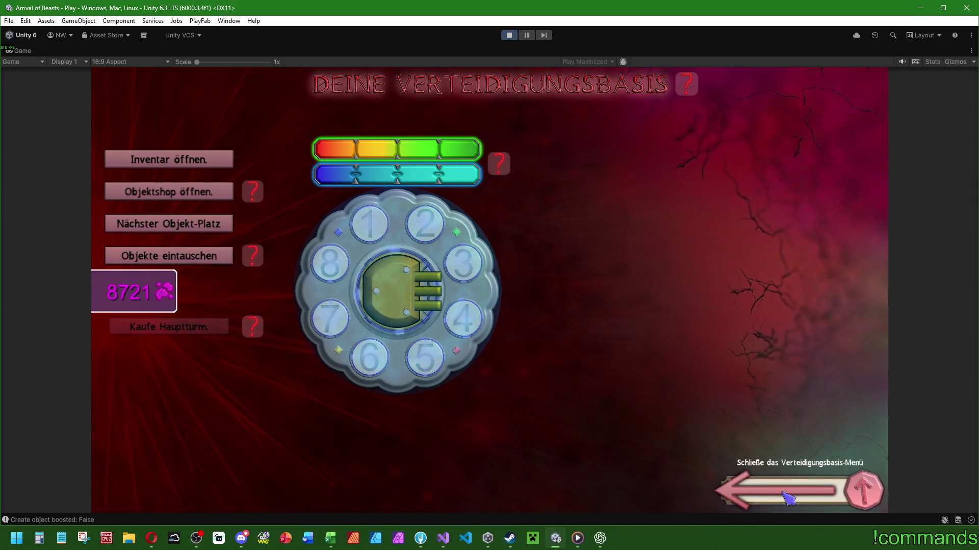
pyautogui.press('Escape')
pyautogui.click(263, 485)
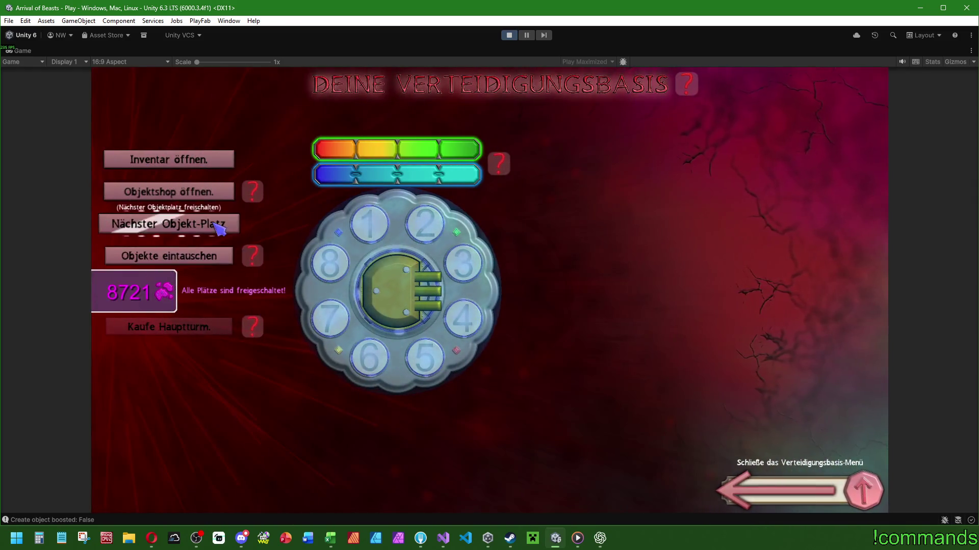
pyautogui.click(201, 159)
pyautogui.click(860, 123)
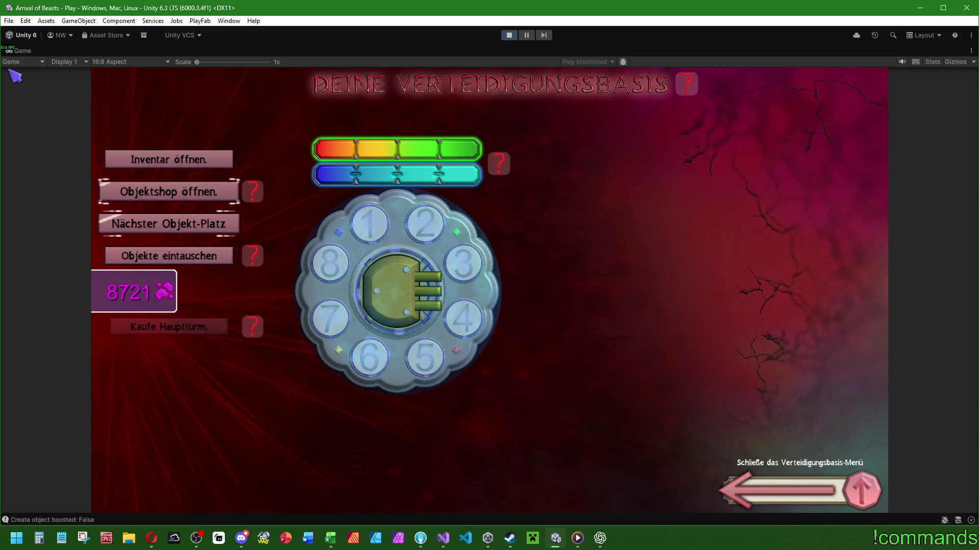
# - Restore the editor layout, collapse bgObjectshop and bgInventory, and clear the console log
pyautogui.doubleClick(23, 50)
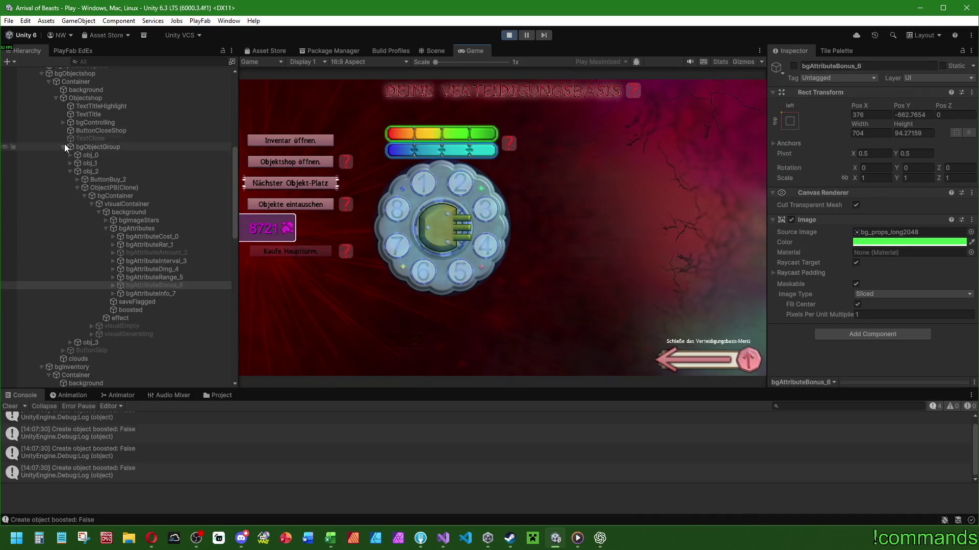
pyautogui.click(42, 74)
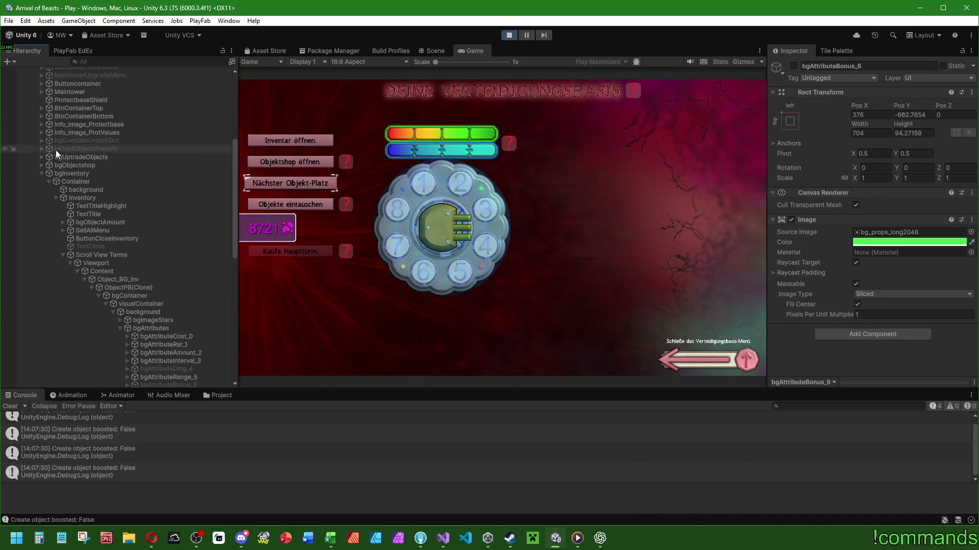
pyautogui.click(42, 174)
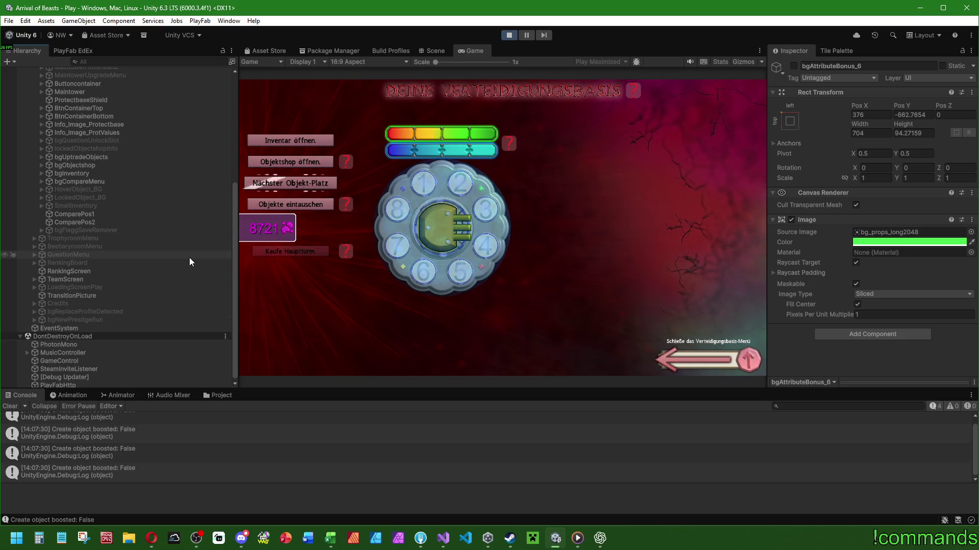
pyautogui.click(11, 407)
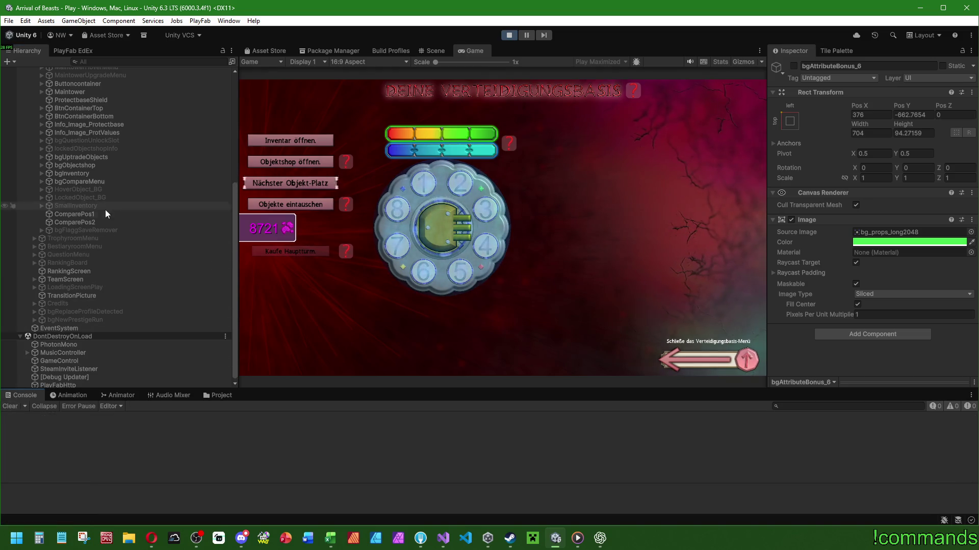
# - Expand BtnContainerTop, select BuyNextSlotUnlock and show it in the Scene view
pyautogui.scroll(5, 105, 209)
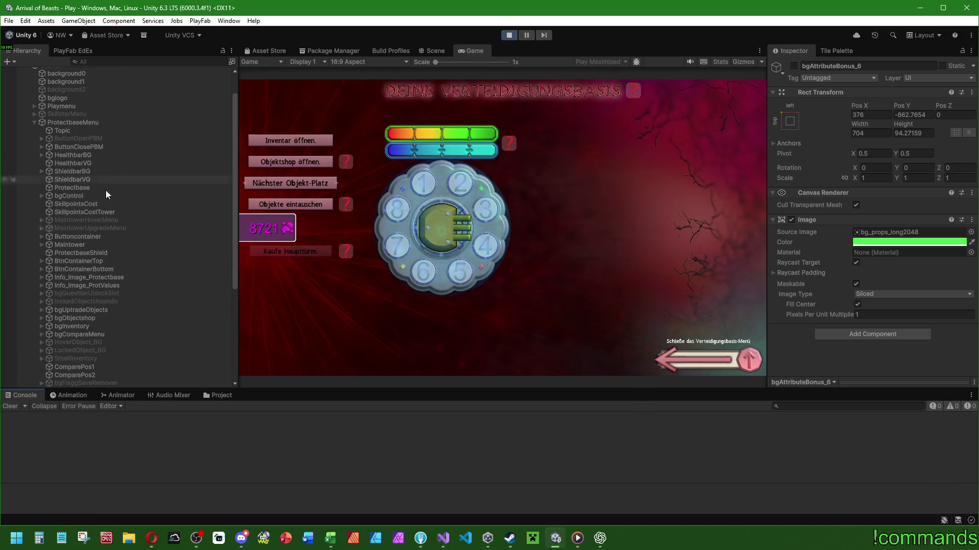
pyautogui.click(88, 197)
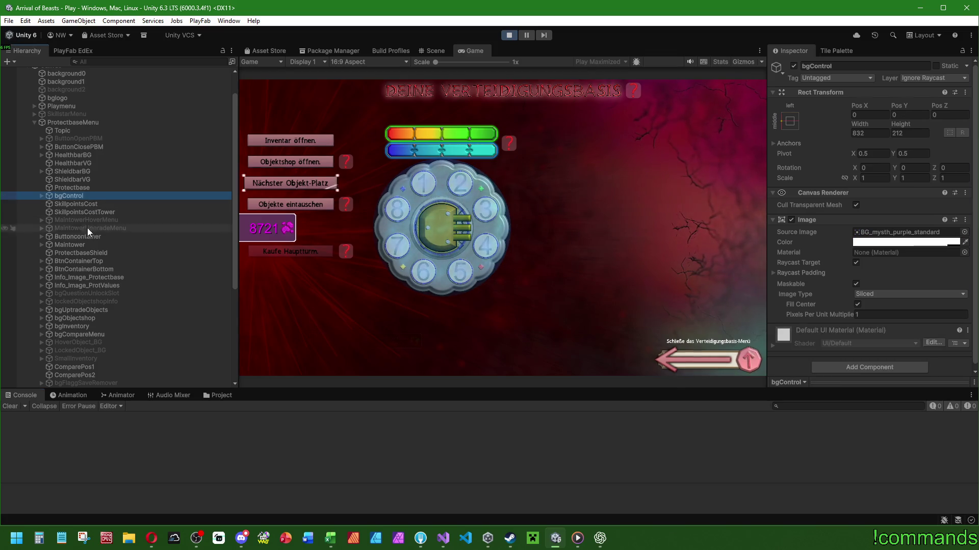
pyautogui.click(90, 261)
pyautogui.click(45, 261)
pyautogui.click(93, 294)
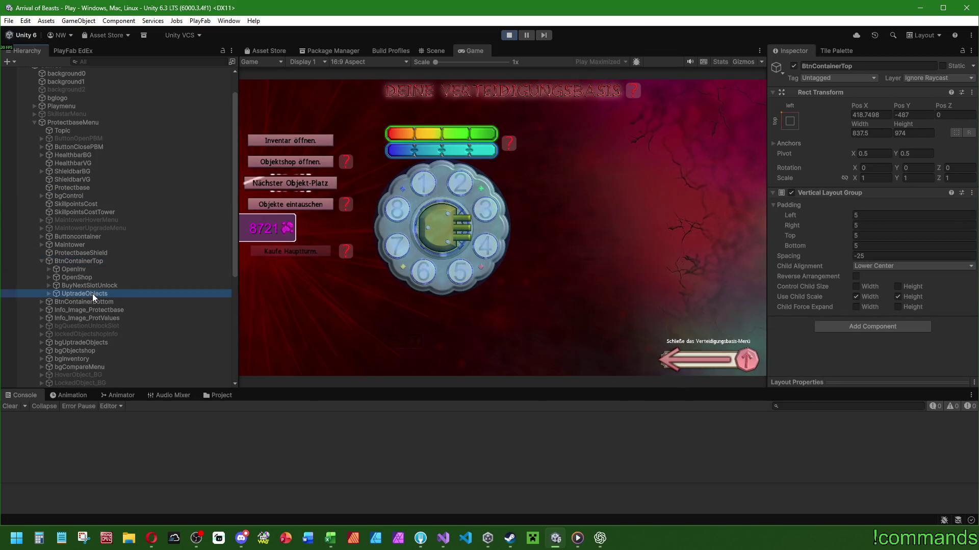
pyautogui.click(93, 285)
pyautogui.click(442, 54)
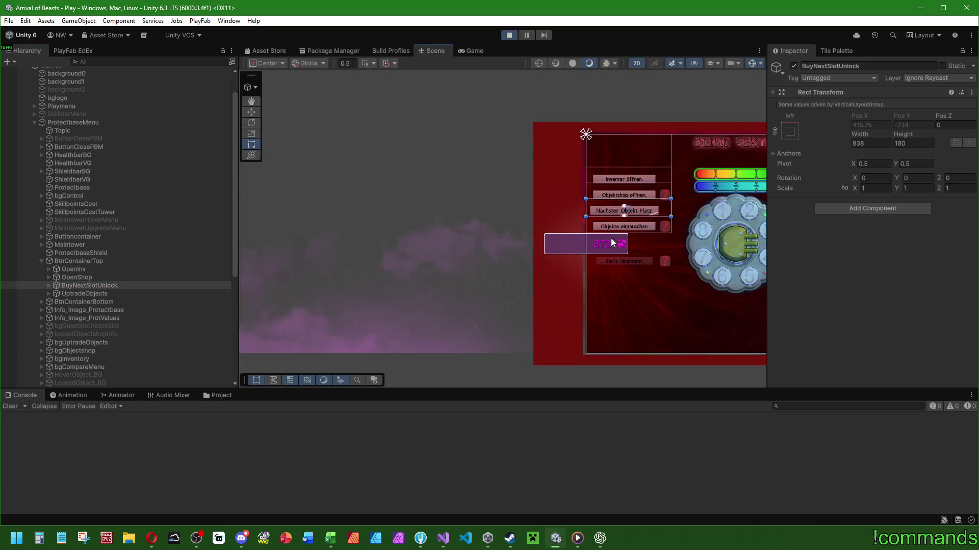
# - Frame BuyNextSlotUnlock in the Scene view and expand it down to ButtonUnlock's Text object
pyautogui.press('f')
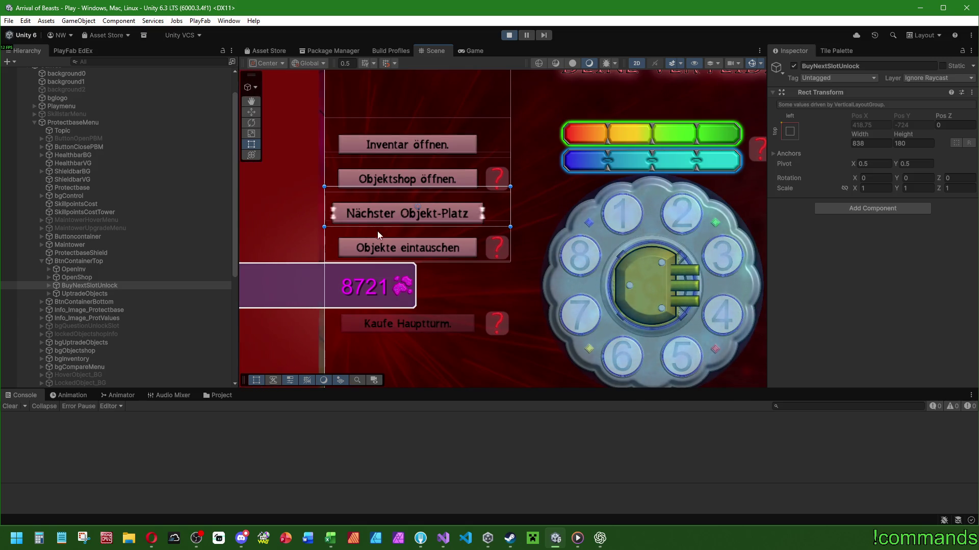
pyautogui.moveTo(402, 187)
pyautogui.mouseDown()
pyautogui.moveTo(402, 225)
pyautogui.moveTo(403, 147)
pyautogui.moveTo(408, 366)
pyautogui.mouseUp()
pyautogui.hotkey('ctrl', 'z')
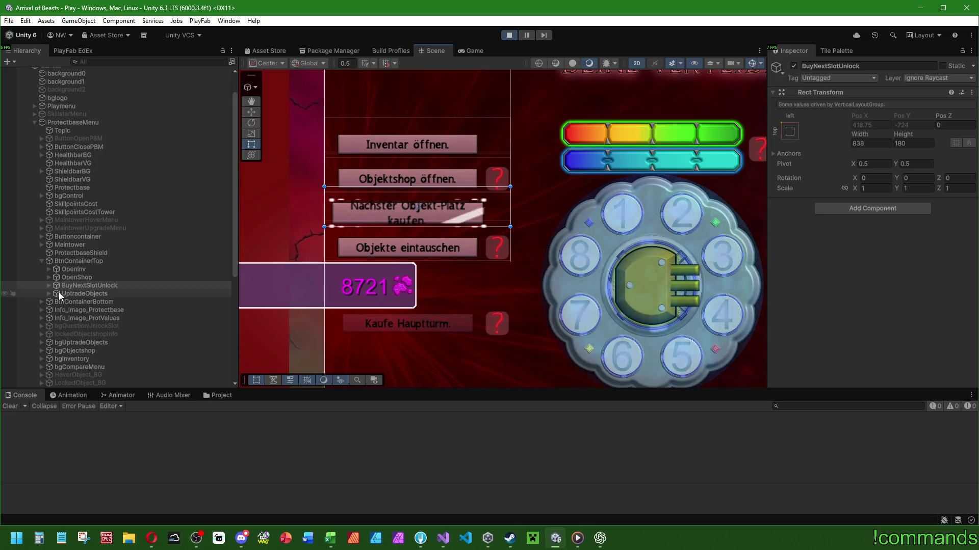
pyautogui.click(49, 286)
pyautogui.click(91, 293)
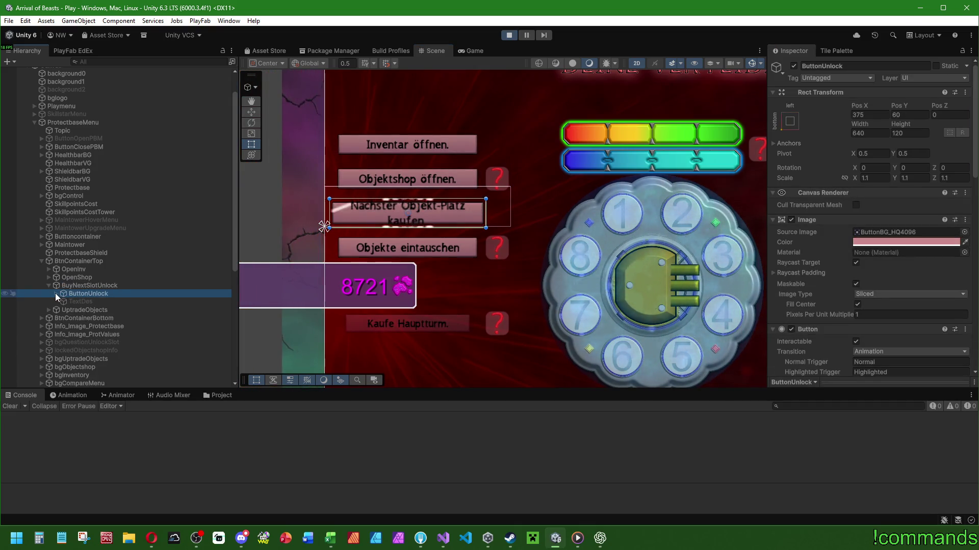
pyautogui.click(55, 293)
pyautogui.click(93, 310)
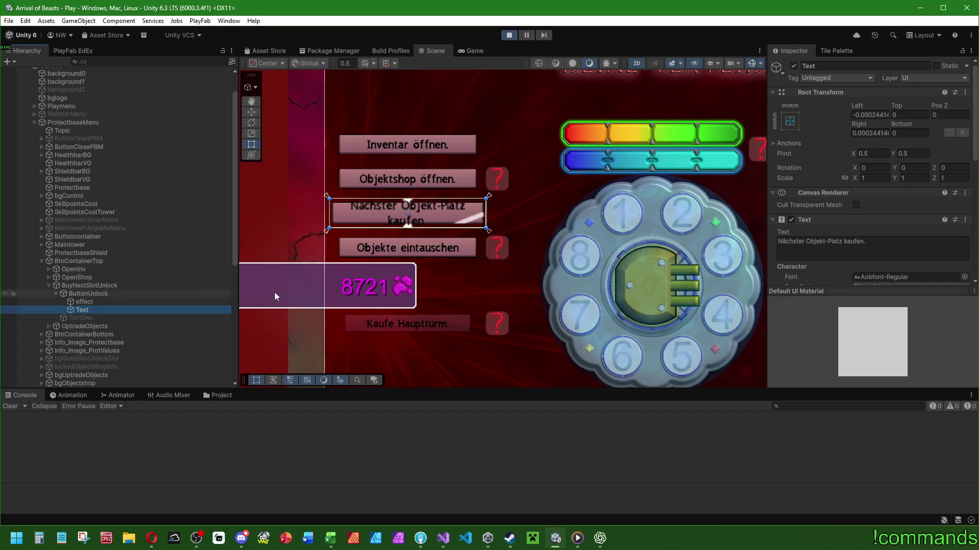
# - Widen BtnContainerTop and the ButtonUnlock button to about 781 so its label fits
pyautogui.click(90, 262)
pyautogui.scroll(-2, 559, 234)
pyautogui.moveTo(486, 190)
pyautogui.mouseDown()
pyautogui.moveTo(503, 194)
pyautogui.moveTo(486, 243)
pyautogui.mouseUp()
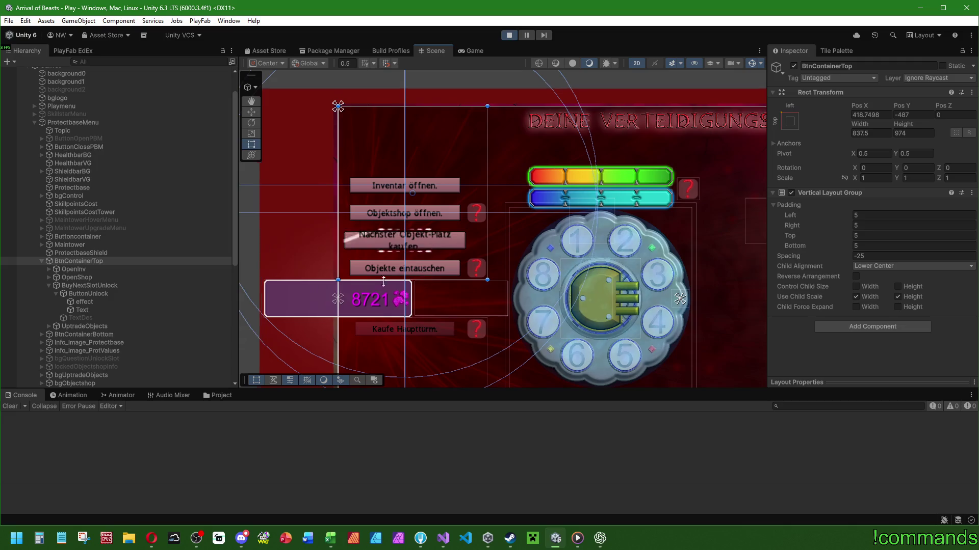
pyautogui.click(102, 286)
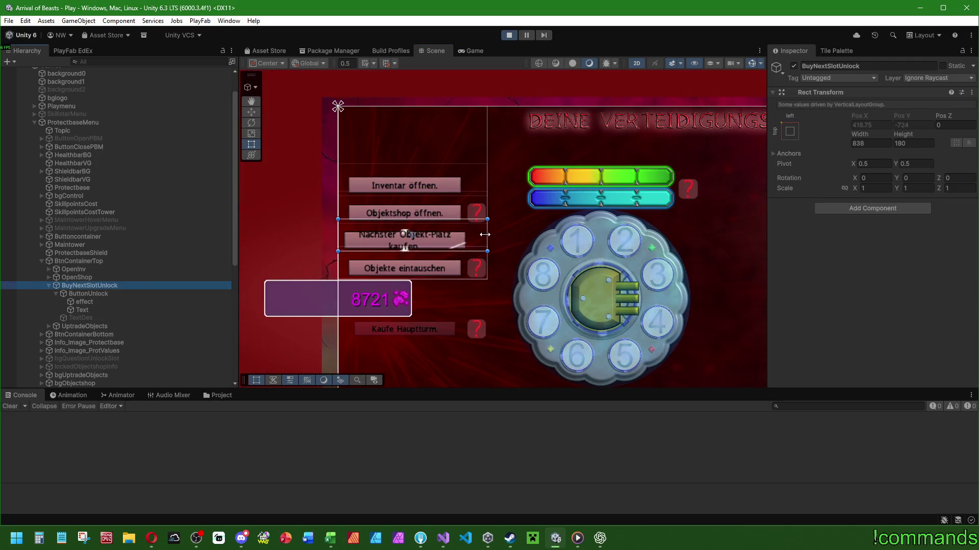
pyautogui.click(104, 293)
pyautogui.moveTo(467, 240); pyautogui.dragTo(486, 238)
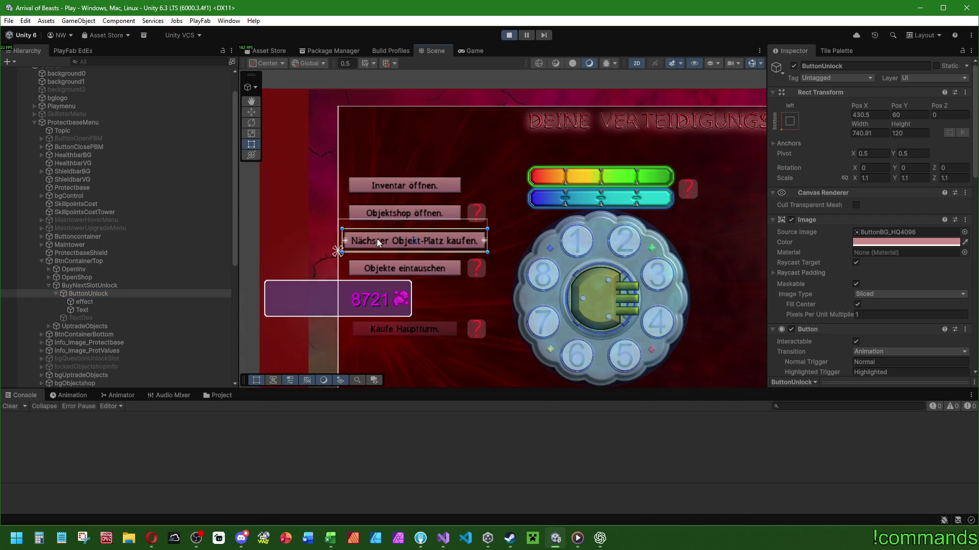
pyautogui.hotkey('ctrl', 'z')
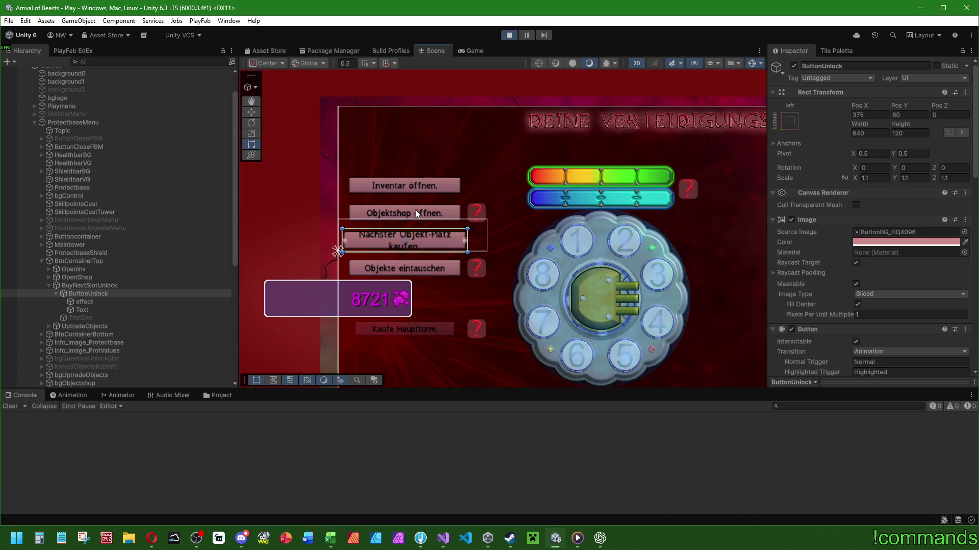
pyautogui.click(472, 50)
pyautogui.click(437, 51)
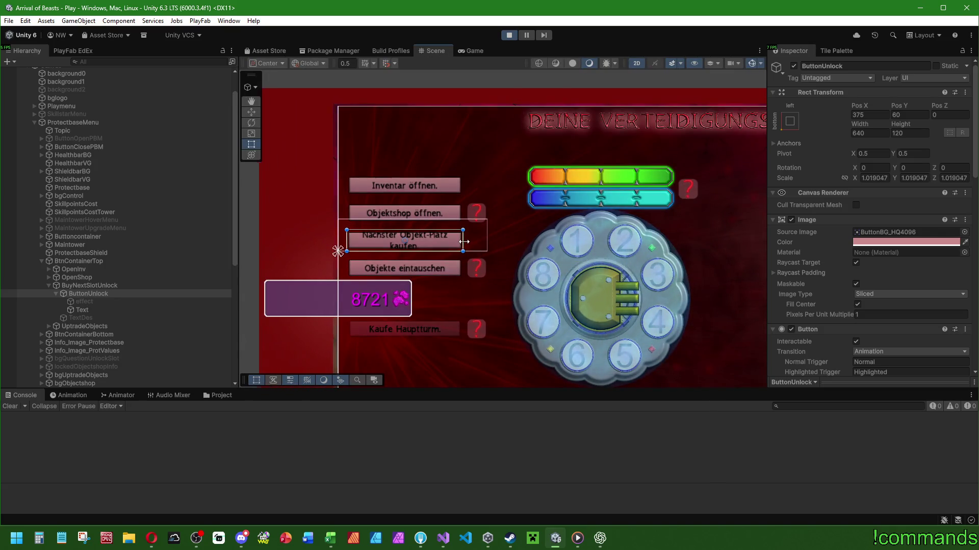
pyautogui.moveTo(463, 241); pyautogui.dragTo(489, 241)
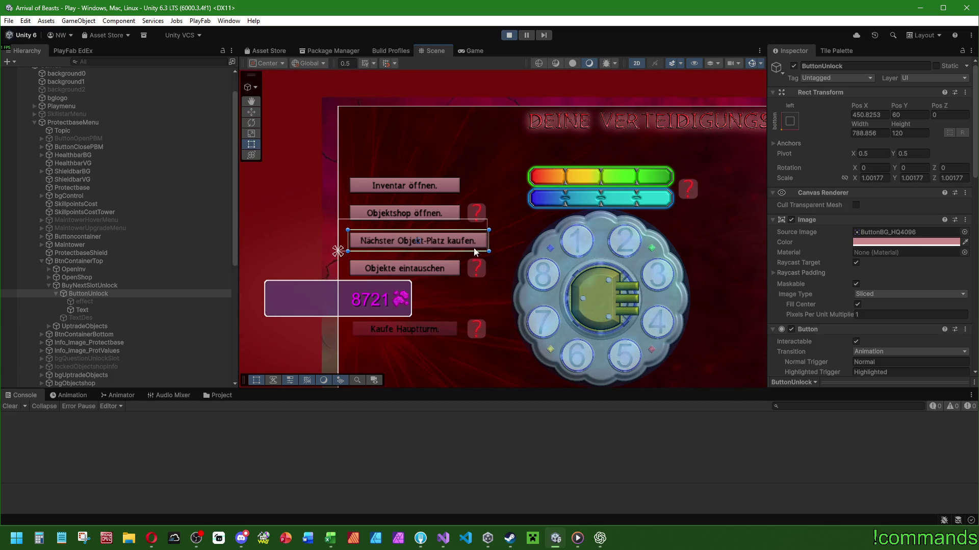
pyautogui.moveTo(489, 242); pyautogui.dragTo(486, 242)
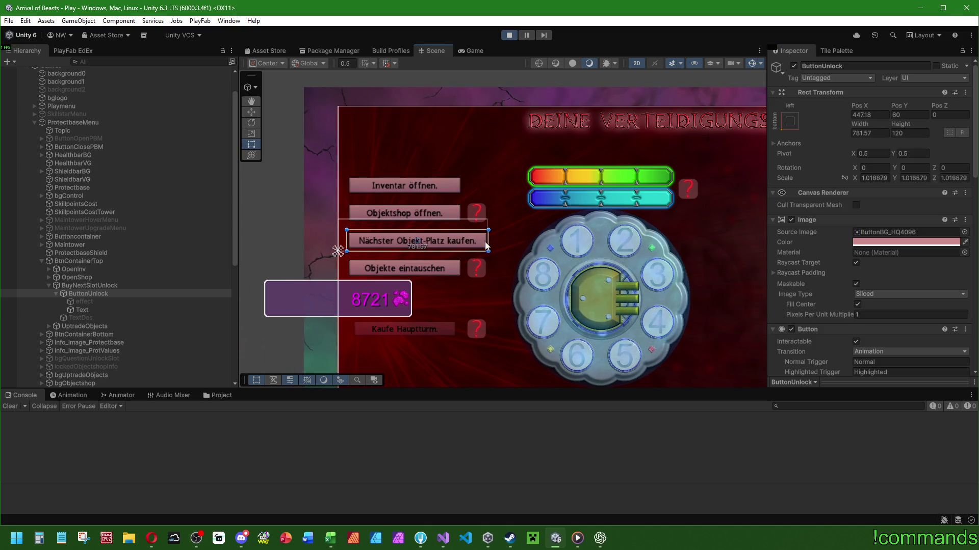
# - Widen ButtonOpenInventory to 774.62 to match, then test the slot button in the game
pyautogui.click(49, 276)
pyautogui.click(49, 269)
pyautogui.click(99, 277)
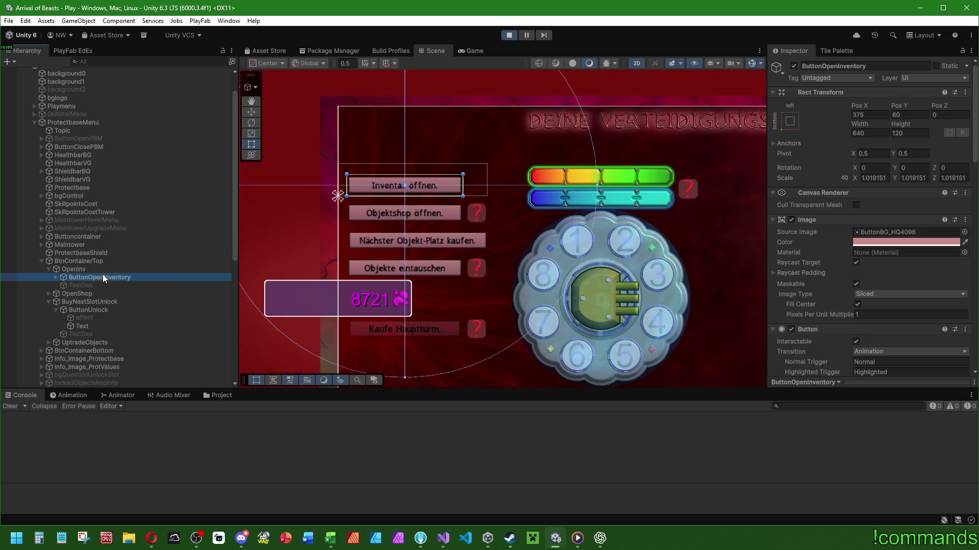
pyautogui.moveTo(461, 188); pyautogui.dragTo(486, 187)
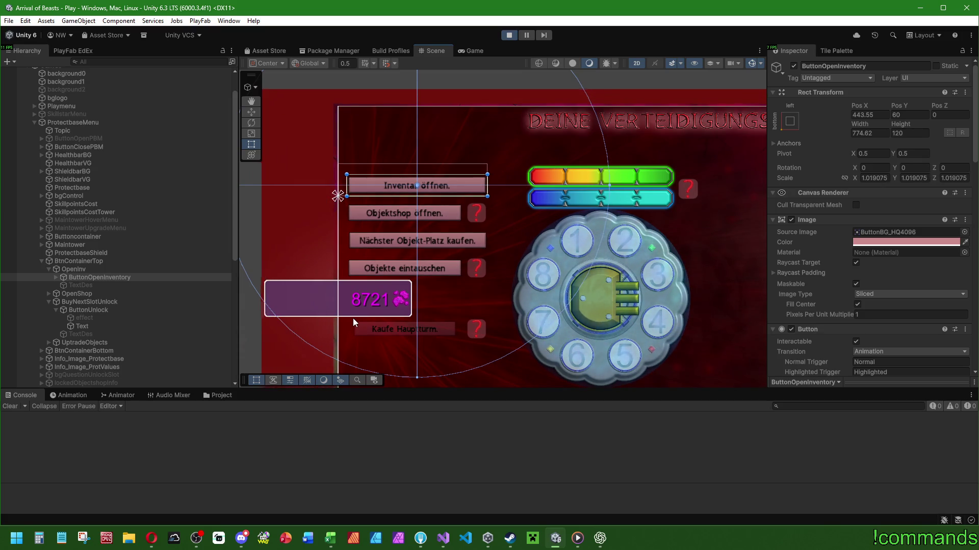
pyautogui.click(475, 50)
pyautogui.click(331, 183)
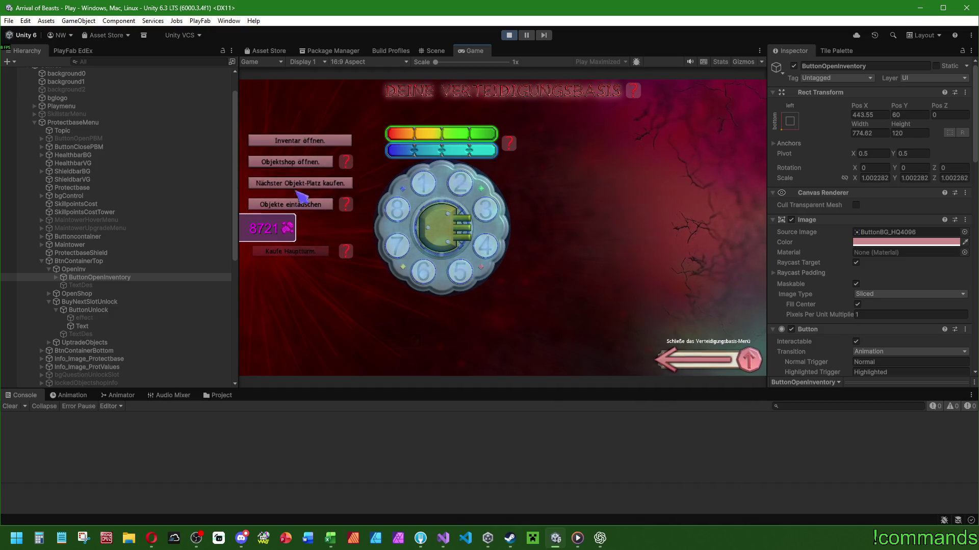
# - Test the slot-unlock button, then move BuyNextSlotUnlock to last under BtnContainerTop
pyautogui.moveTo(355, 165)
pyautogui.click(350, 184)
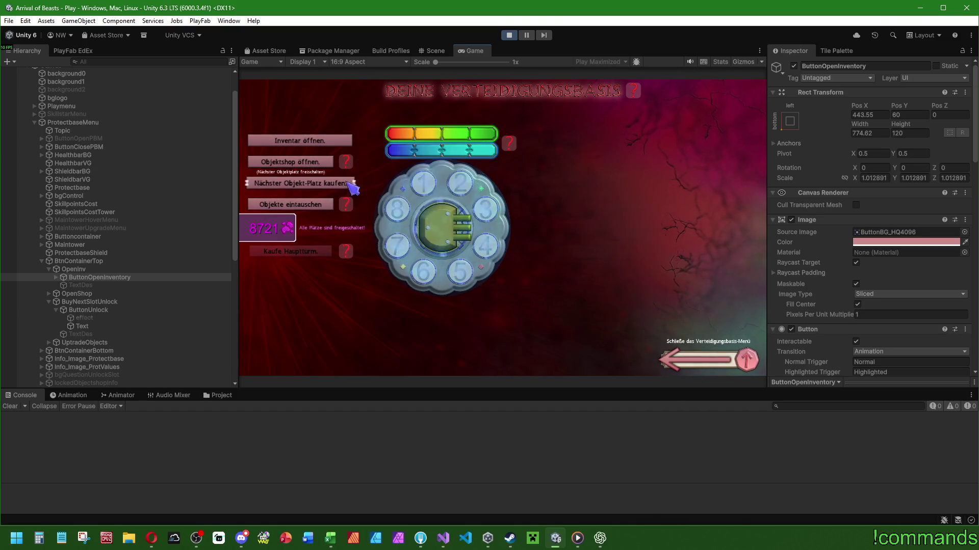
pyautogui.click(317, 188)
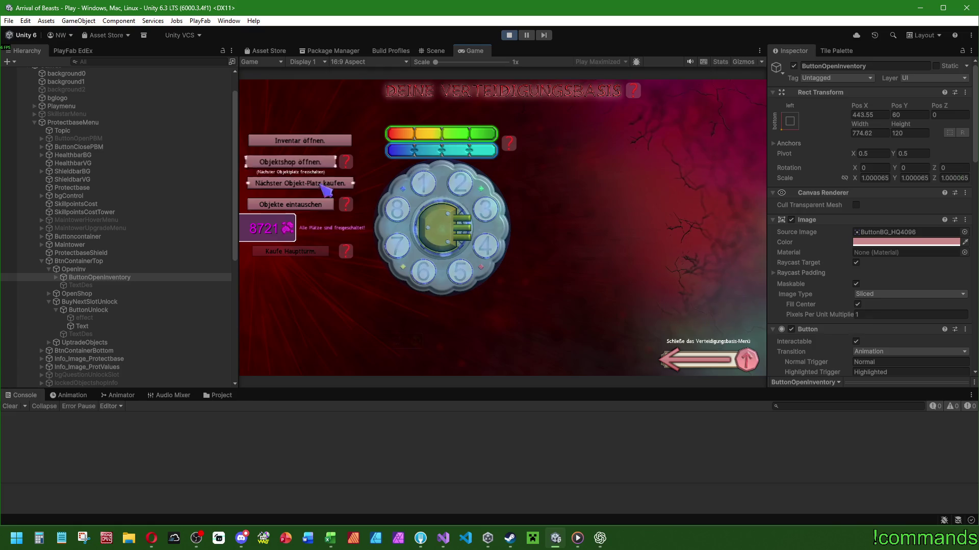
pyautogui.click(48, 269)
pyautogui.click(49, 286)
pyautogui.click(81, 286)
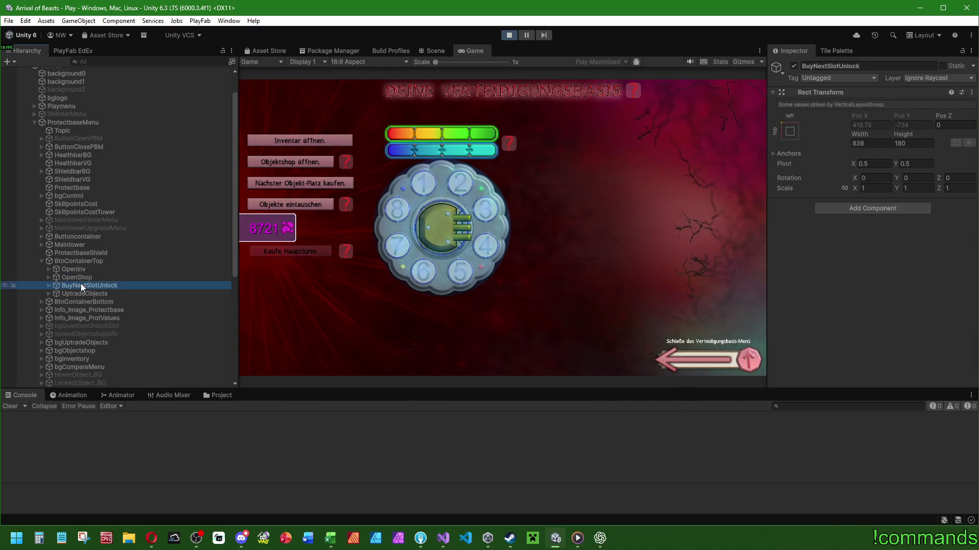
pyautogui.moveTo(84, 286); pyautogui.dragTo(85, 260)
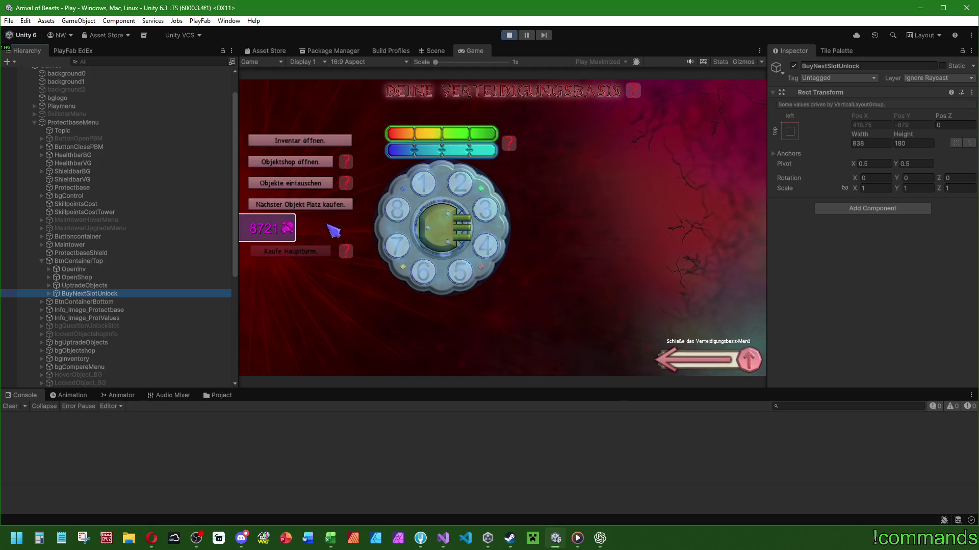
# - Retest the slot-unlock button in the running game and stop Play mode
pyautogui.click(324, 205)
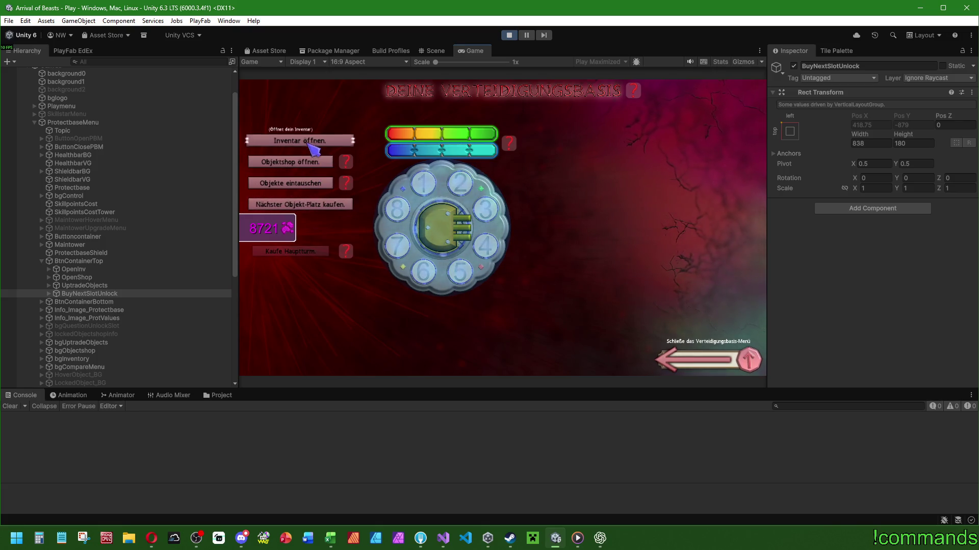
pyautogui.moveTo(346, 185)
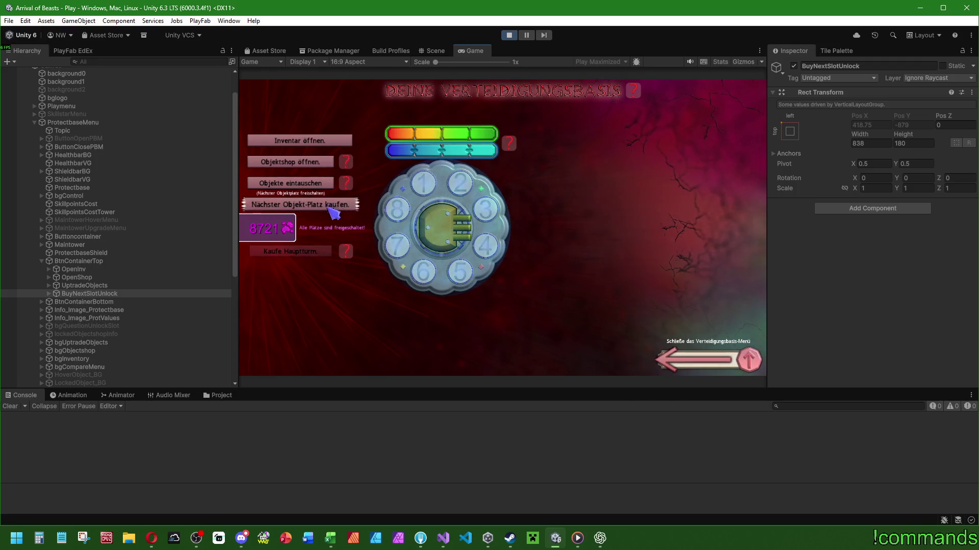
pyautogui.moveTo(355, 260)
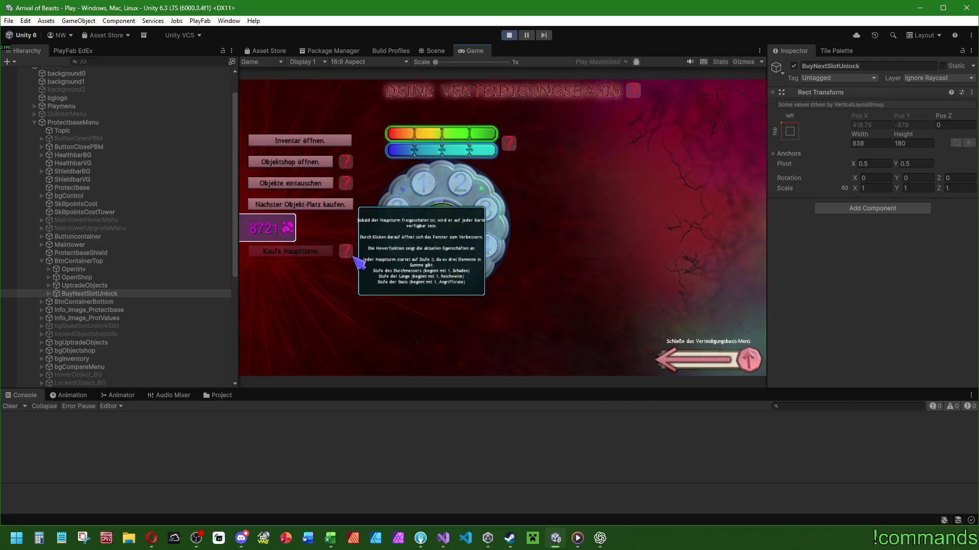
pyautogui.click(518, 35)
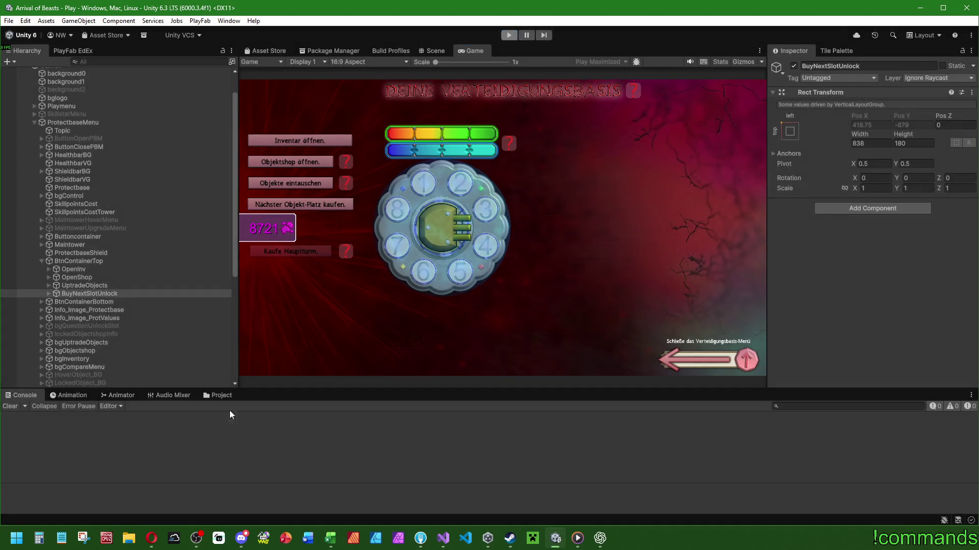
# - Open the Play.unity scene from Assets/Scenes/Menus
pyautogui.click(235, 395)
pyautogui.click(204, 443)
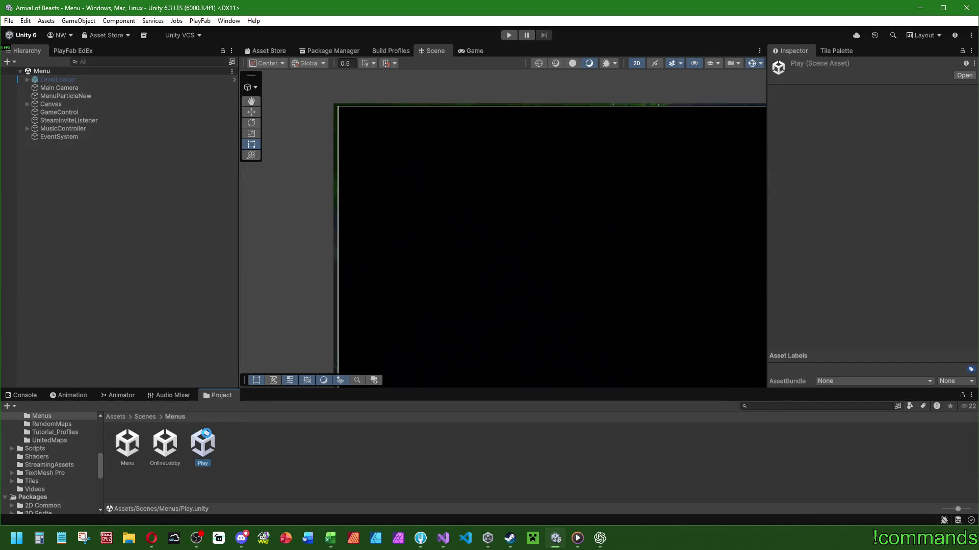
pyautogui.doubleClick(203, 442)
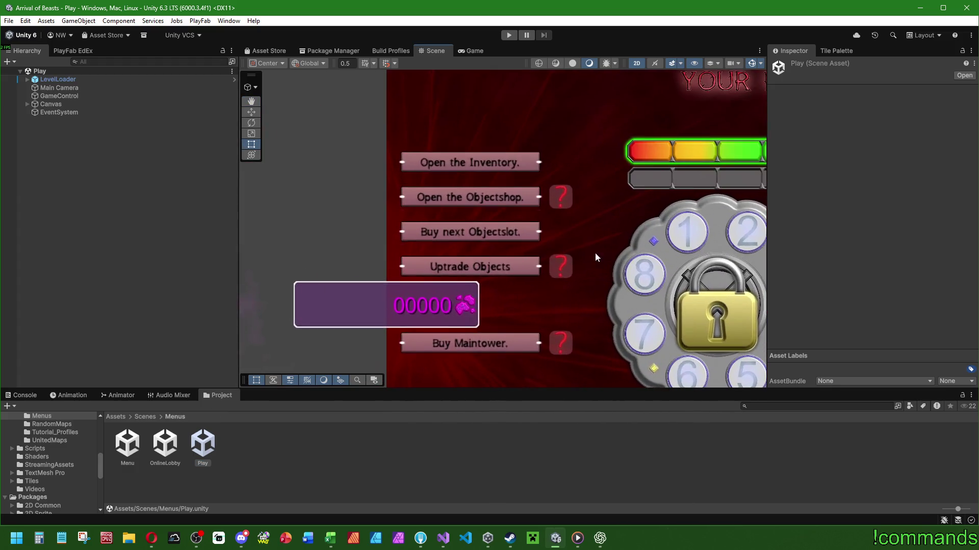
# - Expand Canvas > ProtectbaseMenu > BtnContainerTop and select BuyNextSlotUnlock
pyautogui.click(27, 104)
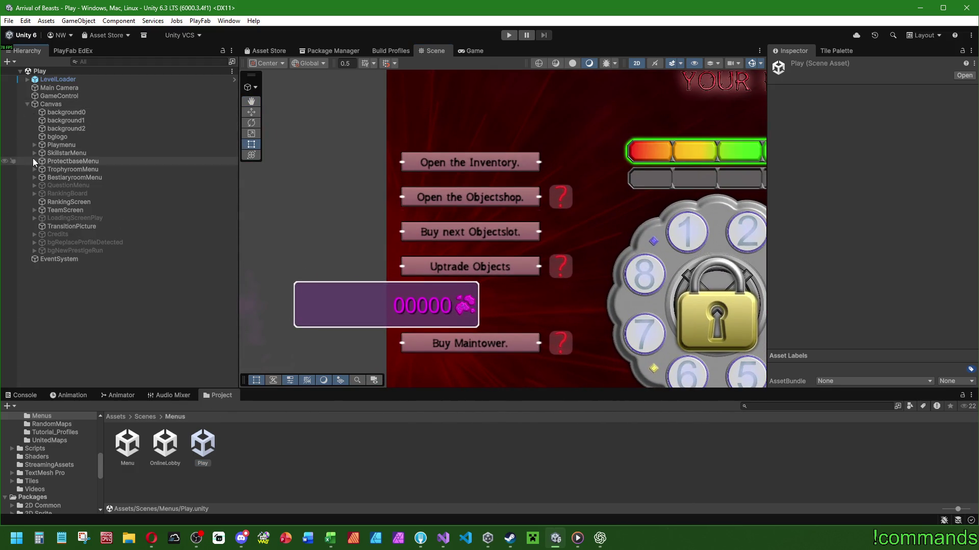
pyautogui.click(34, 161)
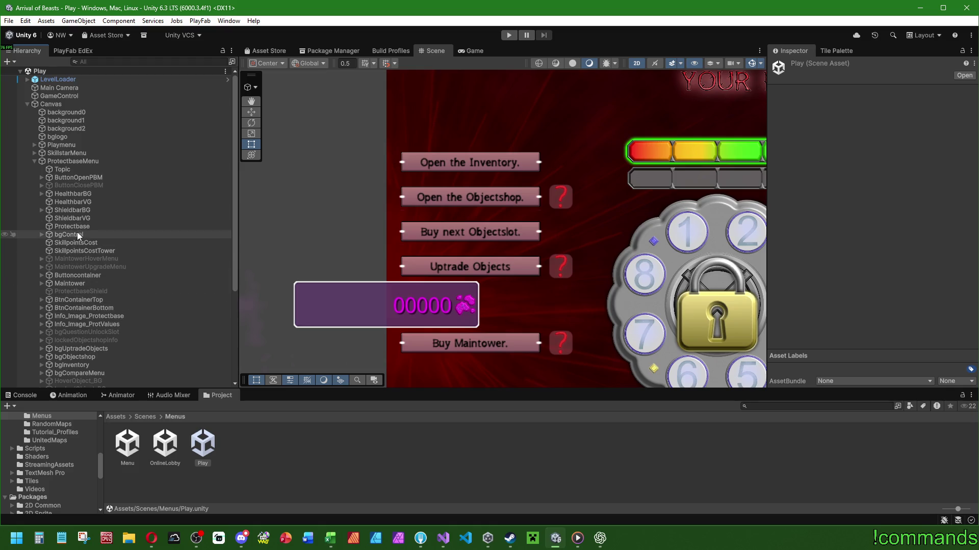
pyautogui.scroll(-3, 44, 234)
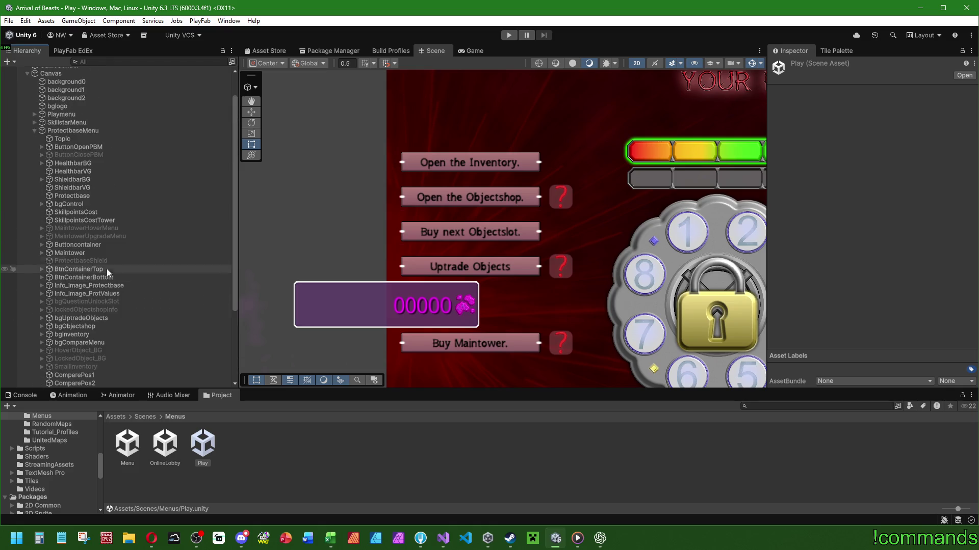
pyautogui.scroll(-10, 76, 244)
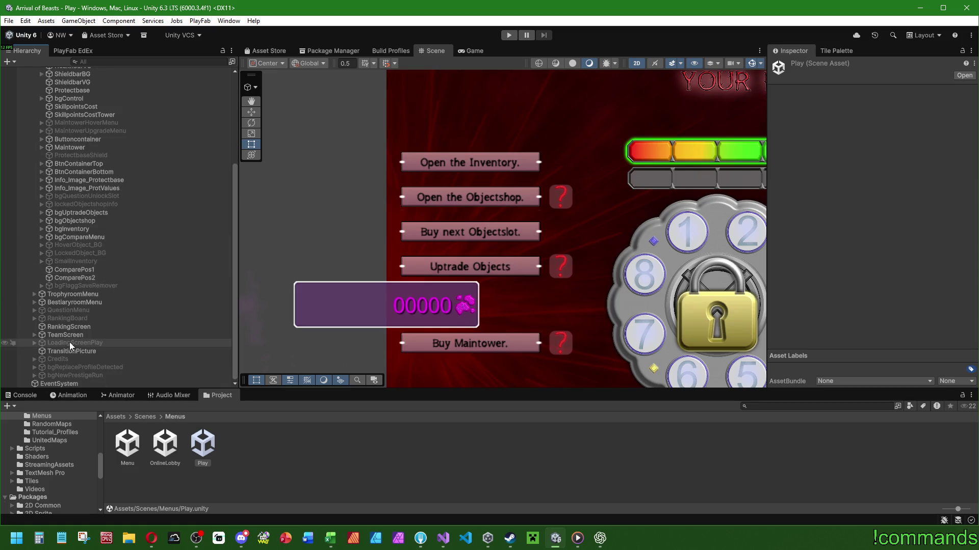
pyautogui.scroll(6, 71, 304)
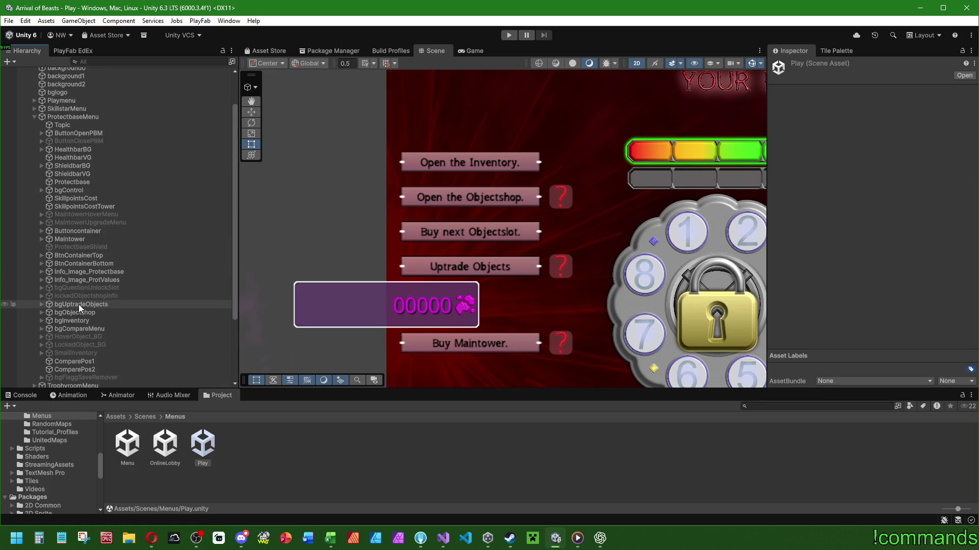
pyautogui.click(66, 256)
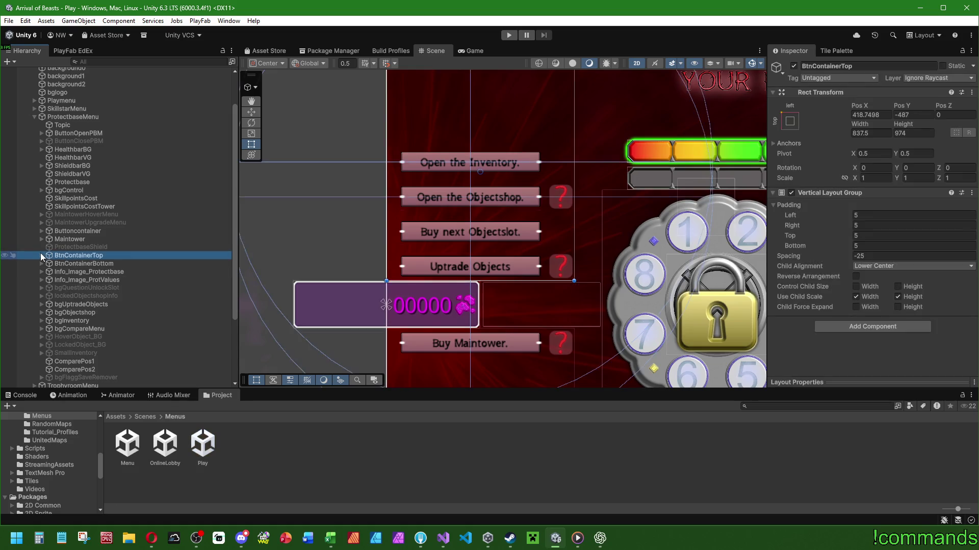
pyautogui.click(40, 256)
pyautogui.scroll(-2, 404, 223)
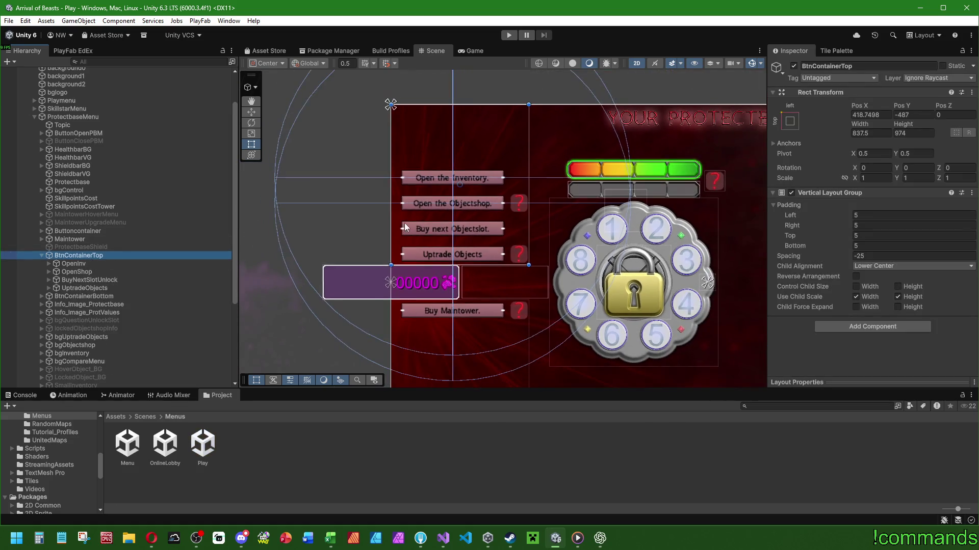
pyautogui.hscroll(2, 348, 236)
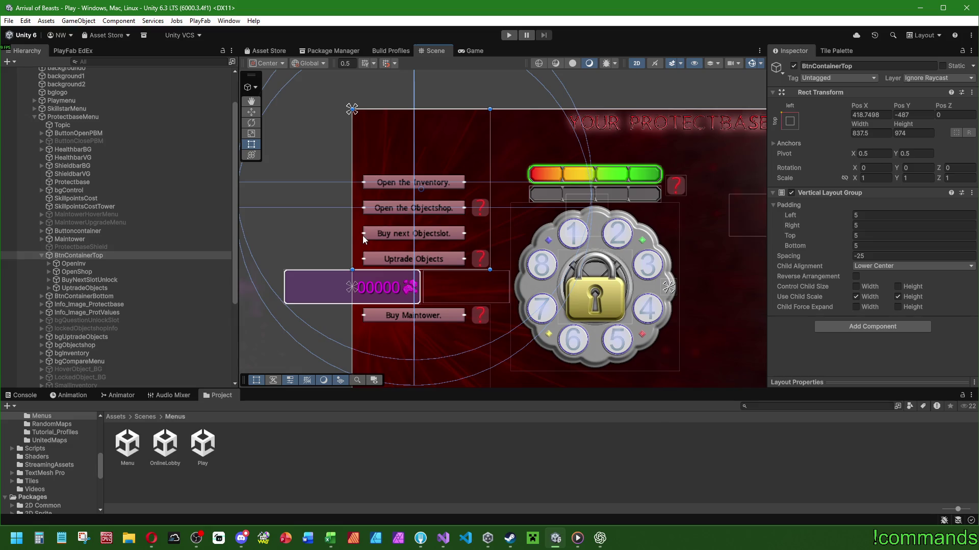
pyautogui.scroll(1, 421, 259)
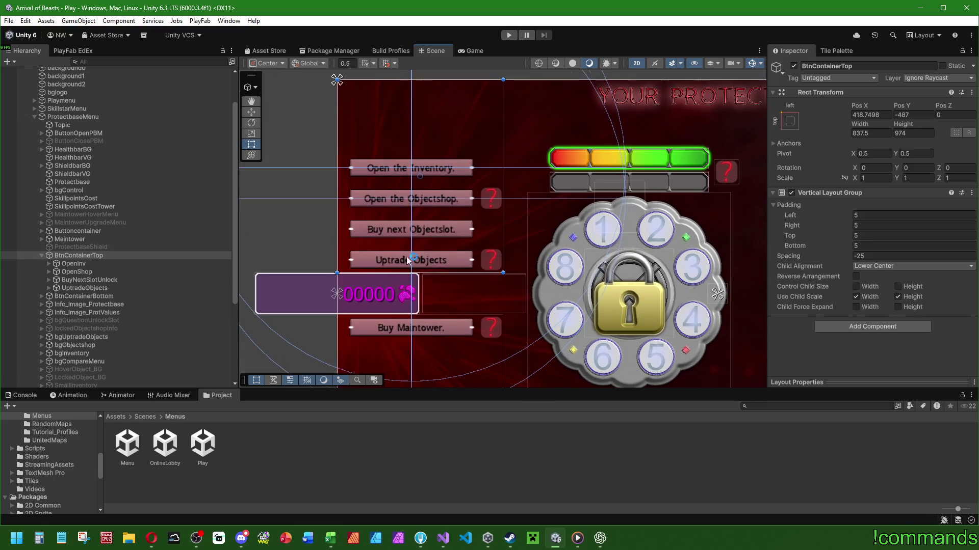
pyautogui.click(89, 281)
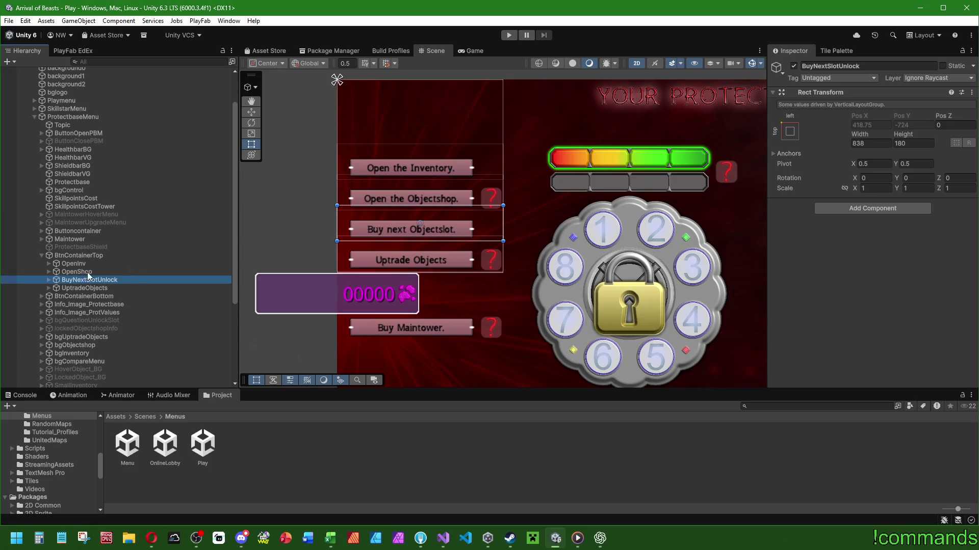
pyautogui.moveTo(101, 280); pyautogui.dragTo(100, 256)
pyautogui.click(49, 288)
pyautogui.click(49, 264)
pyautogui.click(94, 272)
pyautogui.keyDown('ctrl'); pyautogui.click(96, 312); pyautogui.keyUp('ctrl')
pyautogui.moveTo(470, 183)
pyautogui.mouseDown()
pyautogui.moveTo(533, 183)
pyautogui.moveTo(498, 187)
pyautogui.mouseUp()
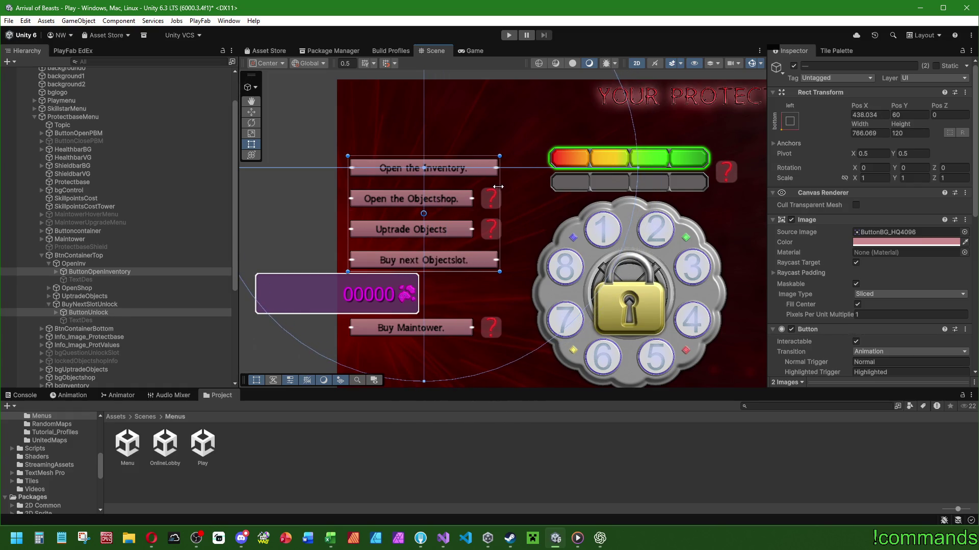
pyautogui.click(81, 257)
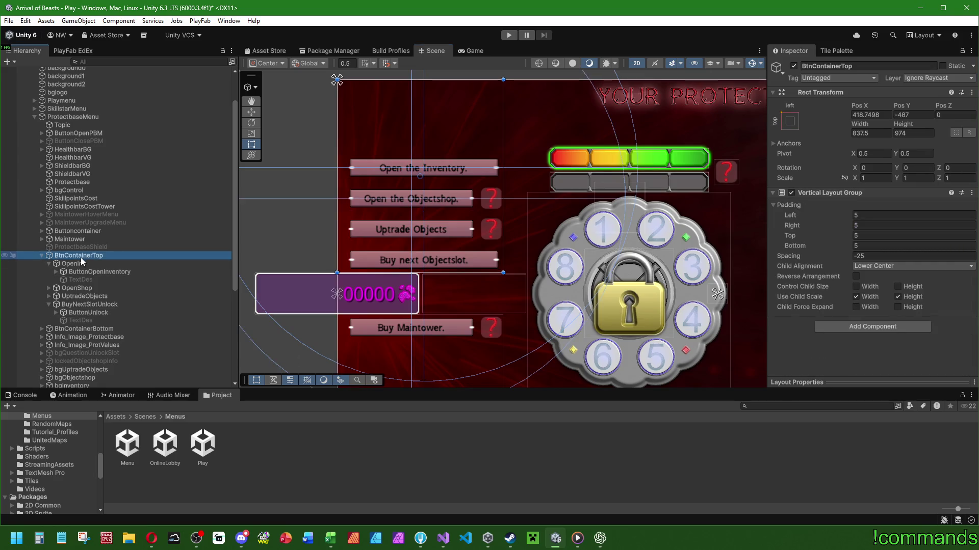
pyautogui.click(872, 133)
pyautogui.click(82, 313)
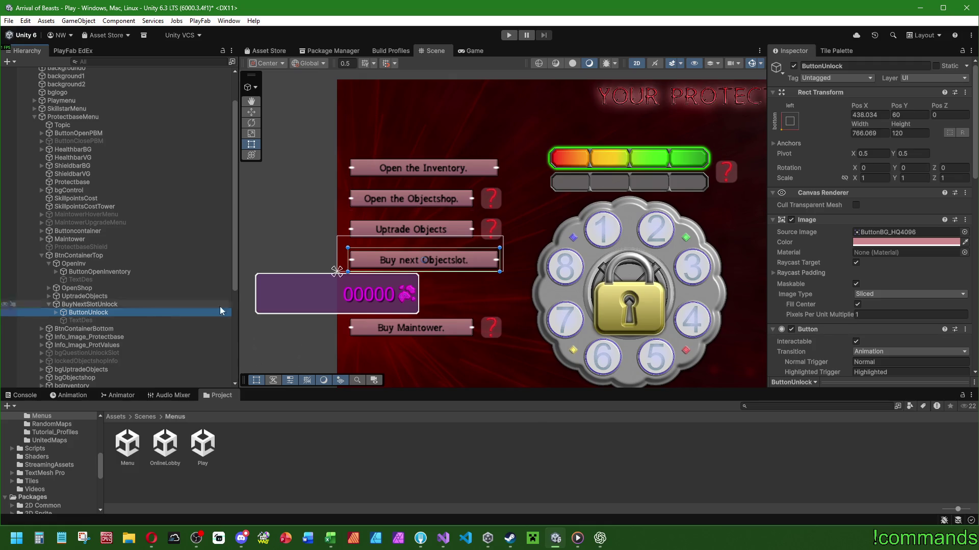
pyautogui.scroll(3, 340, 250)
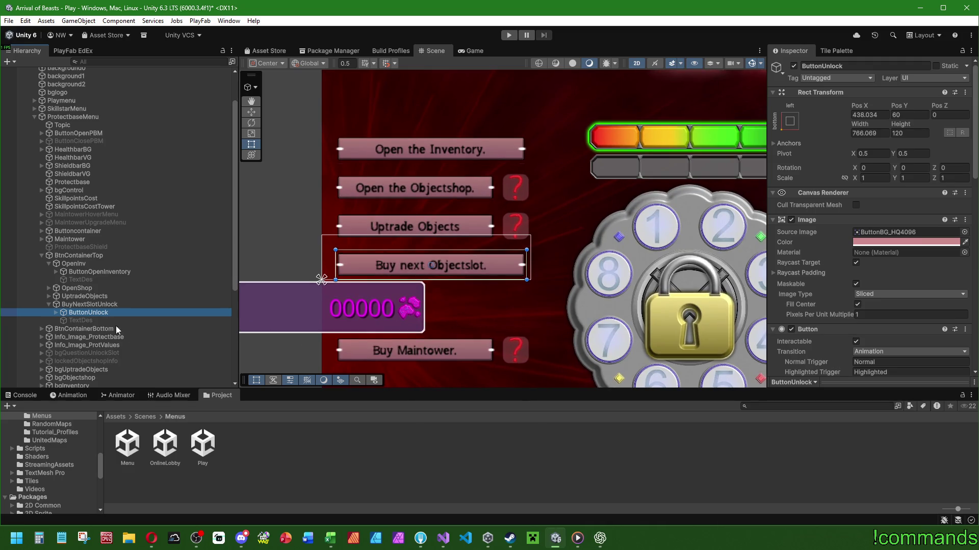
pyautogui.click(79, 255)
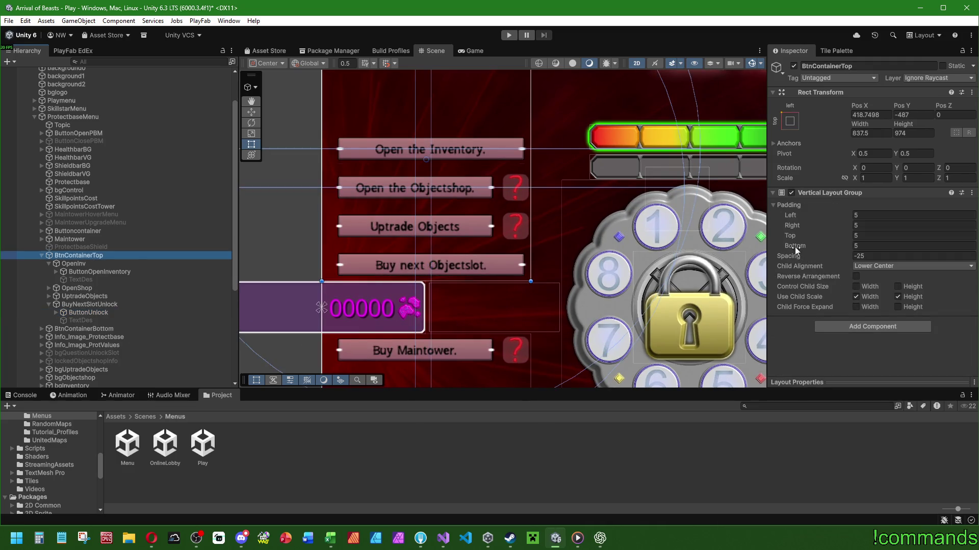
pyautogui.moveTo(791, 212); pyautogui.dragTo(730, 223)
pyautogui.write('5')
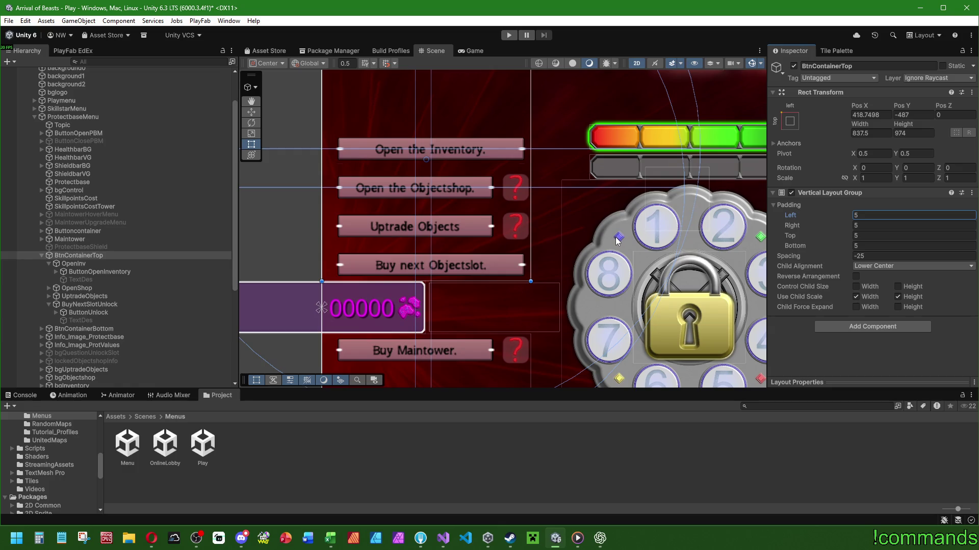
pyautogui.scroll(4, 501, 253)
pyautogui.moveTo(690, 253); pyautogui.dragTo(711, 265)
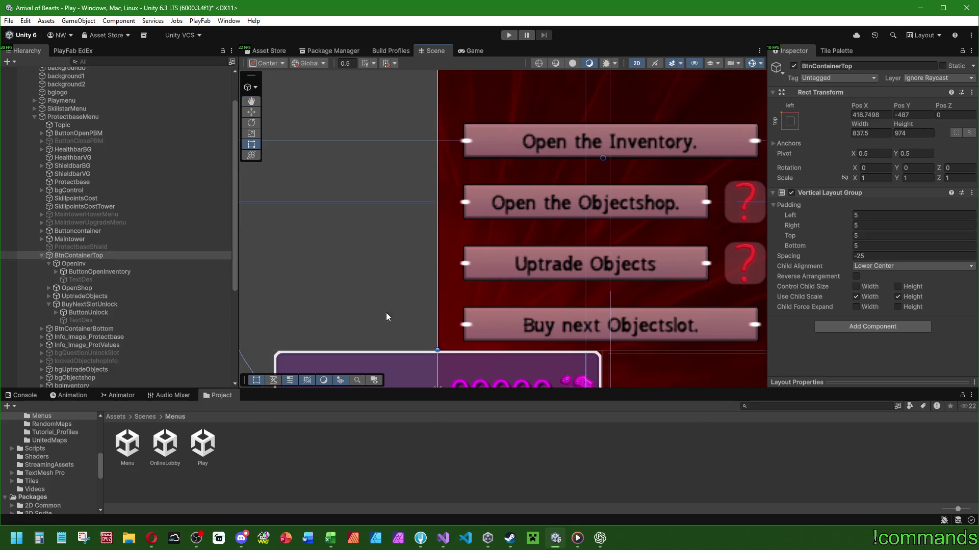
pyautogui.click(78, 265)
pyautogui.click(94, 271)
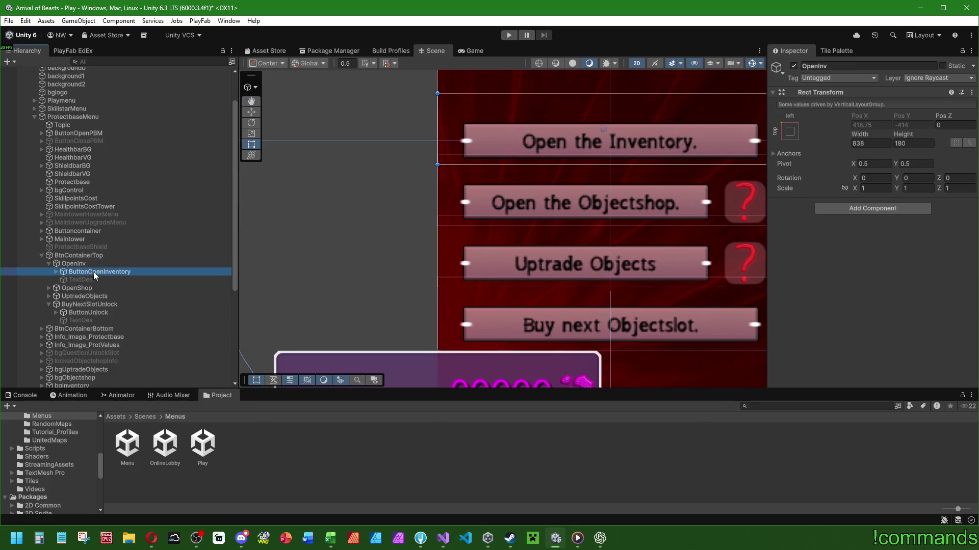
pyautogui.keyDown('ctrl'); pyautogui.click(95, 313); pyautogui.keyUp('ctrl')
pyautogui.moveTo(761, 219); pyautogui.dragTo(763, 220)
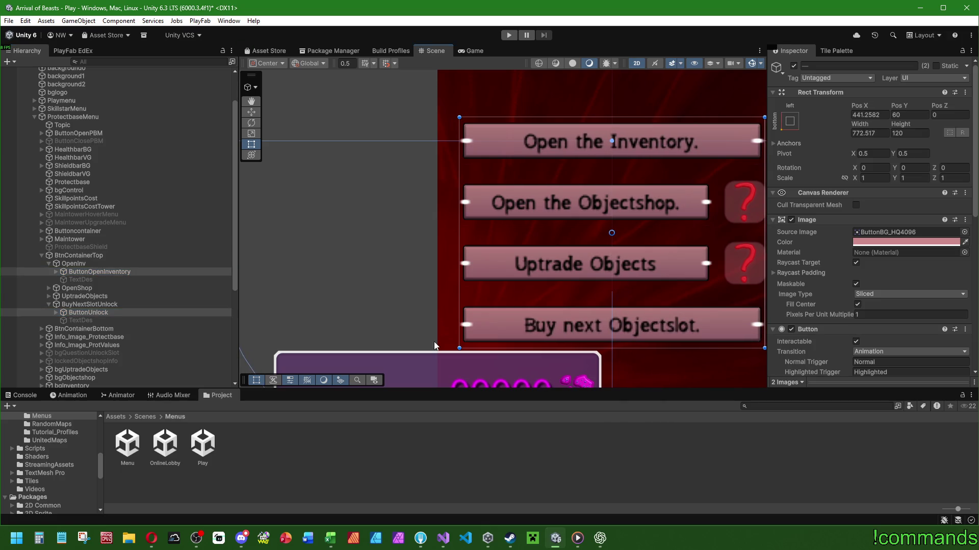
pyautogui.click(73, 264)
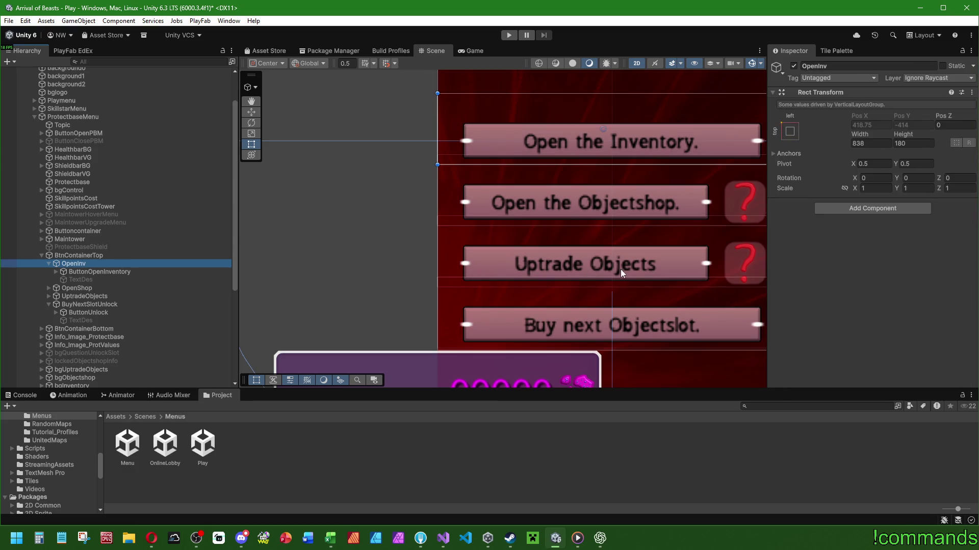
pyautogui.press('f')
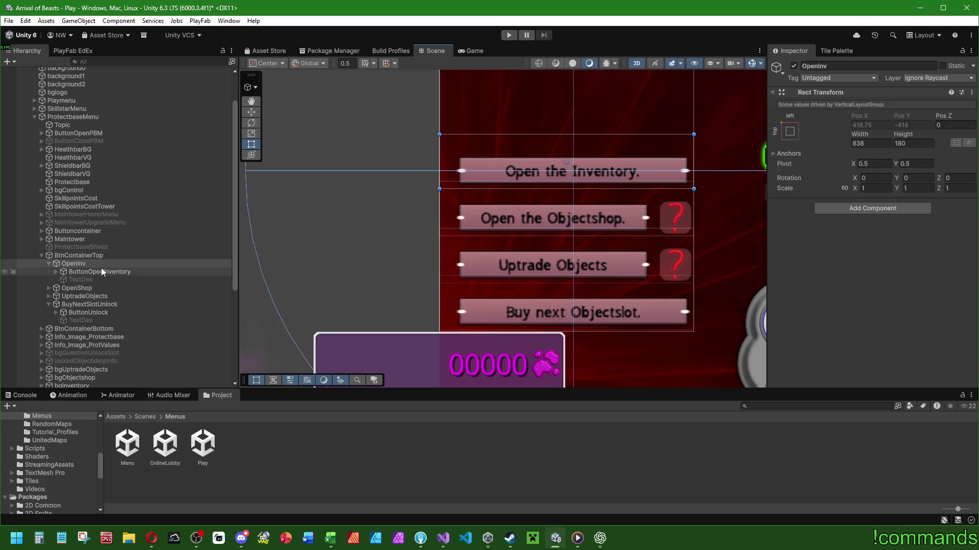
pyautogui.click(82, 272)
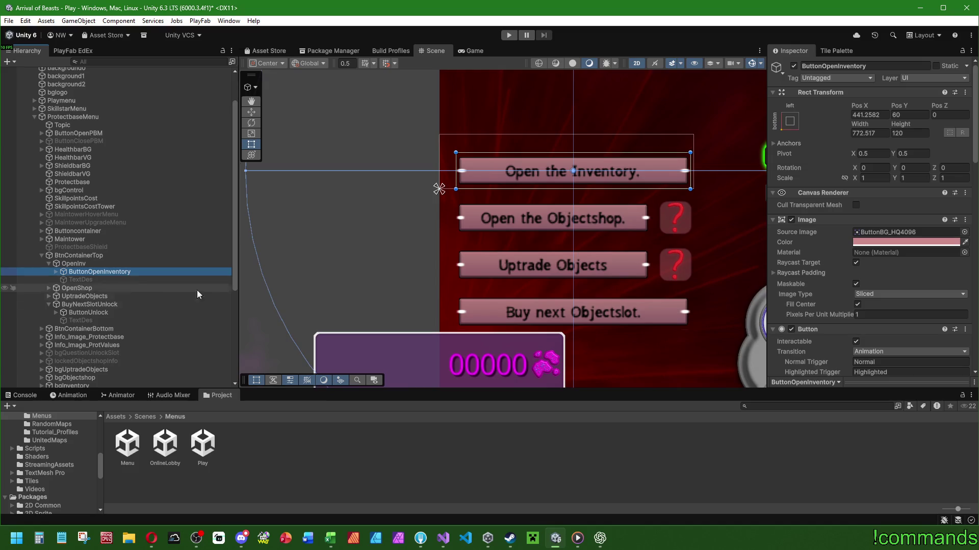
pyautogui.click(77, 289)
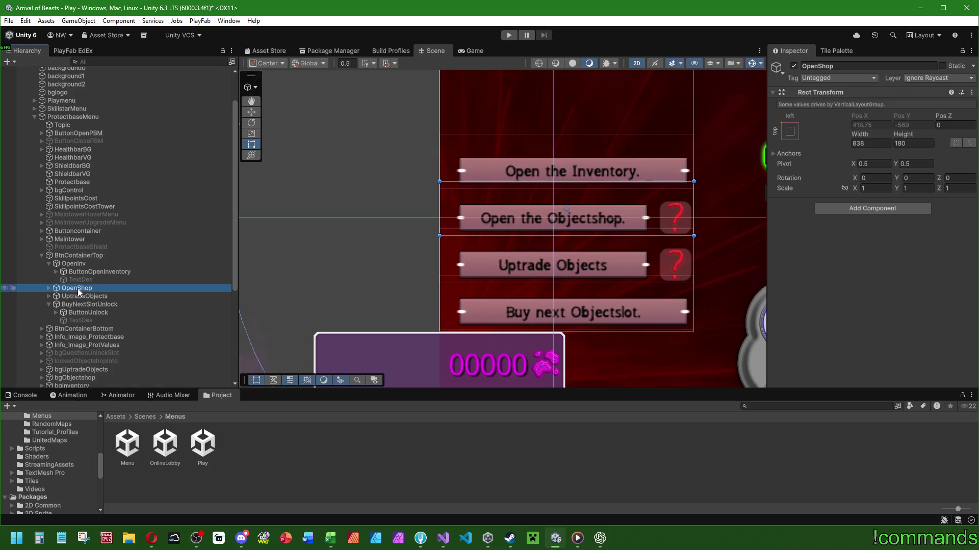
pyautogui.click(49, 289)
pyautogui.click(111, 296)
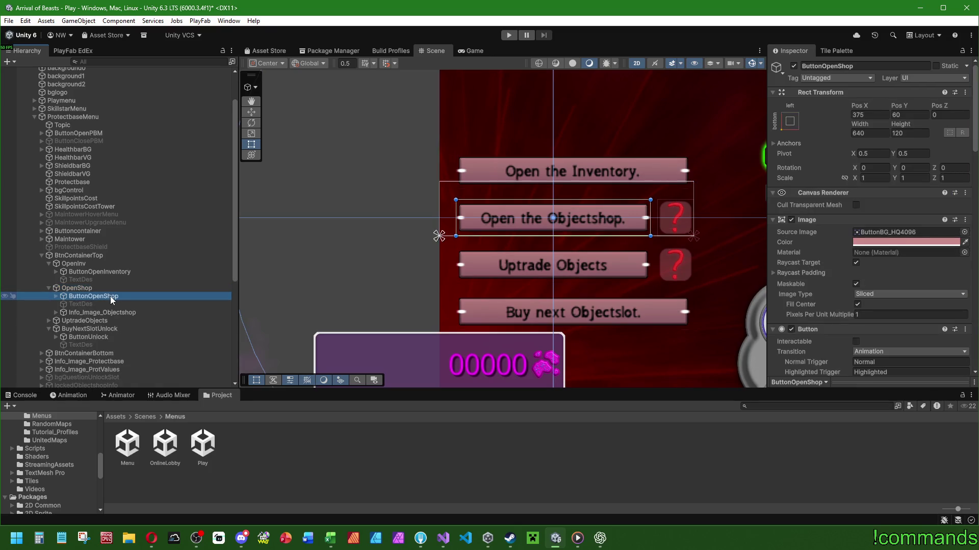
pyautogui.click(102, 281)
pyautogui.click(85, 289)
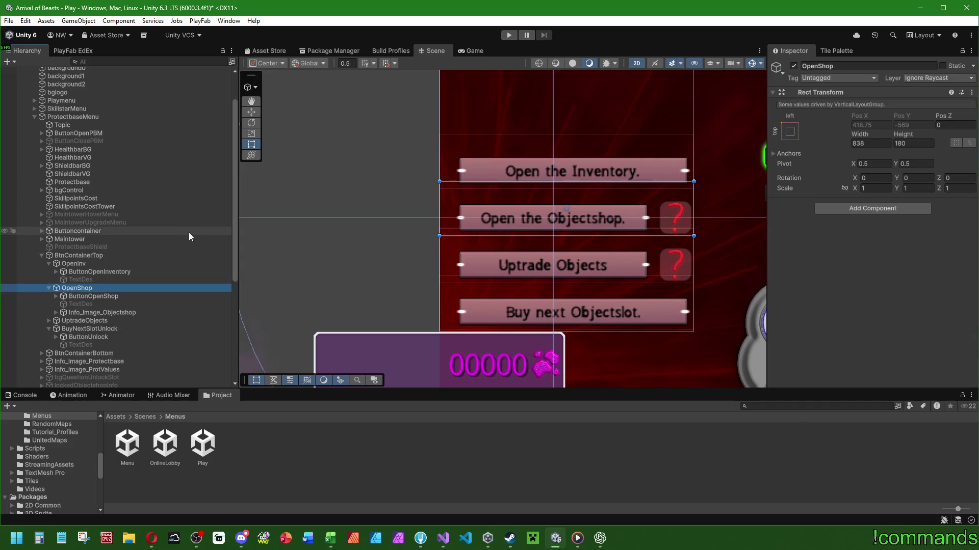
pyautogui.scroll(-5, 601, 213)
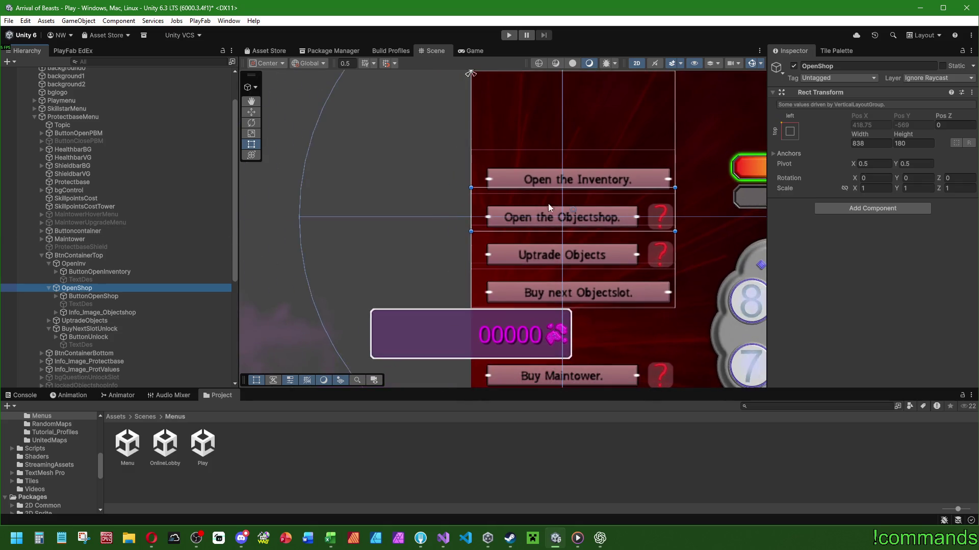
pyautogui.scroll(-2, 366, 193)
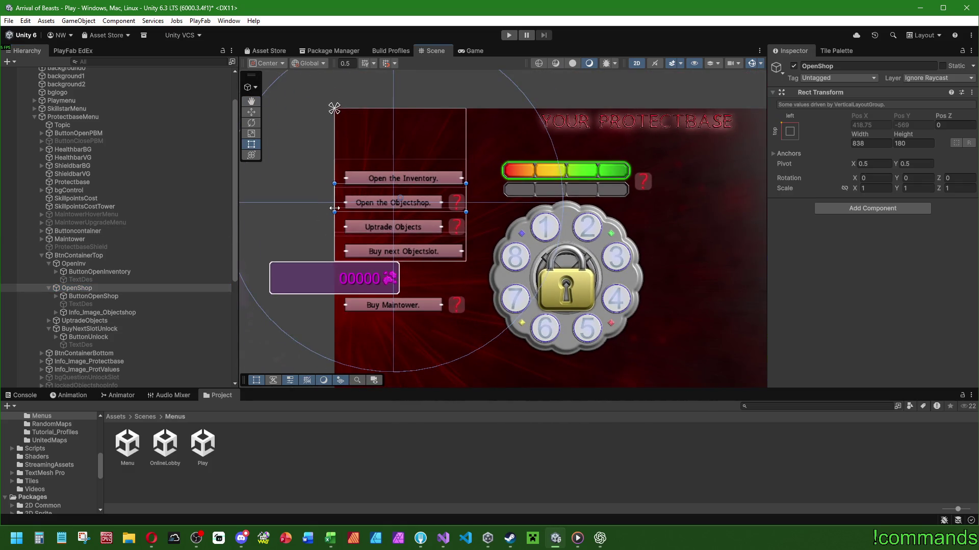
pyautogui.scroll(-3, 264, 220)
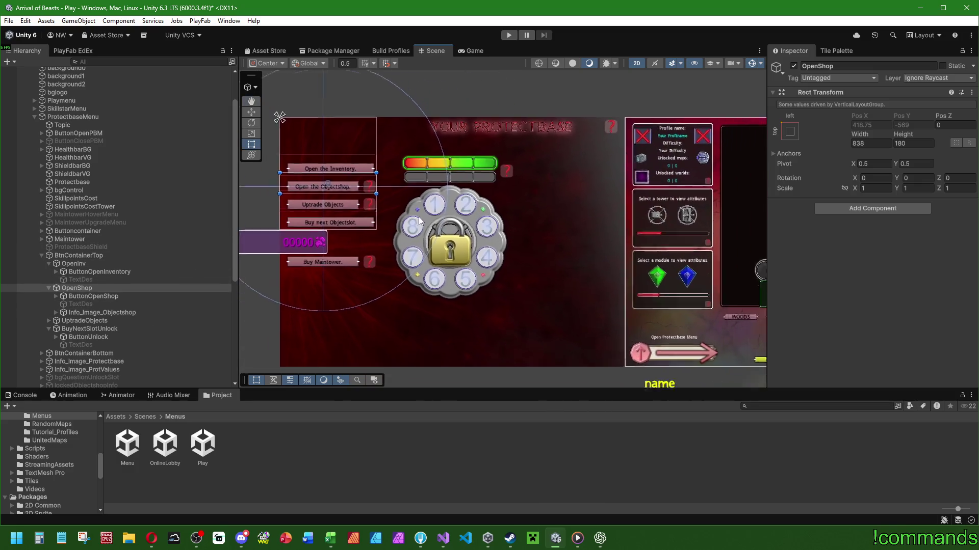
pyautogui.scroll(2, 374, 243)
pyautogui.scroll(1, 350, 235)
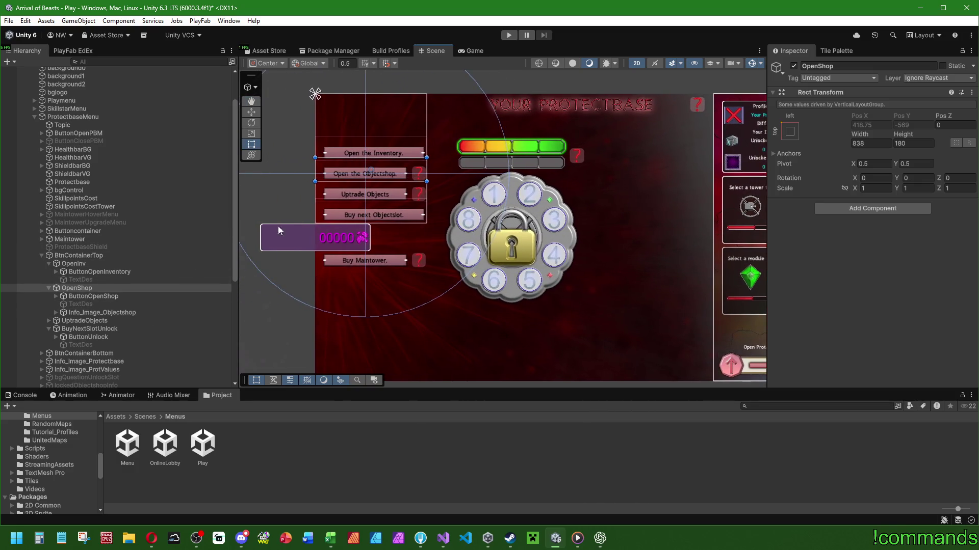
pyautogui.click(40, 255)
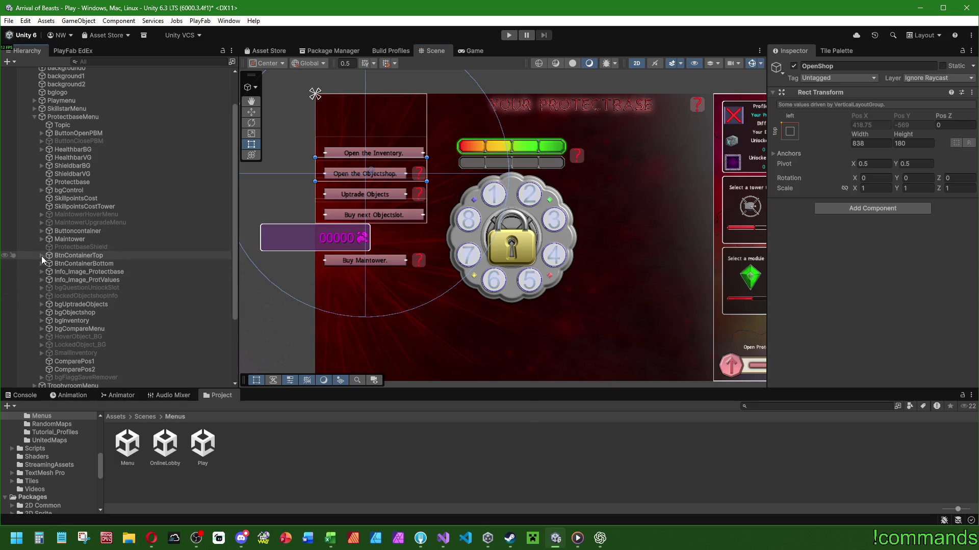
pyautogui.click(80, 183)
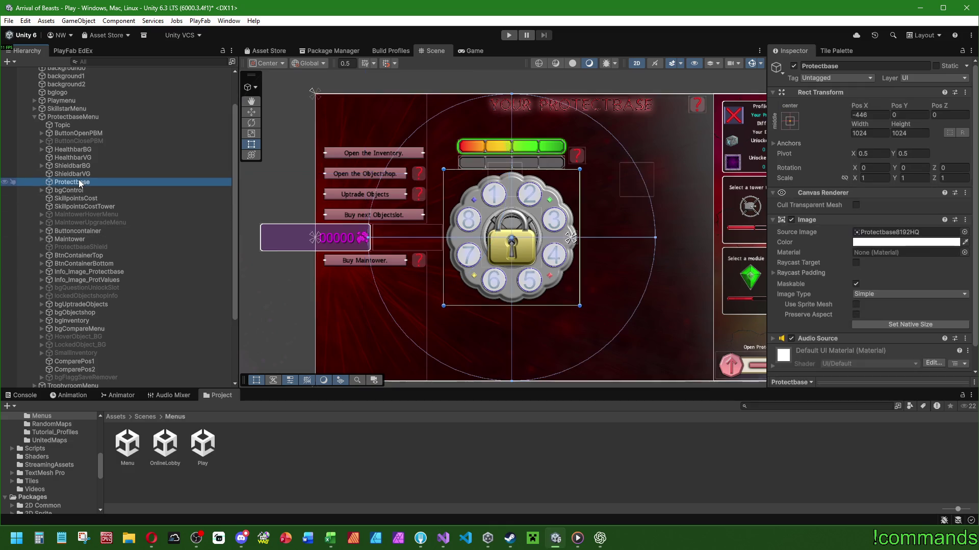
pyautogui.scroll(-1, 590, 261)
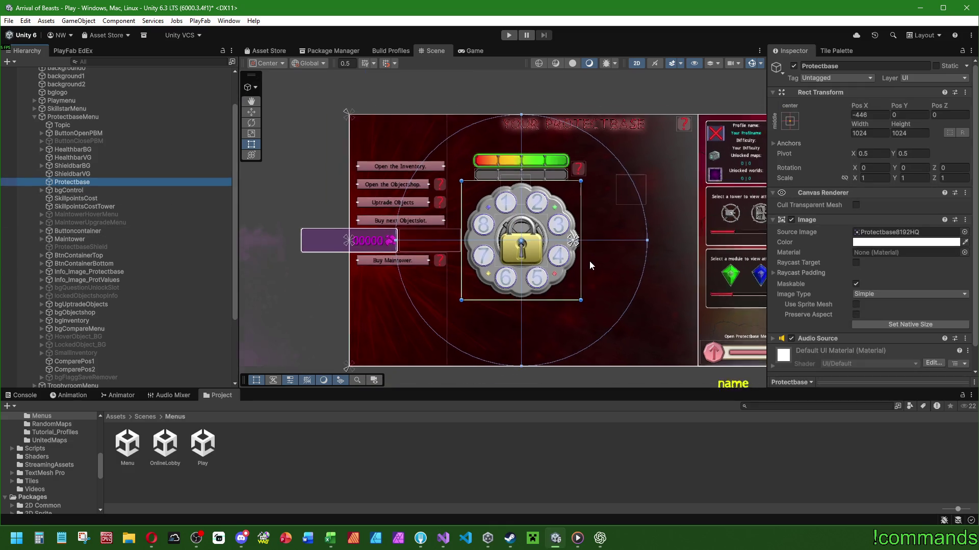
pyautogui.scroll(-3, 589, 261)
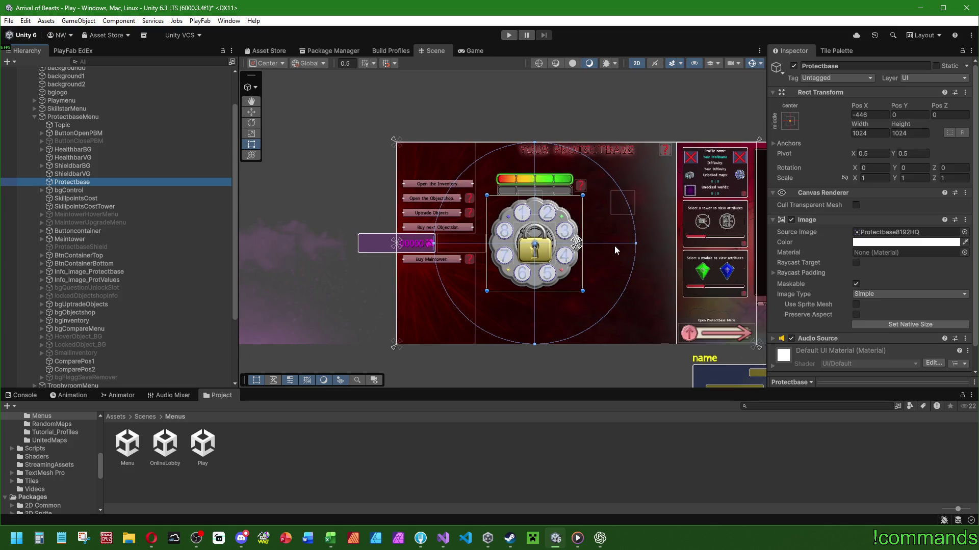
pyautogui.press('f')
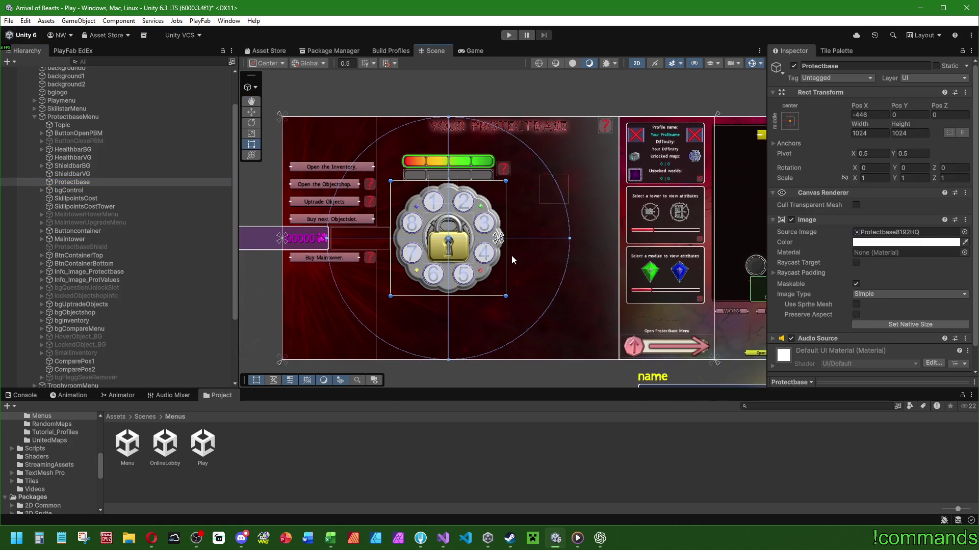
pyautogui.click(866, 115)
pyautogui.write('0')
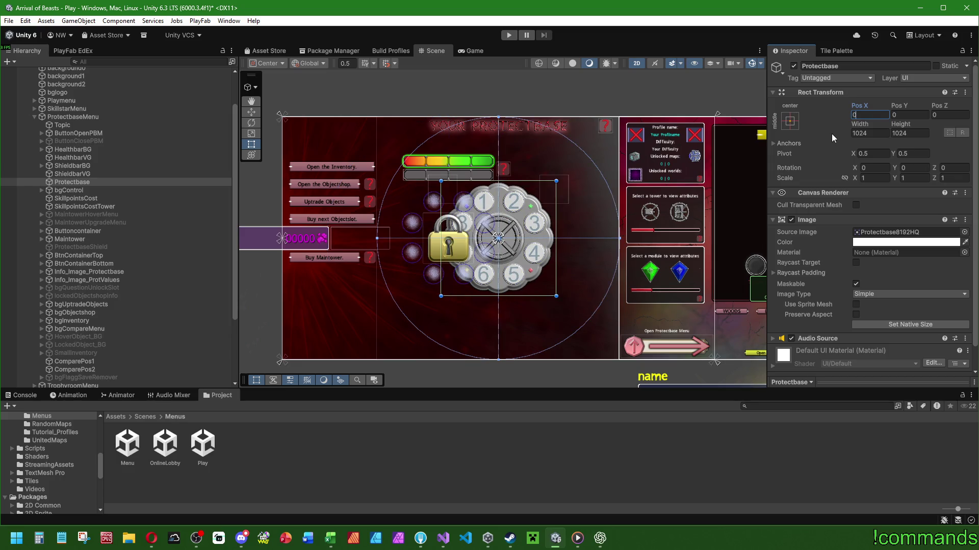
pyautogui.hotkey('ctrl', 'z')
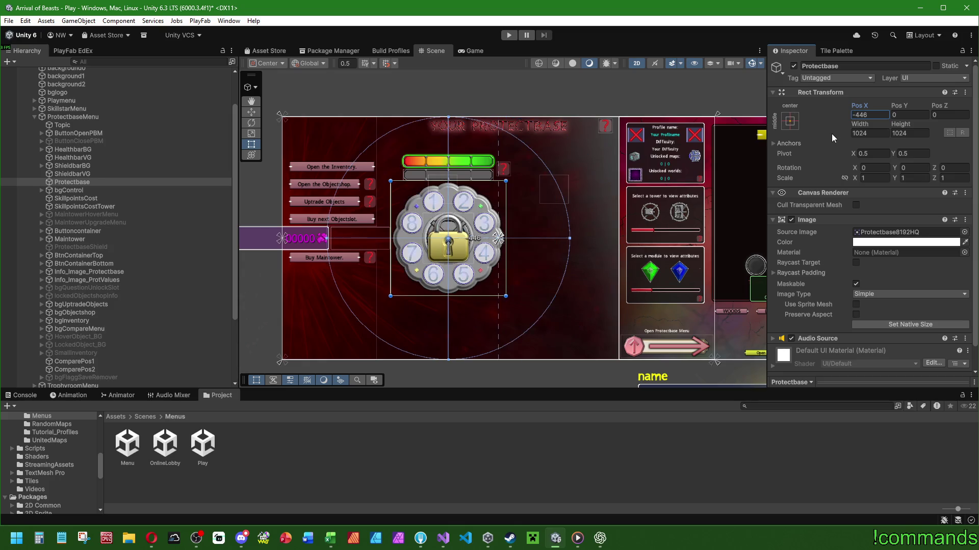
pyautogui.scroll(6, 474, 204)
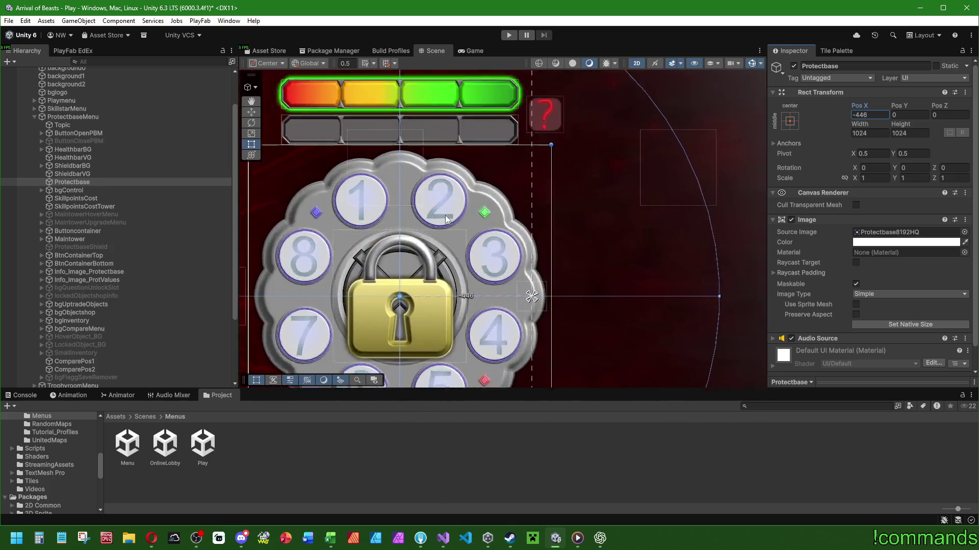
pyautogui.scroll(-8, 445, 220)
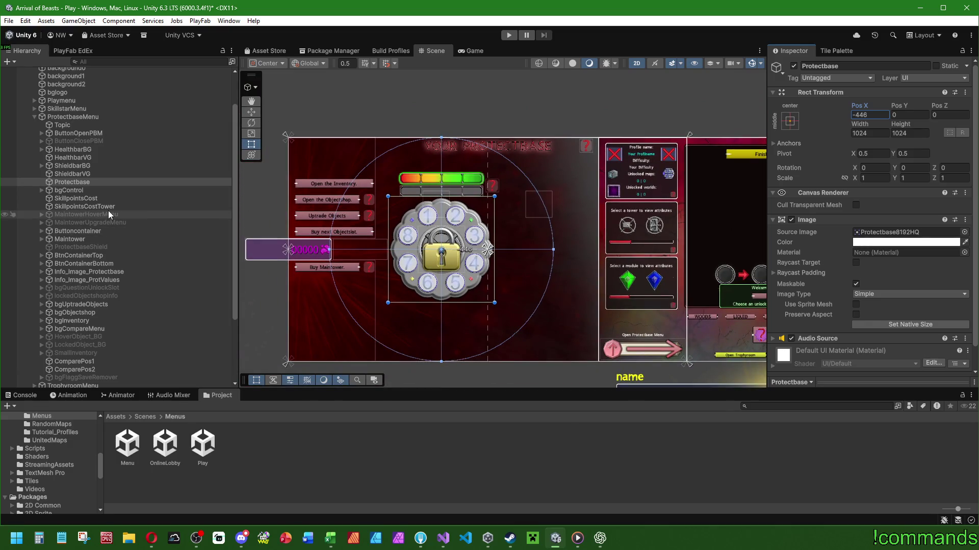
pyautogui.scroll(-2, 294, 258)
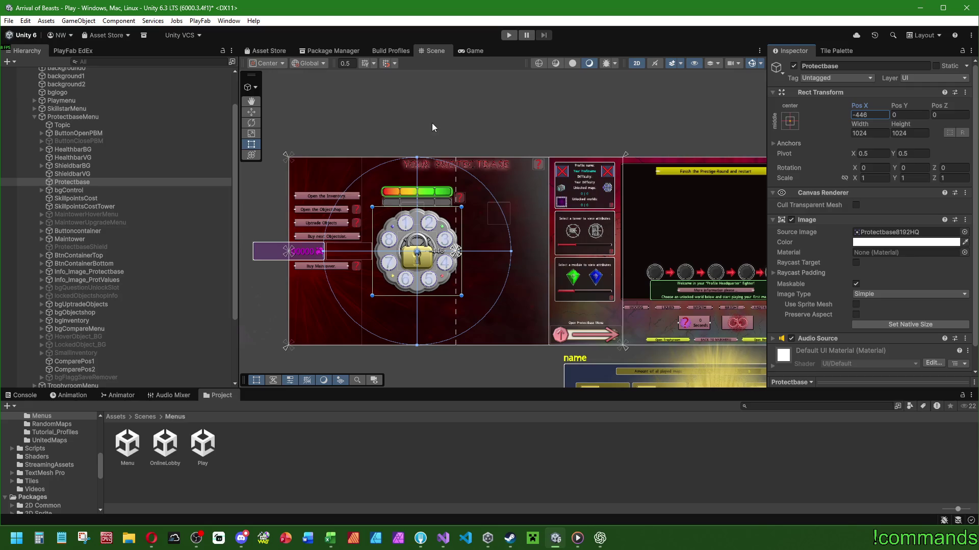
pyautogui.hscroll(-3, 432, 128)
pyautogui.doubleClick(860, 116)
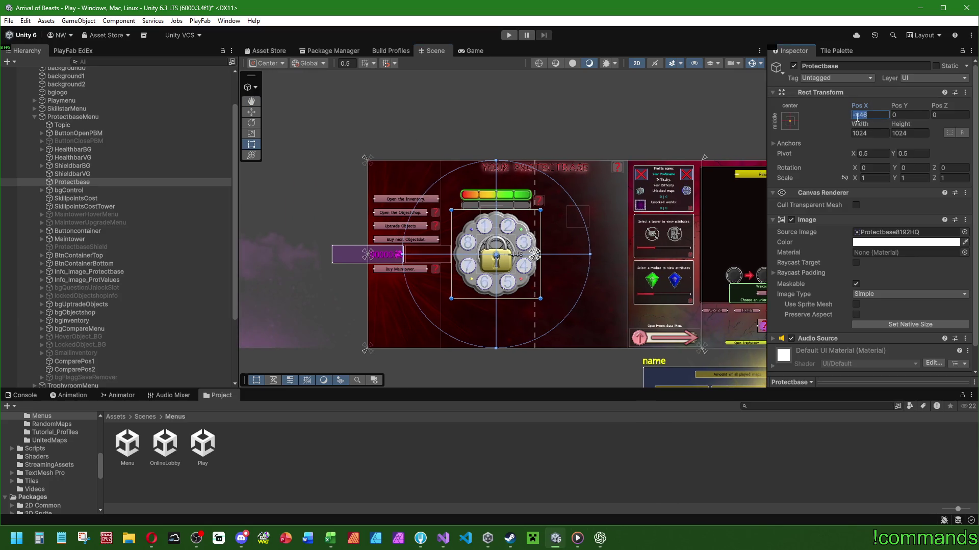
pyautogui.write('0')
pyautogui.click(515, 168)
pyautogui.click(491, 128)
pyautogui.scroll(-2, 638, 148)
pyautogui.hscroll(3, 518, 146)
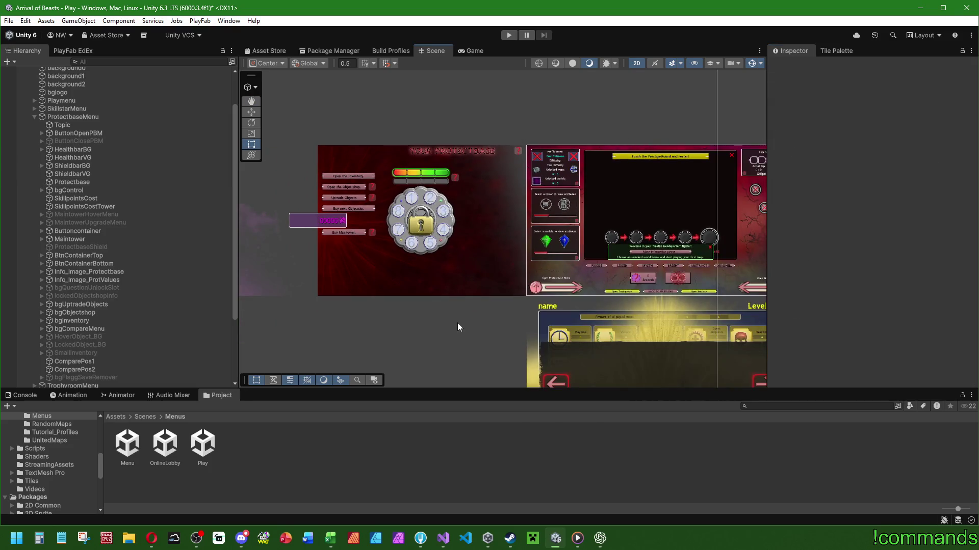
pyautogui.scroll(3, 426, 234)
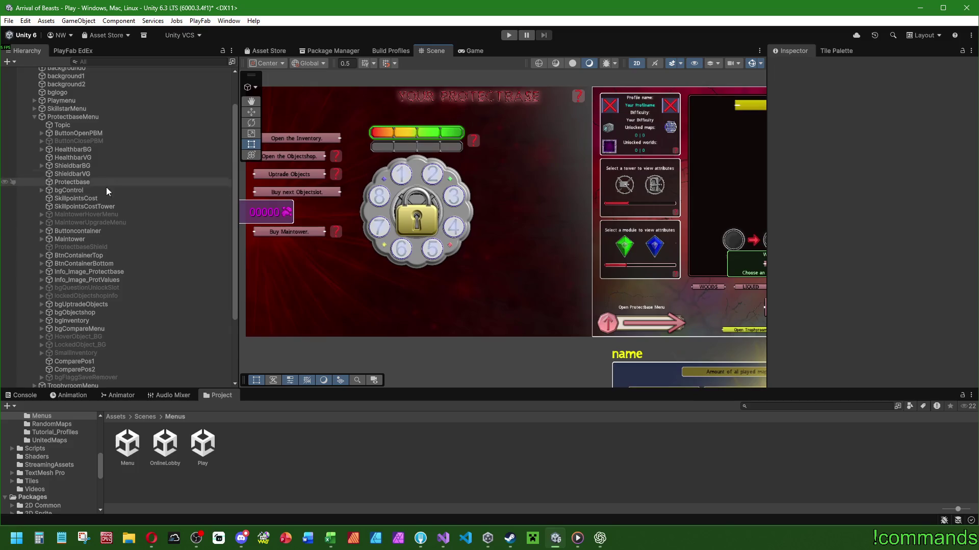
pyautogui.scroll(3, 128, 210)
pyautogui.hscroll(-3, 378, 215)
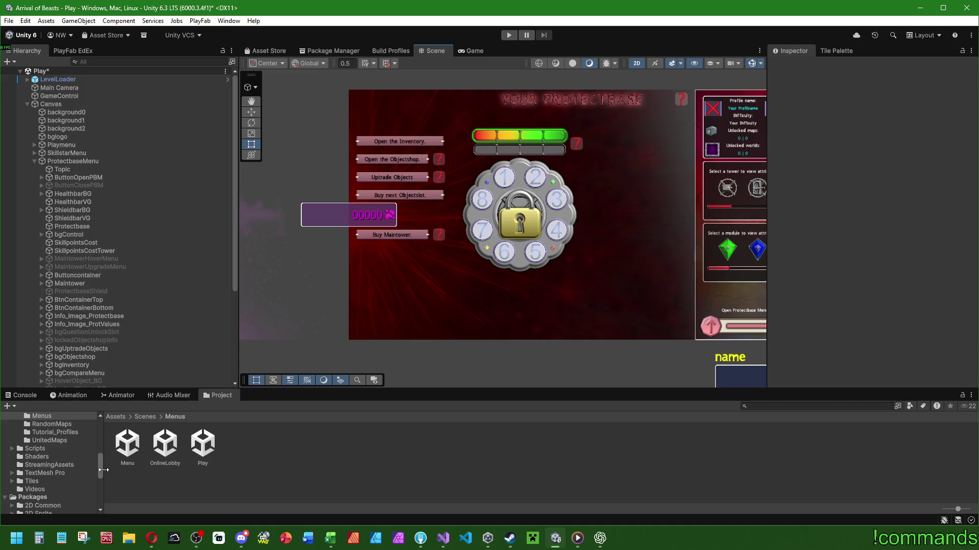
# - Open the Menu scene, saving changes to the modified Play scene
pyautogui.click(131, 450)
pyautogui.doubleClick(131, 451)
pyautogui.click(466, 291)
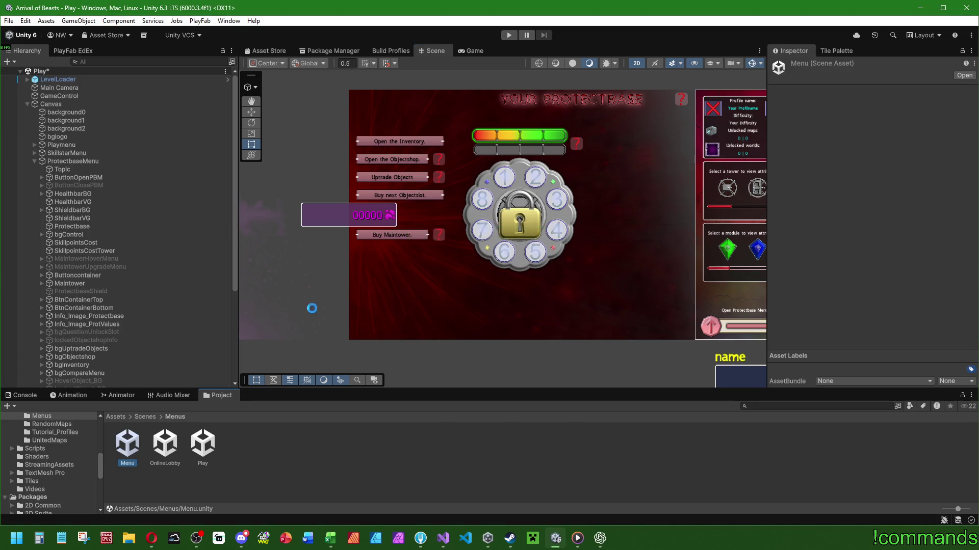
# - Save the project and the Menu scene, then save all files in Visual Studio
pyautogui.click(20, 396)
pyautogui.click(9, 20)
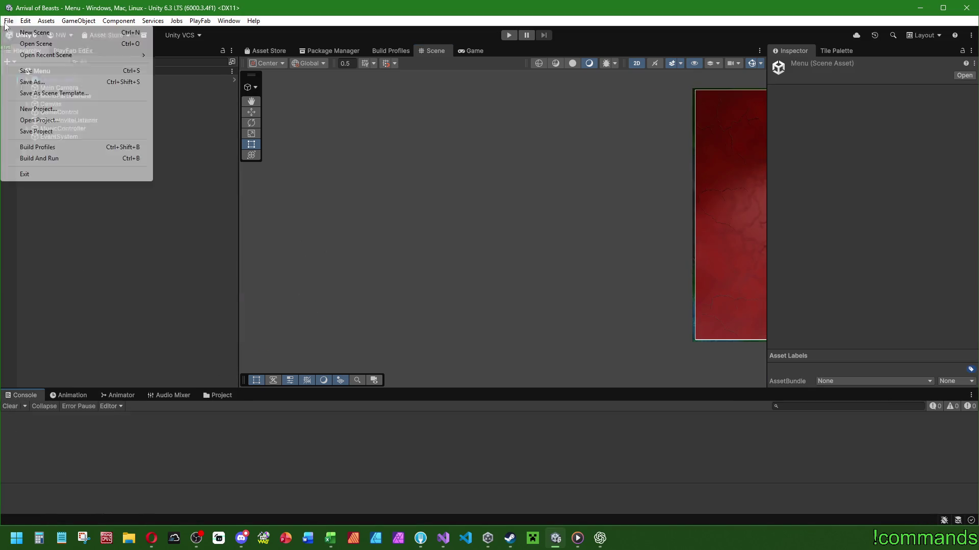
pyautogui.click(40, 133)
pyautogui.click(9, 20)
pyautogui.click(26, 70)
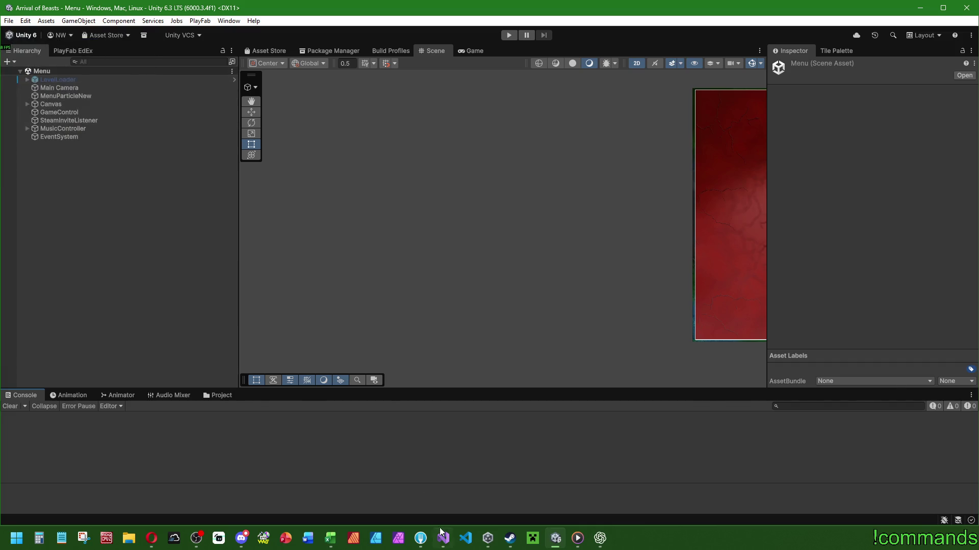
pyautogui.click(443, 538)
pyautogui.click(89, 24)
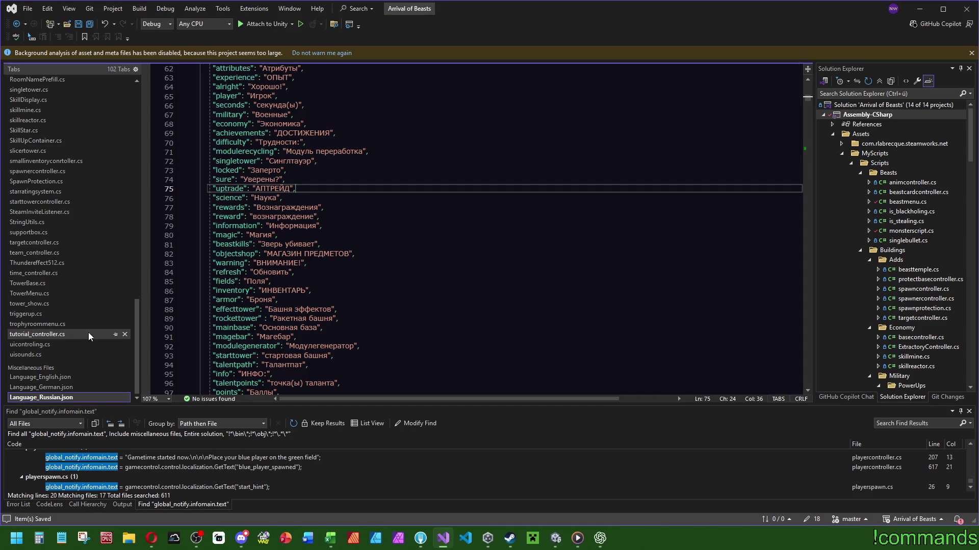
# - Search gamecontrol.cs for 'empty' to locate the SetValuesEmpty routine
pyautogui.scroll(20, 121, 105)
pyautogui.scroll(-4, 130, 148)
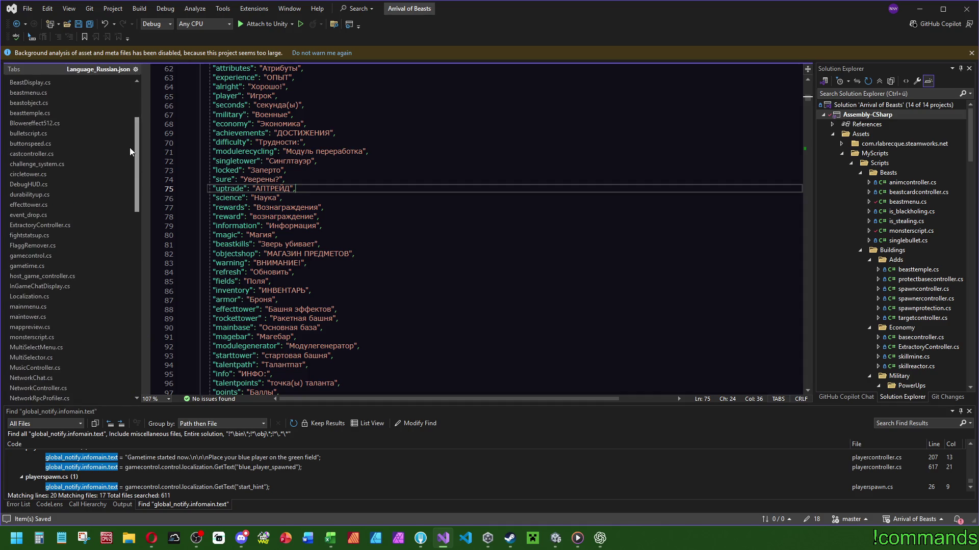
pyautogui.click(51, 256)
pyautogui.click(757, 223)
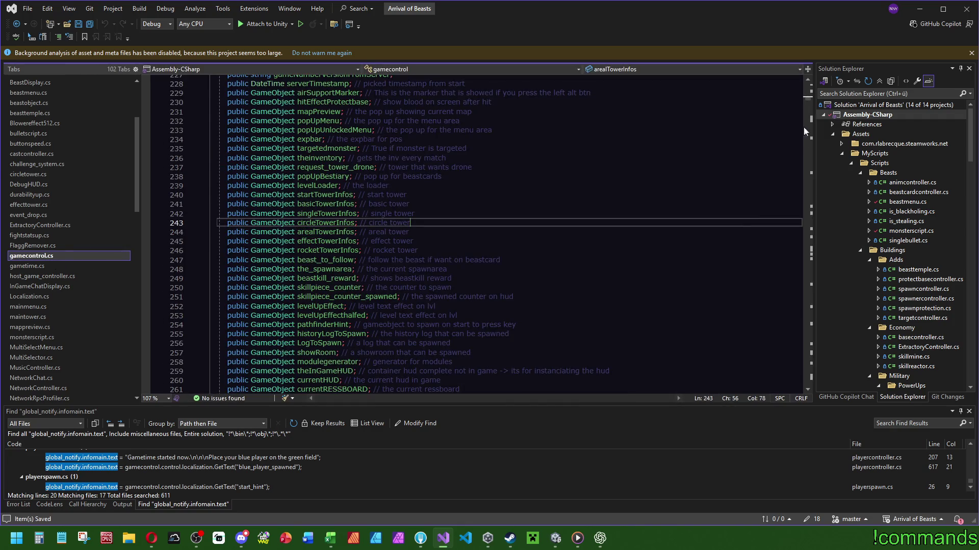
pyautogui.click(749, 120)
pyautogui.hotkey('ctrl', 'f')
pyautogui.write('empty')
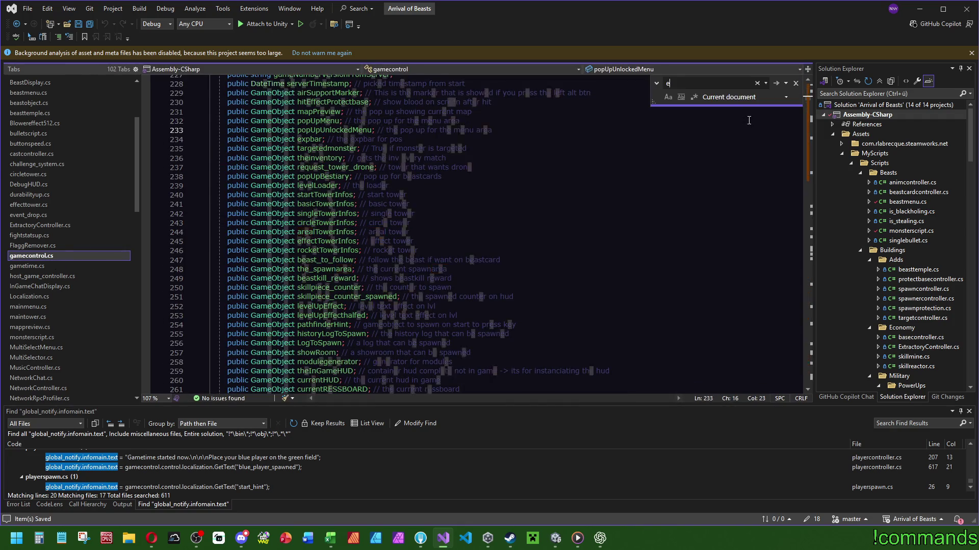
pyautogui.click(776, 83)
pyautogui.click(776, 83)
pyautogui.click(776, 84)
pyautogui.click(776, 84)
pyautogui.click(776, 86)
pyautogui.click(776, 84)
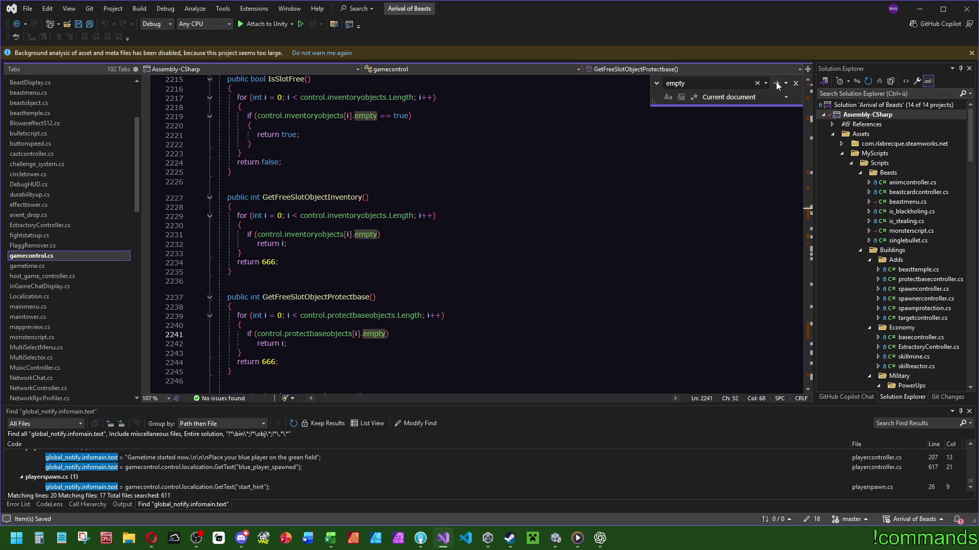
pyautogui.click(776, 84)
pyautogui.click(775, 84)
pyautogui.click(775, 85)
pyautogui.click(776, 84)
pyautogui.click(776, 84)
pyautogui.click(776, 84)
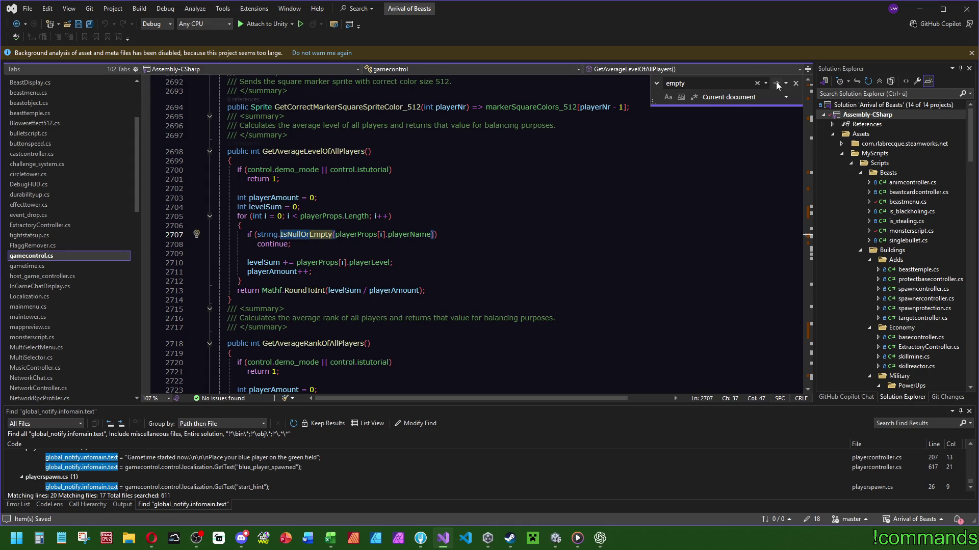
pyautogui.click(776, 84)
pyautogui.click(775, 85)
pyautogui.click(776, 84)
pyautogui.click(776, 84)
pyautogui.click(776, 84)
pyautogui.click(776, 84)
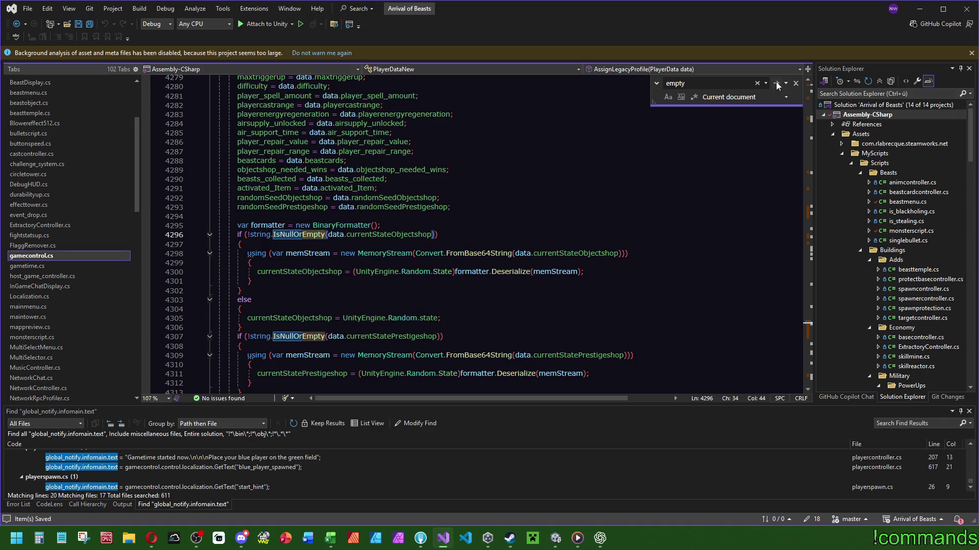
pyautogui.click(776, 85)
pyautogui.click(776, 84)
pyautogui.click(775, 84)
pyautogui.scroll(6, 551, 234)
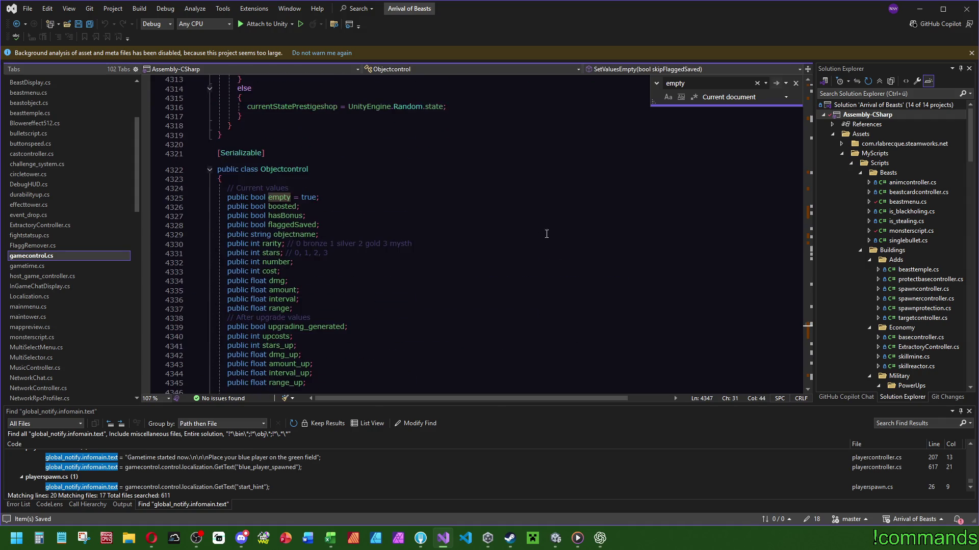
pyautogui.scroll(-5, 364, 230)
pyautogui.scroll(-1, 368, 224)
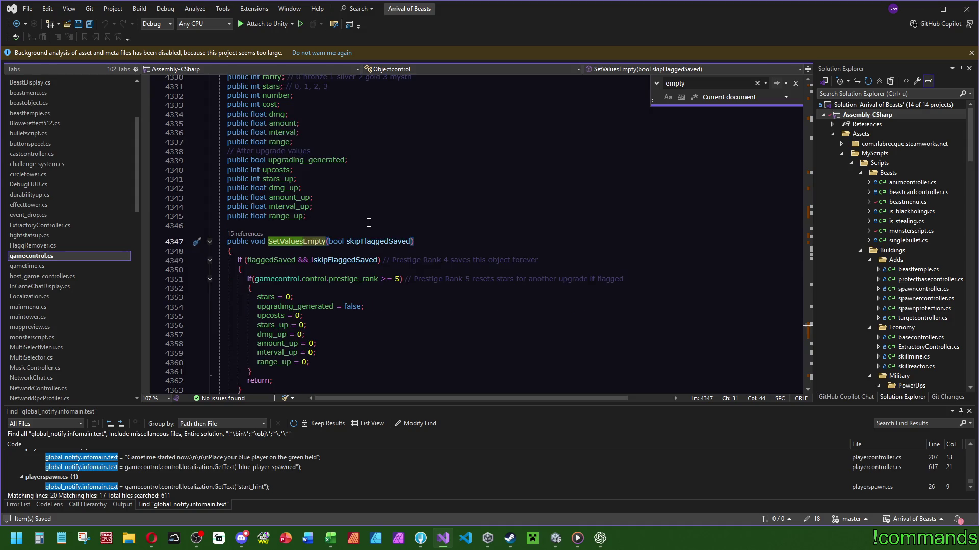
pyautogui.scroll(-3, 422, 265)
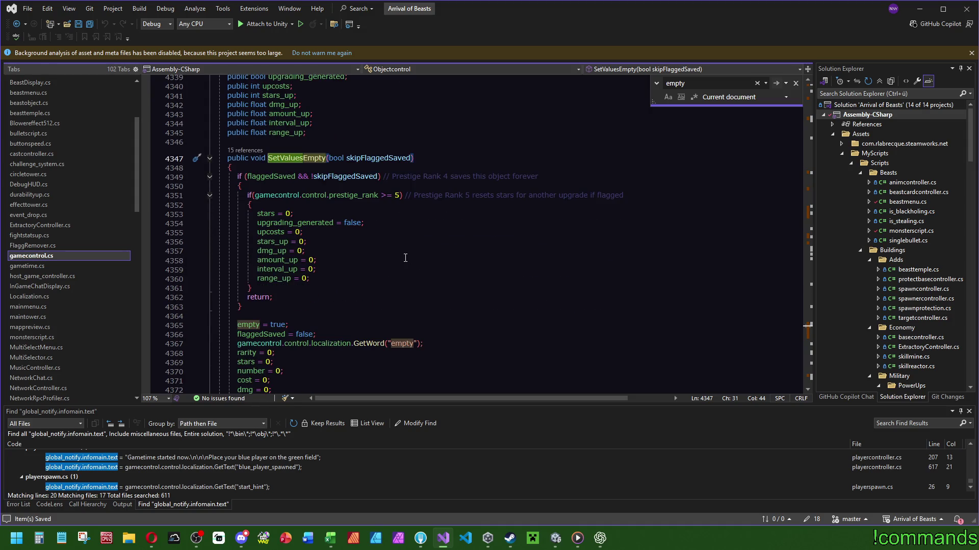
pyautogui.scroll(-3, 299, 229)
pyautogui.scroll(-3, 293, 232)
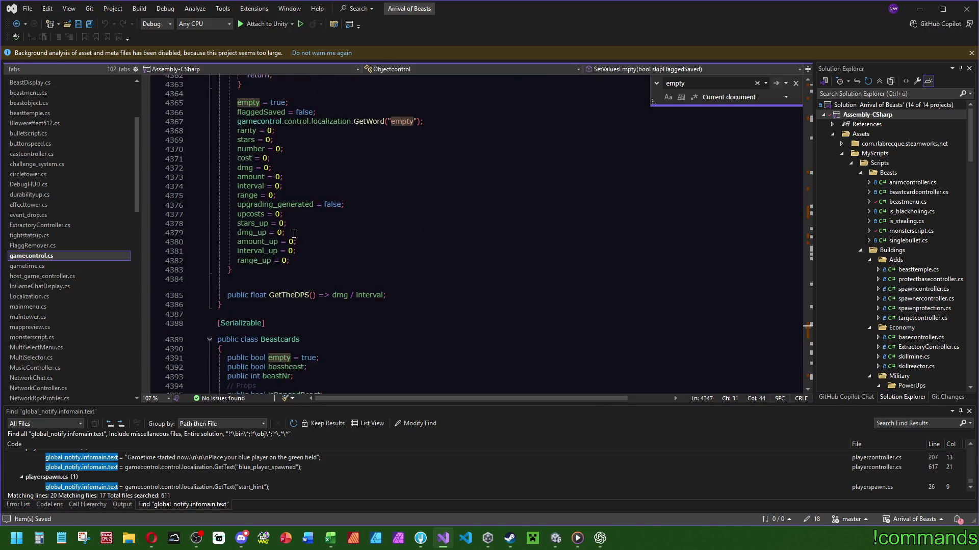
pyautogui.scroll(3, 306, 220)
# - Add 'hasBonus = false;' right after 'empty = true;' and save gamecontrol.cs
pyautogui.click(321, 222)
pyautogui.click(322, 209)
pyautogui.press('Return')
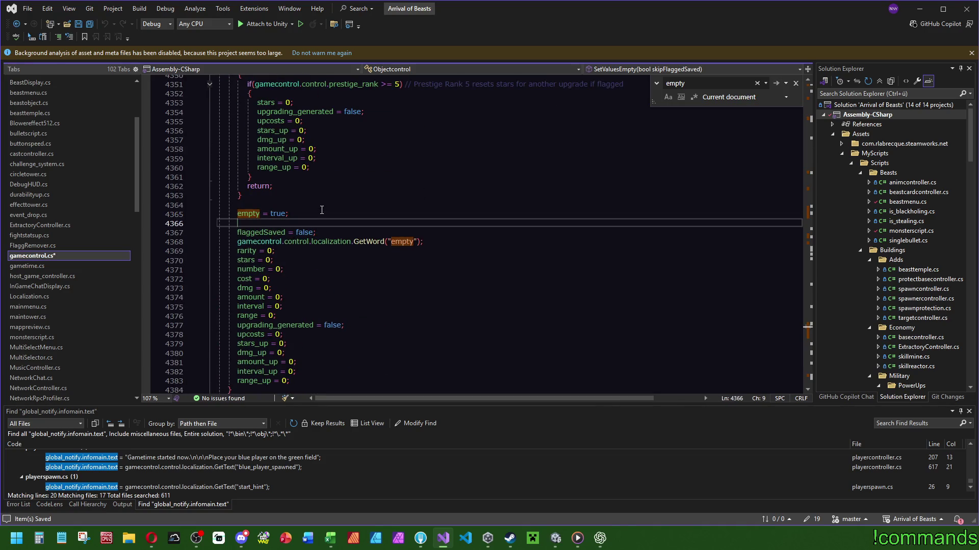
pyautogui.write('hasb')
pyautogui.press('Tab')
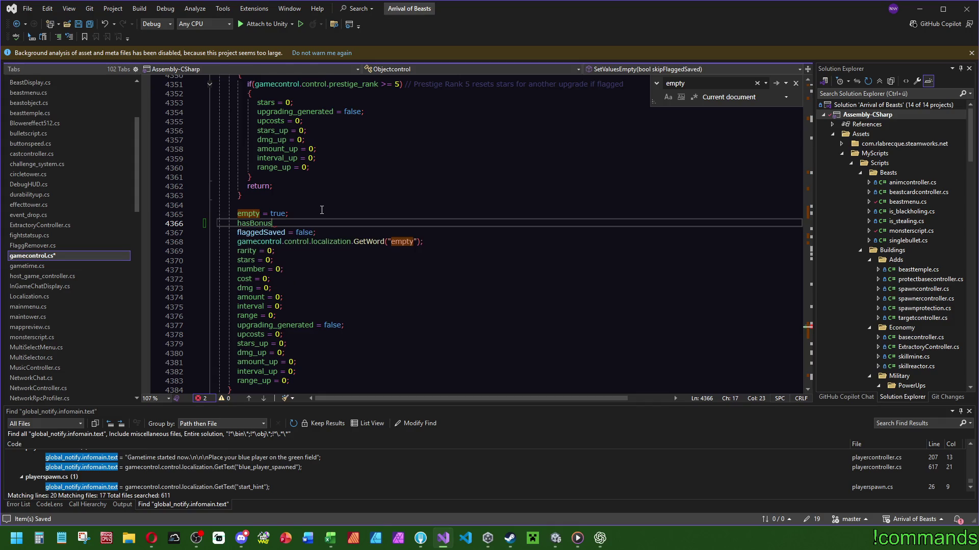
pyautogui.write(' = false;')
pyautogui.hotkey('ctrl', 's')
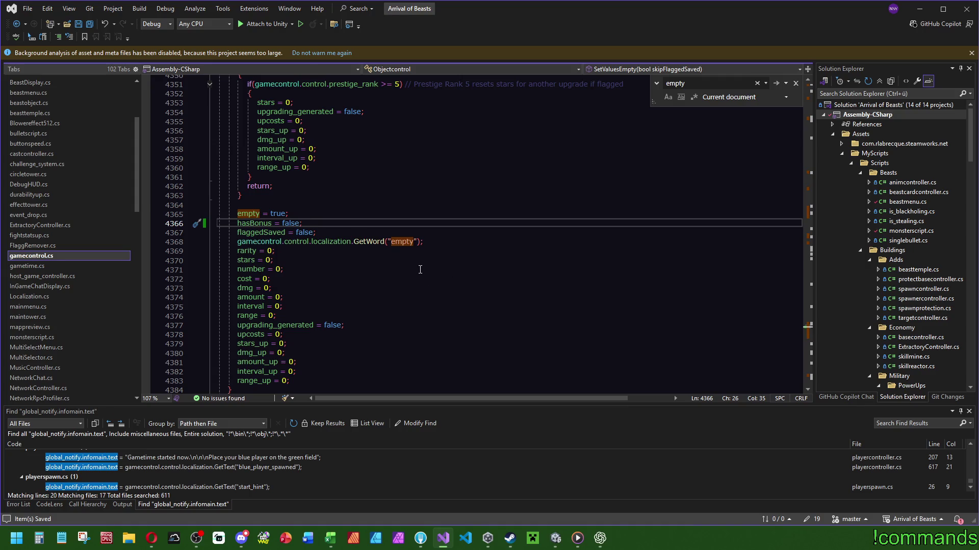
pyautogui.scroll(-6, 422, 270)
pyautogui.scroll(6, 424, 269)
# - Find all references to Objectcontrol's empty field and enlarge the results list
pyautogui.click(245, 214)
pyautogui.press('F12')
pyautogui.rightClick(273, 234)
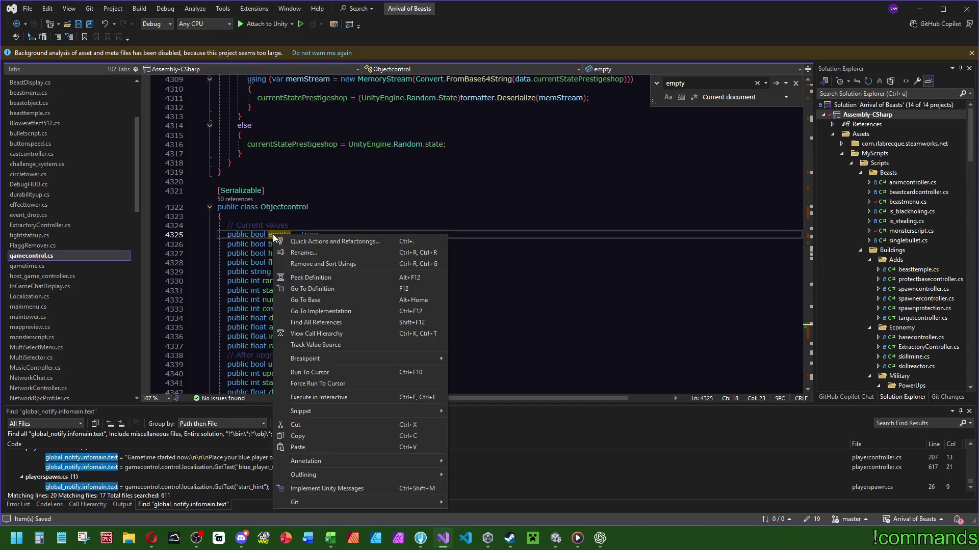
pyautogui.click(325, 323)
pyautogui.moveTo(367, 402); pyautogui.dragTo(362, 362)
# - Step through the empty references in protectbasecontroller.cs and FlaggRemover.cs to IsSlotFree in gamecontrol.cs
pyautogui.doubleClick(143, 428)
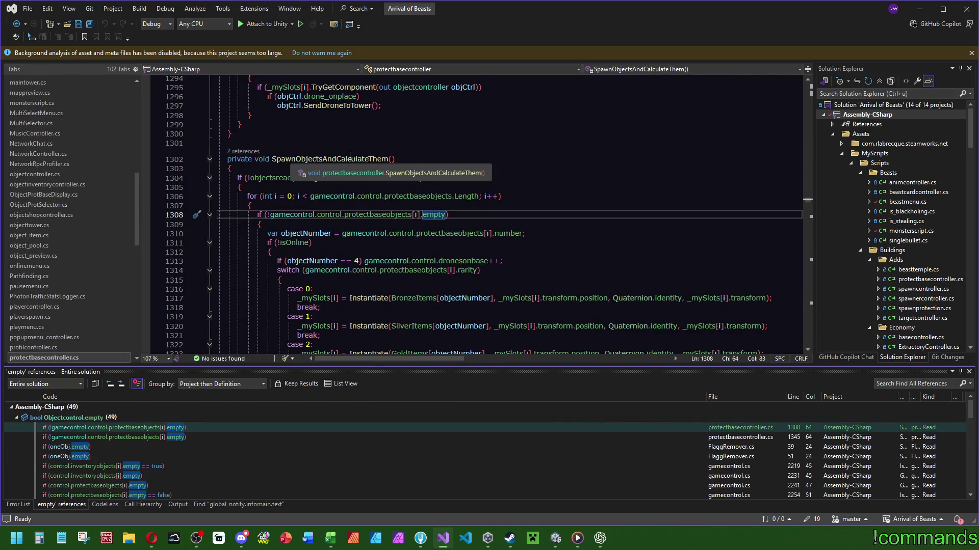
pyautogui.scroll(-5, 516, 168)
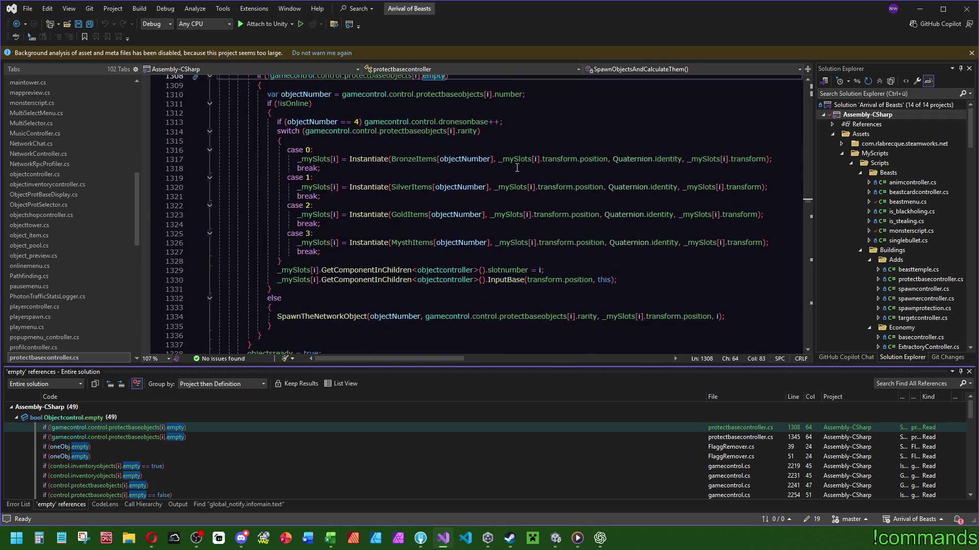
pyautogui.scroll(-5, 516, 167)
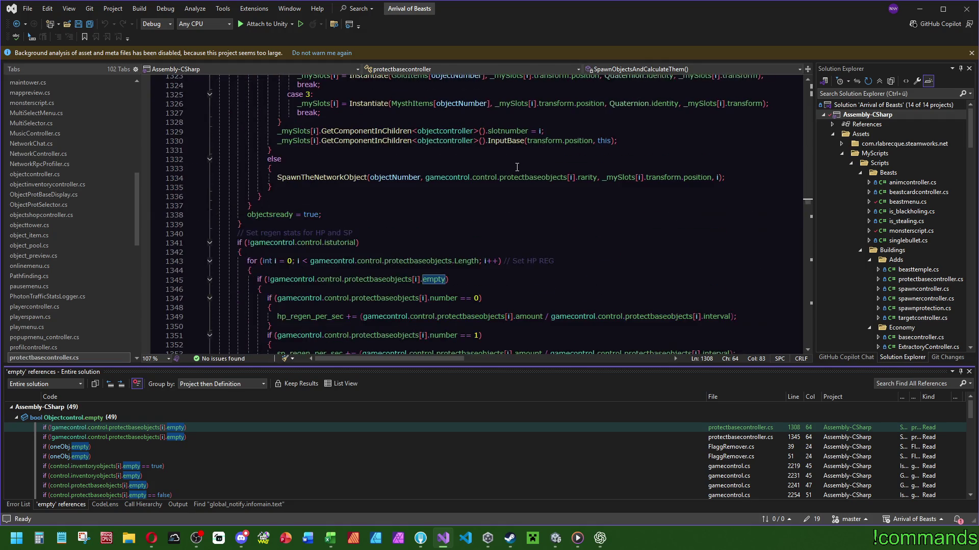
pyautogui.scroll(-6, 516, 167)
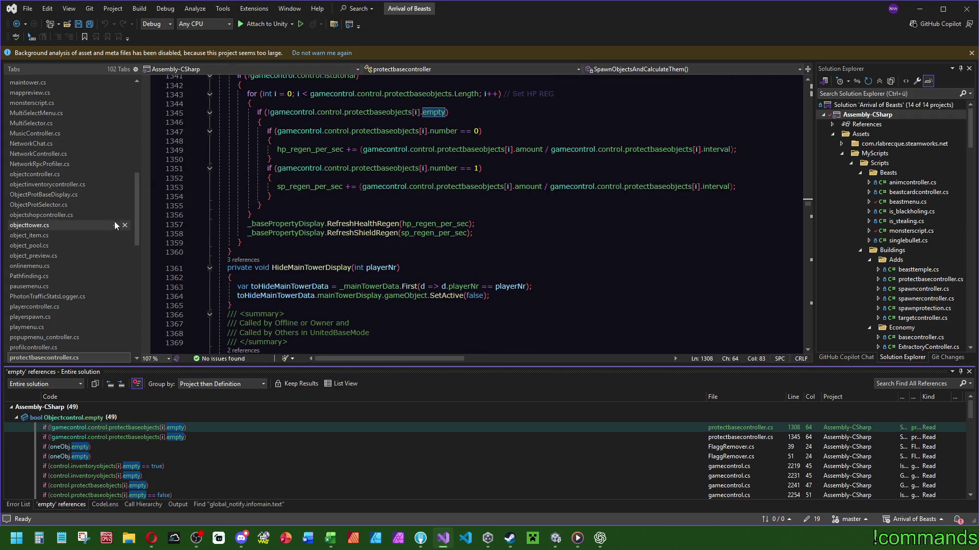
pyautogui.scroll(4, 468, 210)
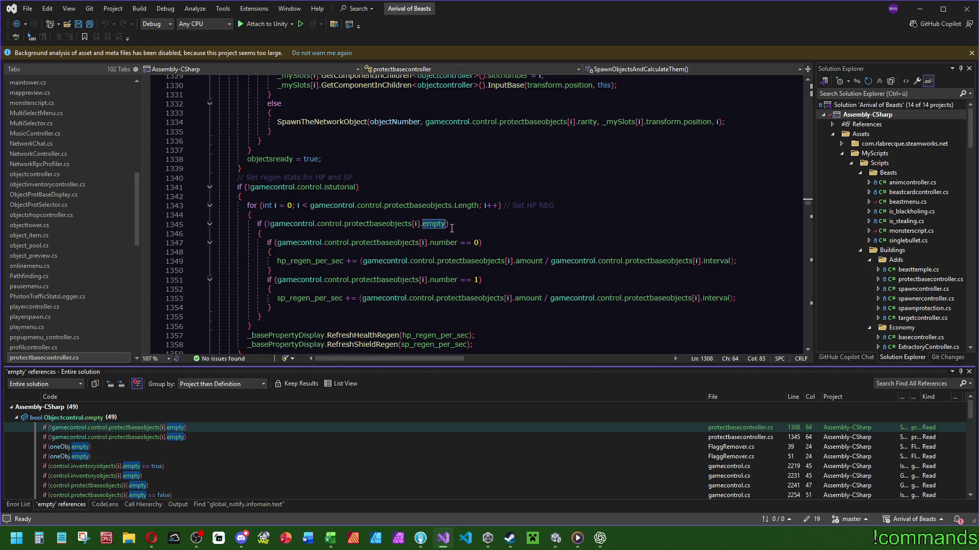
pyautogui.scroll(3, 449, 230)
pyautogui.click(193, 438)
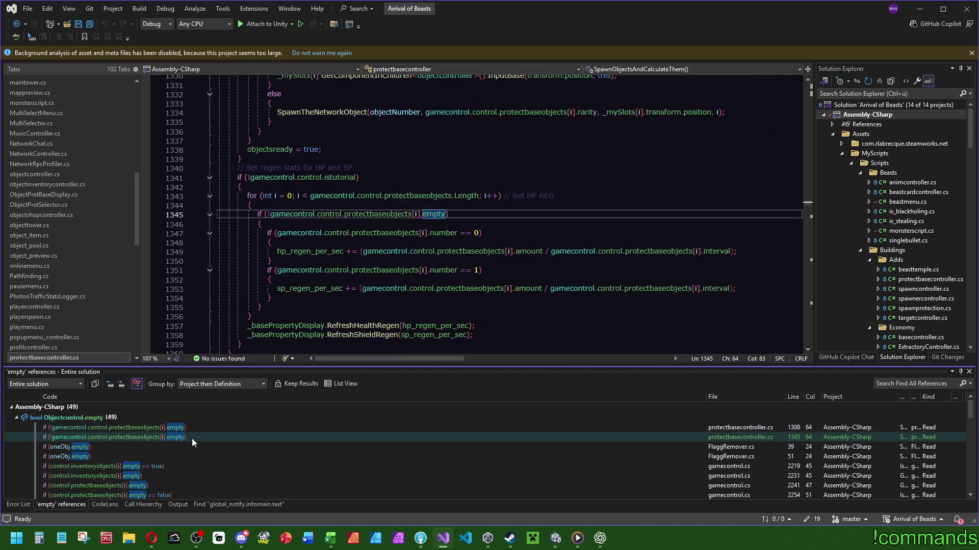
pyautogui.click(152, 448)
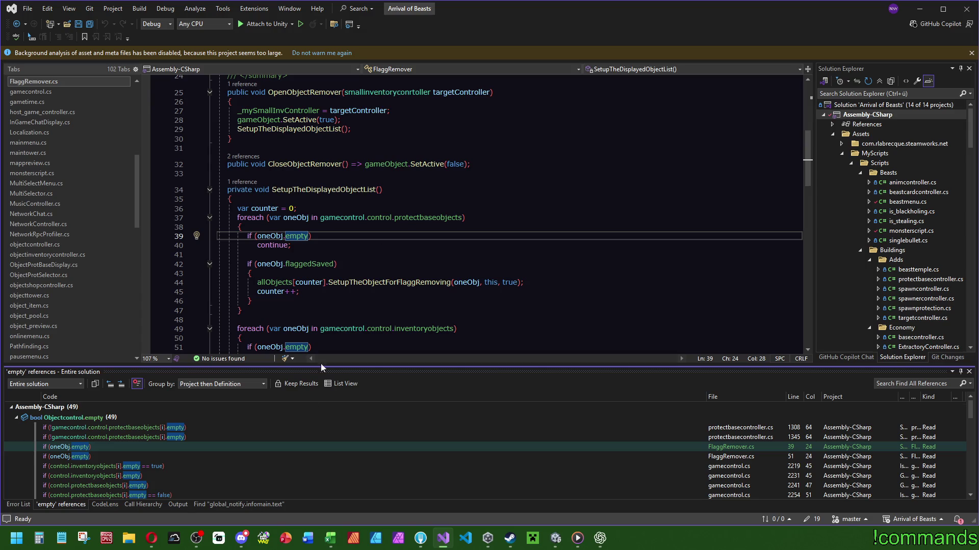
pyautogui.click(139, 465)
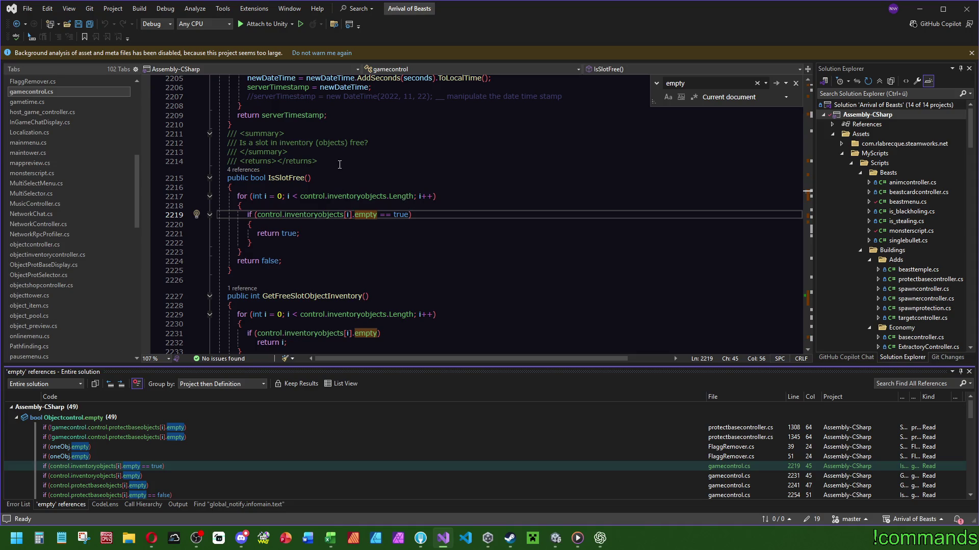
# - Delete IsSlotFree's blank '/// <returns></returns>' comment and its '== true' comparison
pyautogui.moveTo(339, 162); pyautogui.dragTo(316, 152)
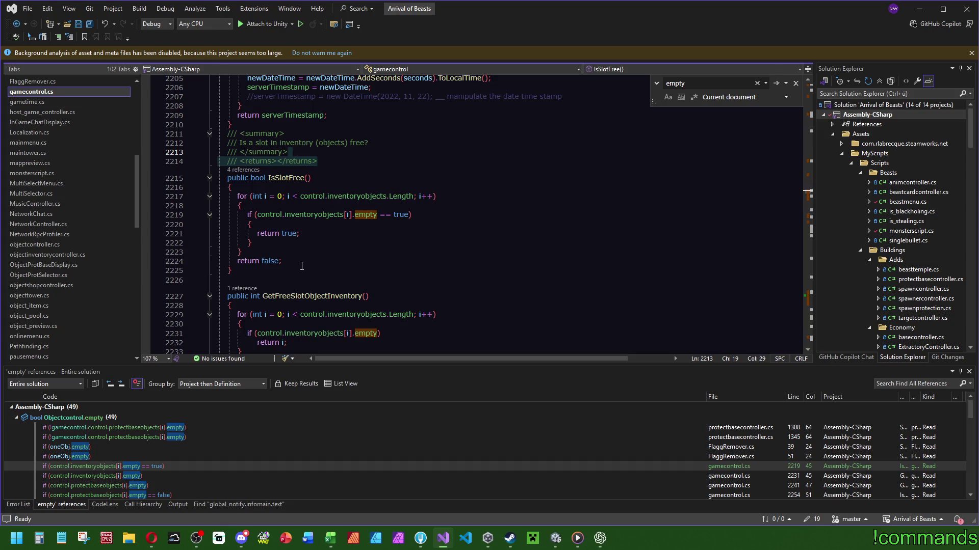
pyautogui.press('Delete')
pyautogui.moveTo(411, 205); pyautogui.dragTo(378, 205)
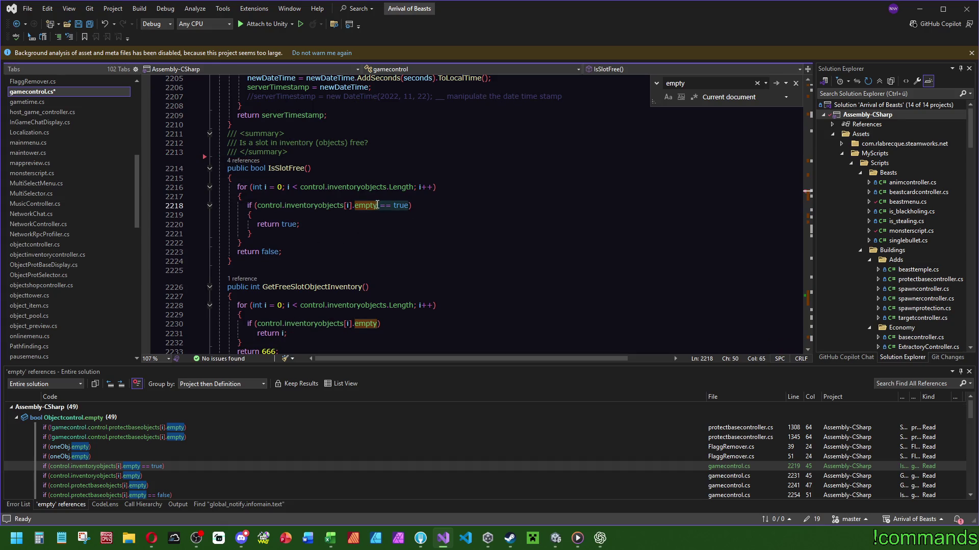
pyautogui.press('Delete')
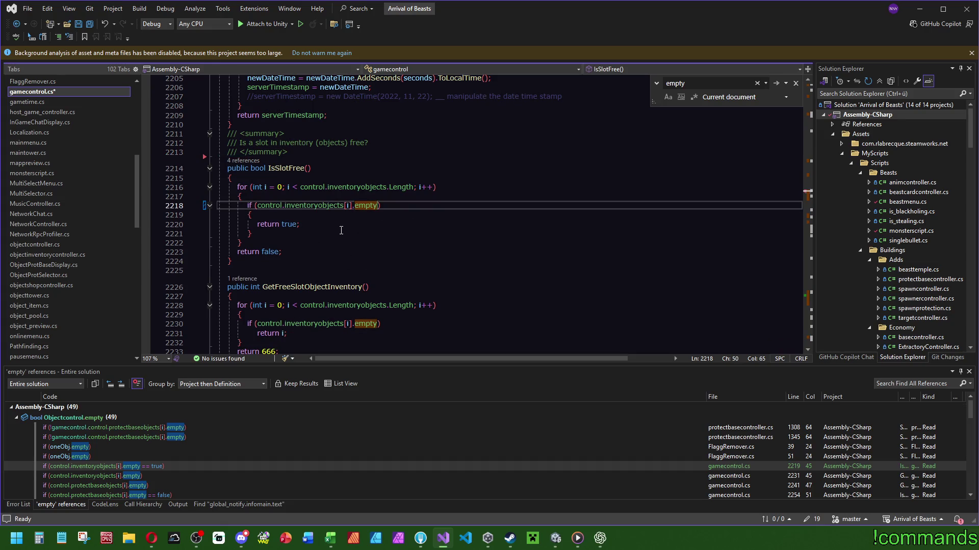
# - Remove the braces around 'return true;', then go to the line 2231 reference
pyautogui.press('Down')
pyautogui.hotkey('ctrl', 'l')
pyautogui.press('Down')
pyautogui.hotkey('ctrl', 'l')
pyautogui.press('Up')
pyautogui.press('Up')
pyautogui.press('Up')
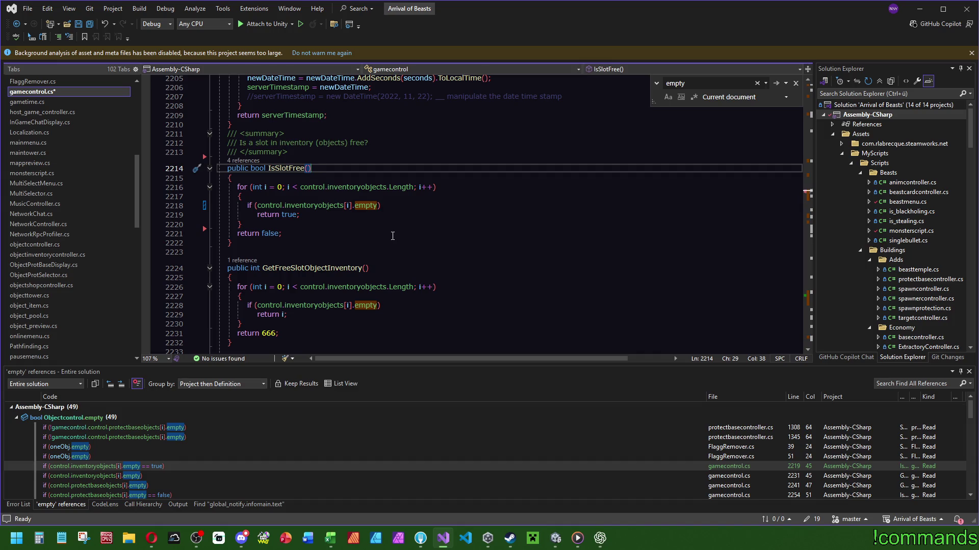
pyautogui.click(89, 24)
pyautogui.doubleClick(142, 477)
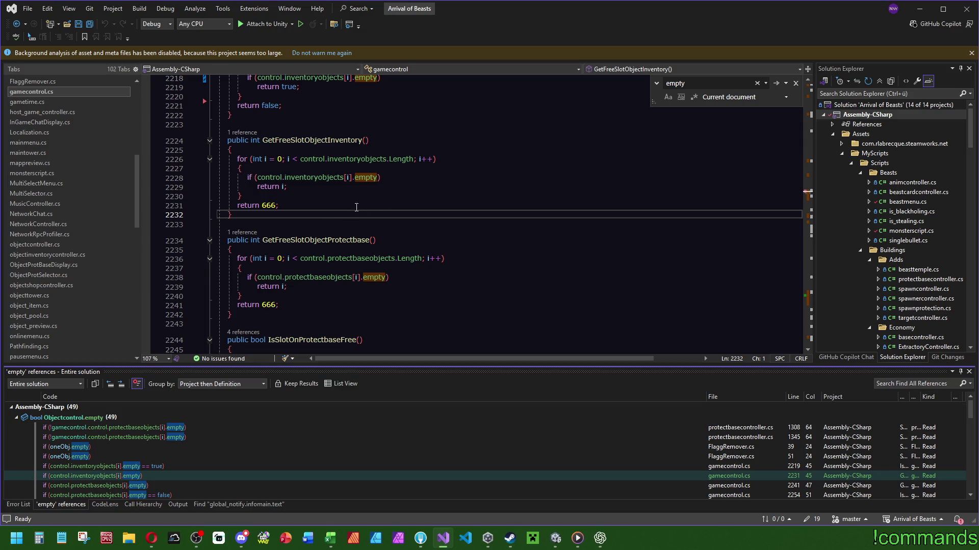
# - Open the line 2241 reference in GetFreeSlotObjectProtectbase and review IsSlotOnProtectbaseFree's empty checks
pyautogui.click(130, 487)
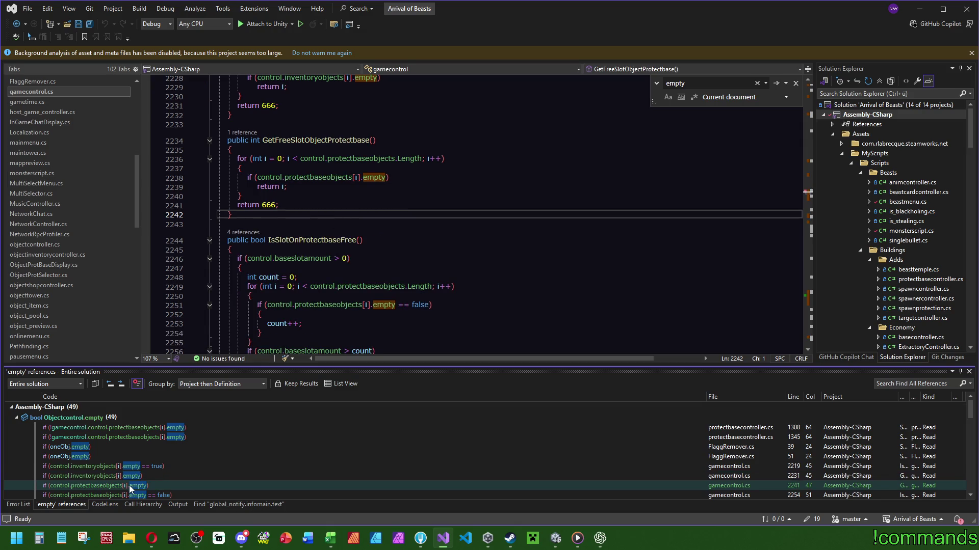
pyautogui.scroll(-2, 456, 294)
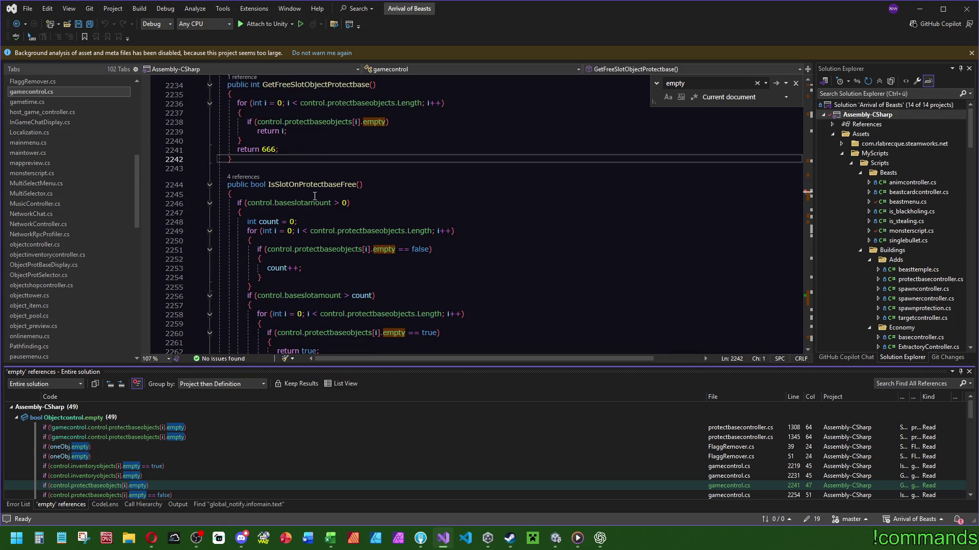
pyautogui.scroll(5, 382, 214)
pyautogui.scroll(-3, 451, 235)
pyautogui.scroll(5, 452, 236)
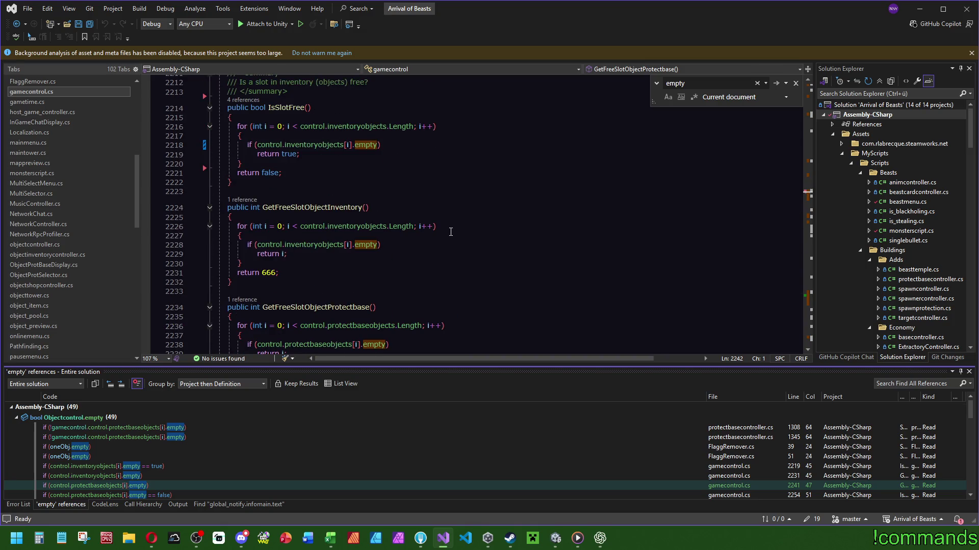
pyautogui.scroll(-6, 451, 234)
pyautogui.scroll(-3, 451, 231)
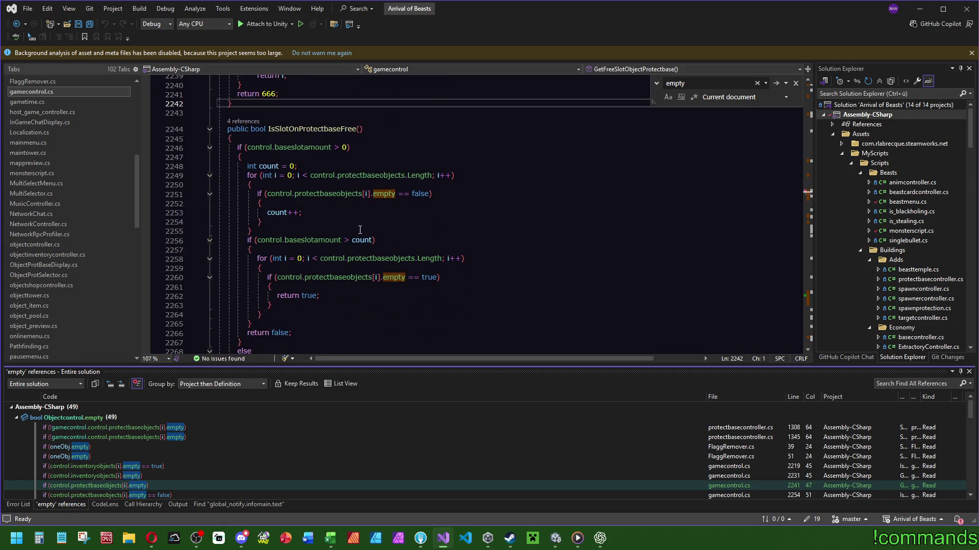
pyautogui.scroll(-1, 374, 227)
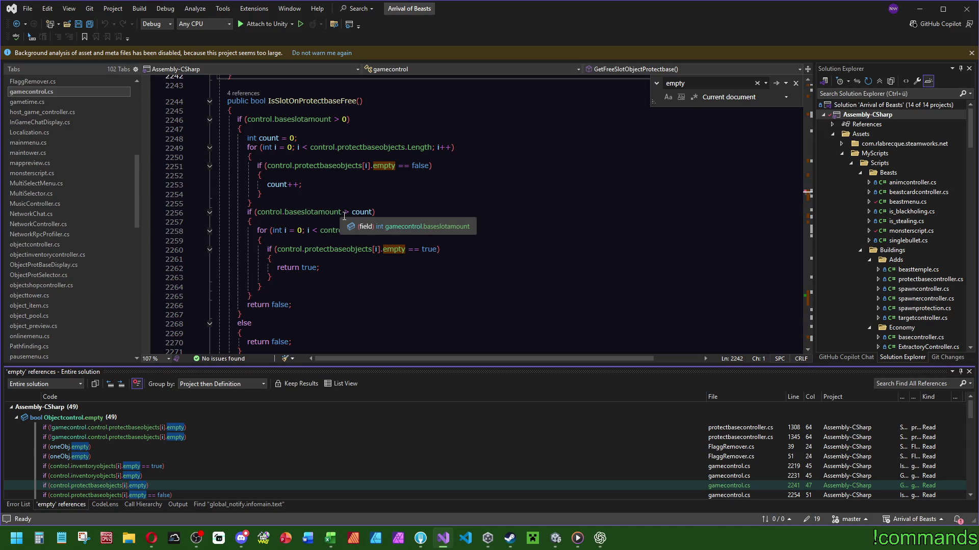
pyautogui.scroll(-3, 454, 174)
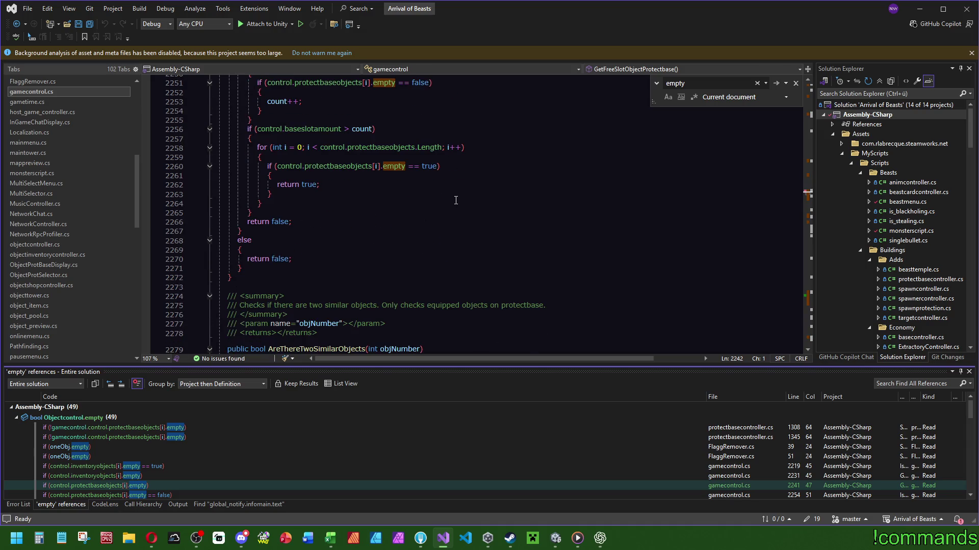
pyautogui.scroll(3, 456, 200)
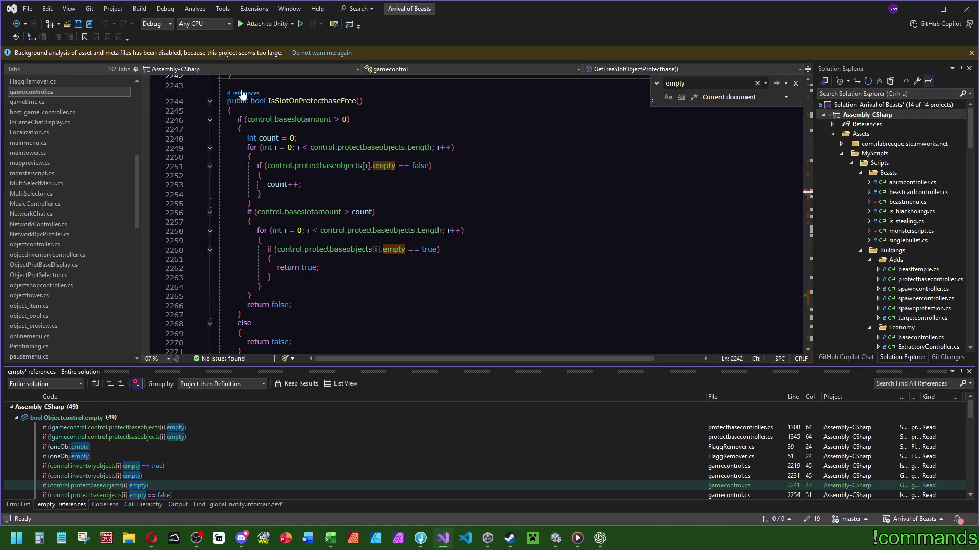
pyautogui.scroll(-2, 361, 258)
pyautogui.scroll(2, 361, 258)
pyautogui.click(297, 120)
pyautogui.doubleClick(296, 120)
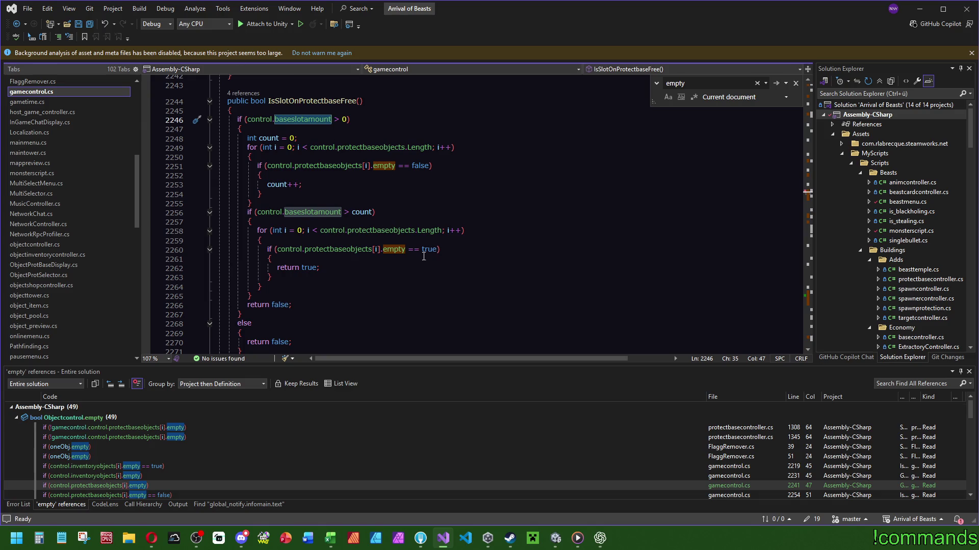
# - Go through the empty references at lines 2254, 2301, 2306, 4365, ending at objectshopcontroller.cs line 151
pyautogui.doubleClick(136, 495)
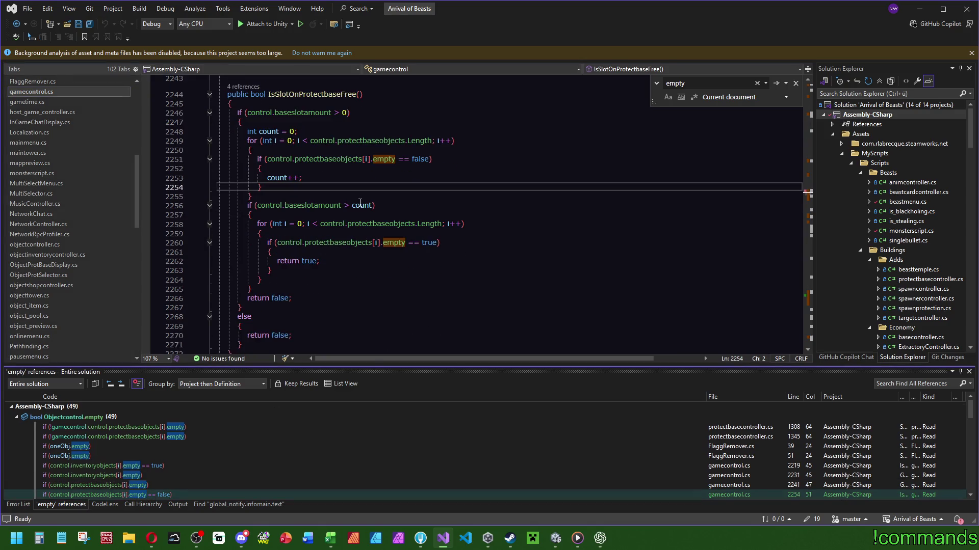
pyautogui.scroll(-2, 159, 481)
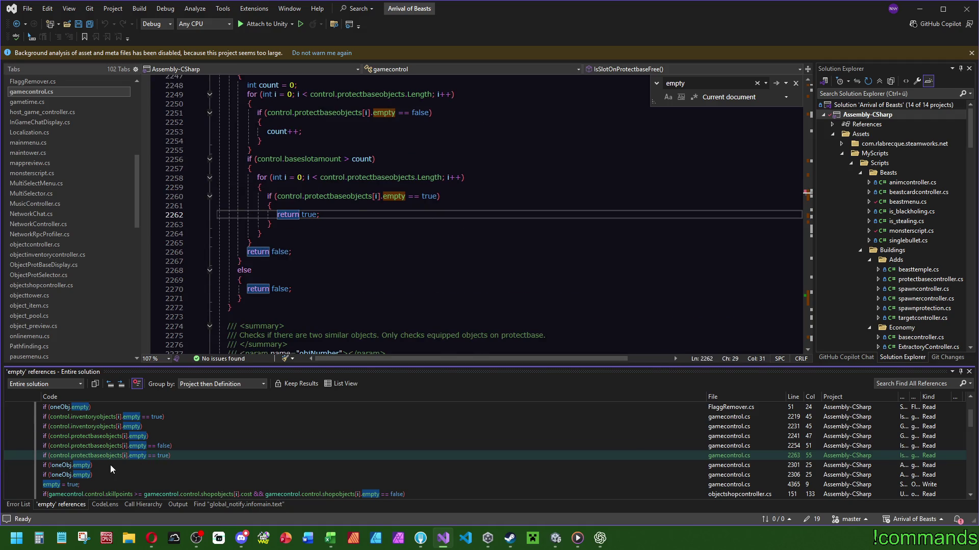
pyautogui.click(110, 465)
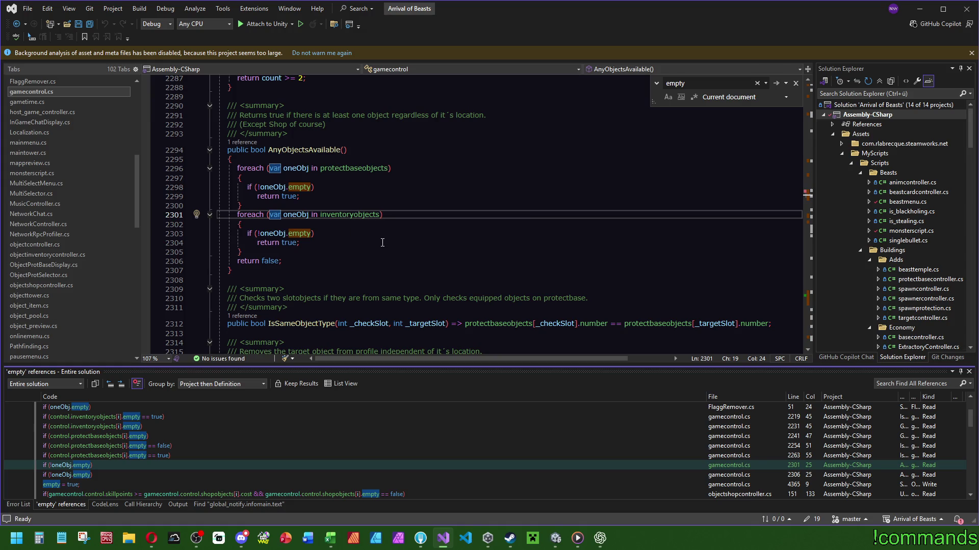
pyautogui.click(89, 472)
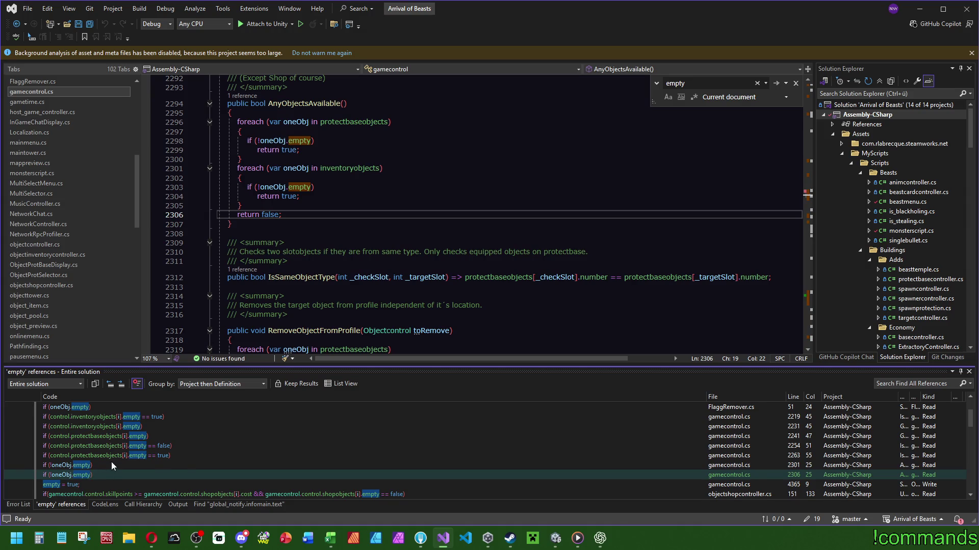
pyautogui.scroll(-2, 102, 449)
pyautogui.click(69, 437)
pyautogui.scroll(6, 397, 249)
pyautogui.scroll(-4, 371, 270)
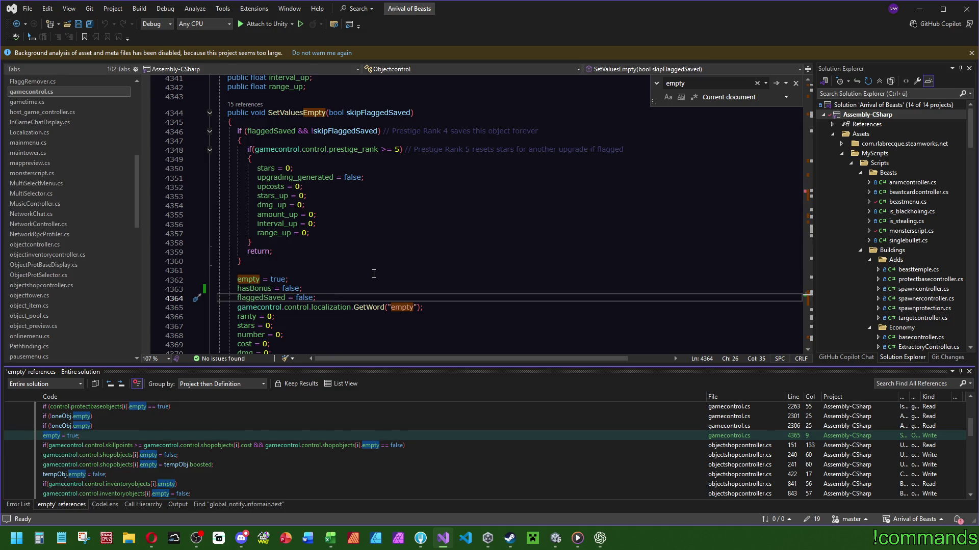
pyautogui.click(105, 446)
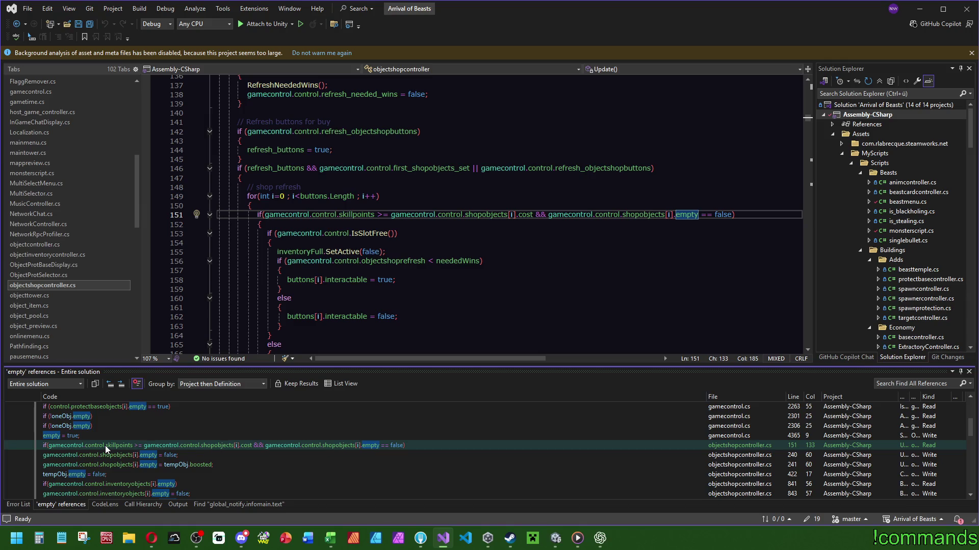
# - Go to line 240 of objectshopcontroller.cs, where new shop objects are set not empty
pyautogui.click(114, 458)
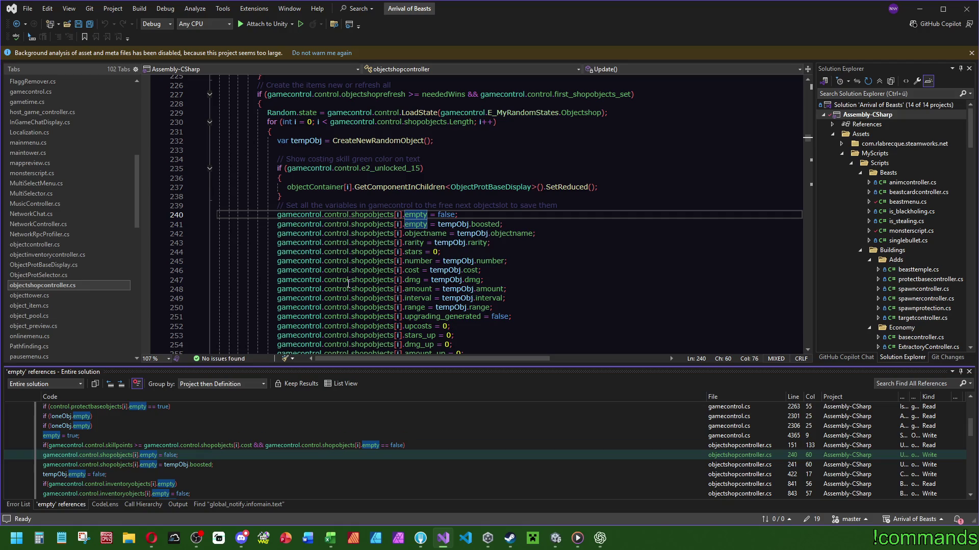
pyautogui.scroll(4, 349, 284)
pyautogui.scroll(-5, 340, 284)
pyautogui.scroll(12, 341, 280)
pyautogui.scroll(-11, 342, 274)
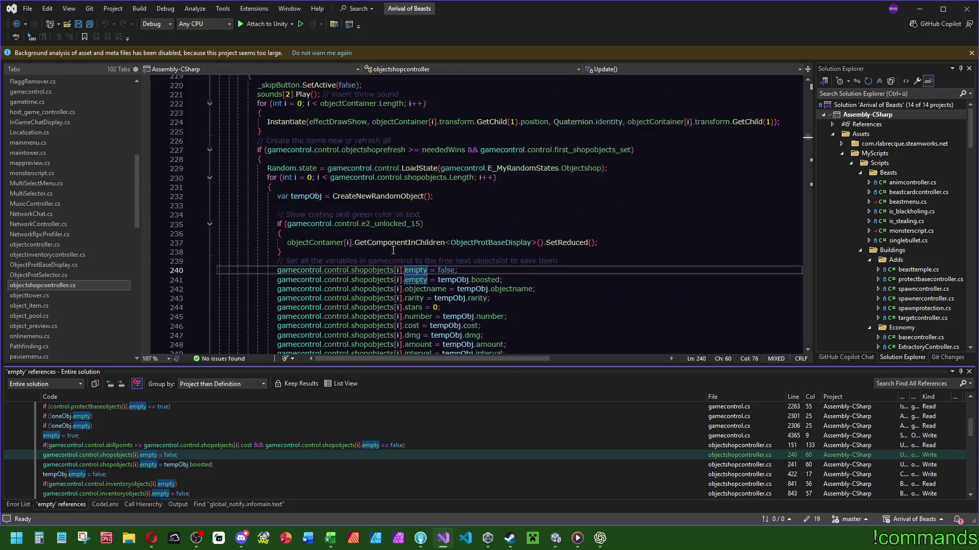
pyautogui.scroll(-2, 491, 255)
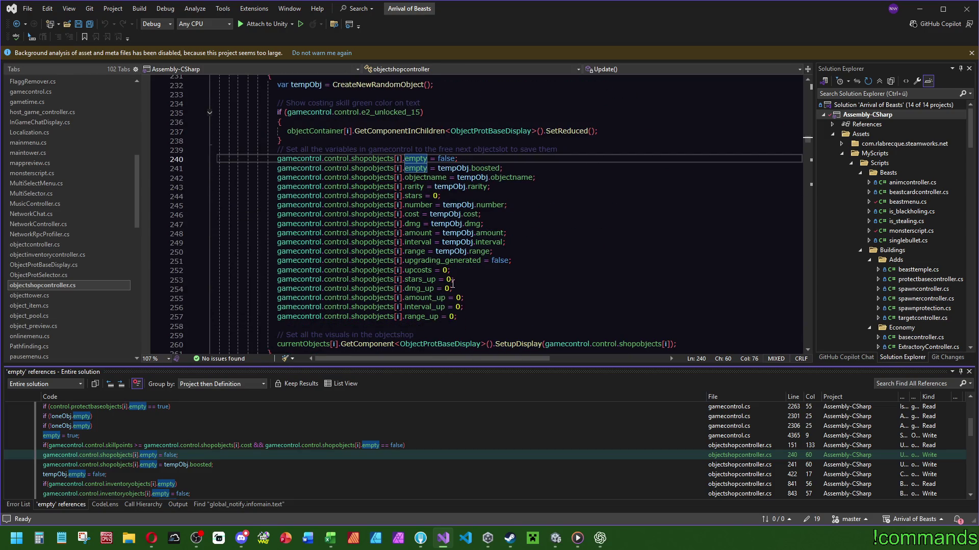
pyautogui.scroll(-4, 453, 281)
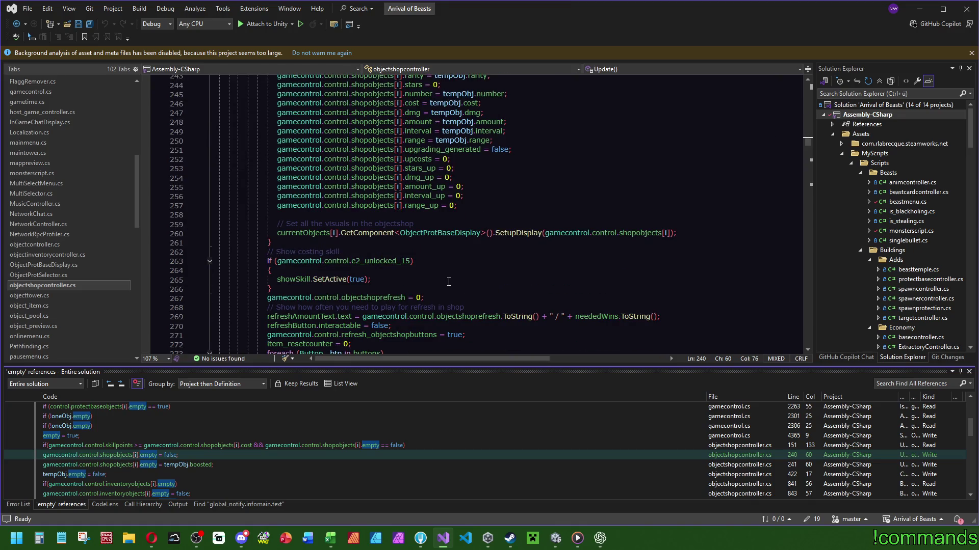
pyautogui.scroll(5, 449, 281)
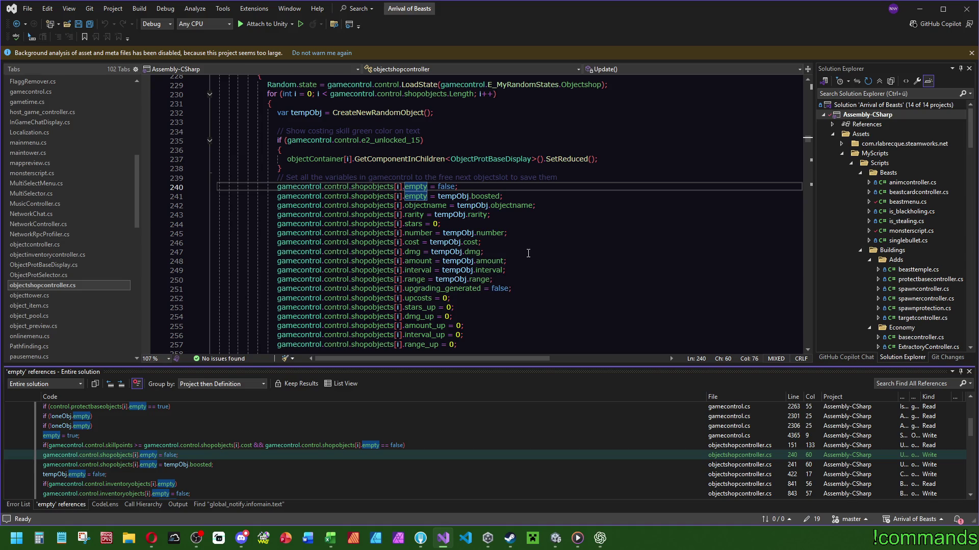
pyautogui.scroll(3, 528, 253)
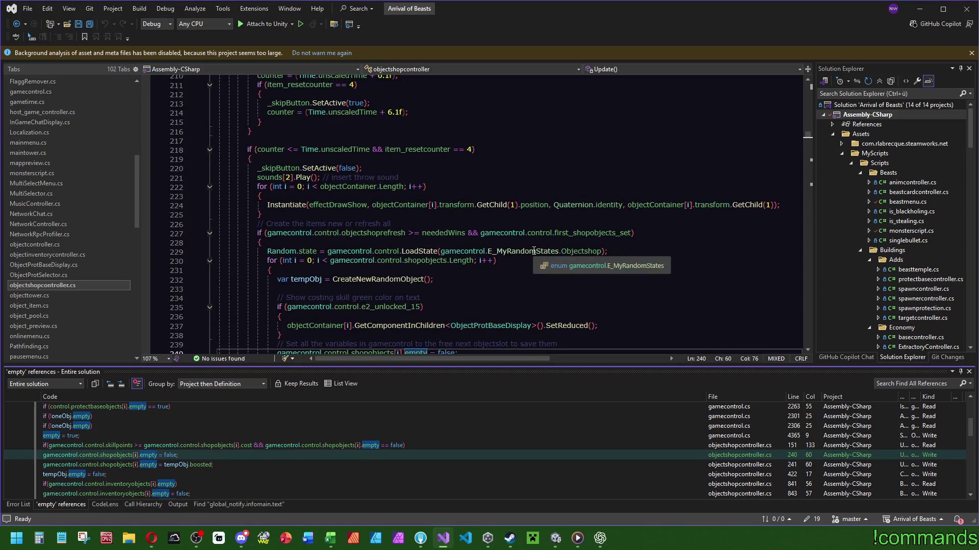
pyautogui.scroll(-2, 533, 252)
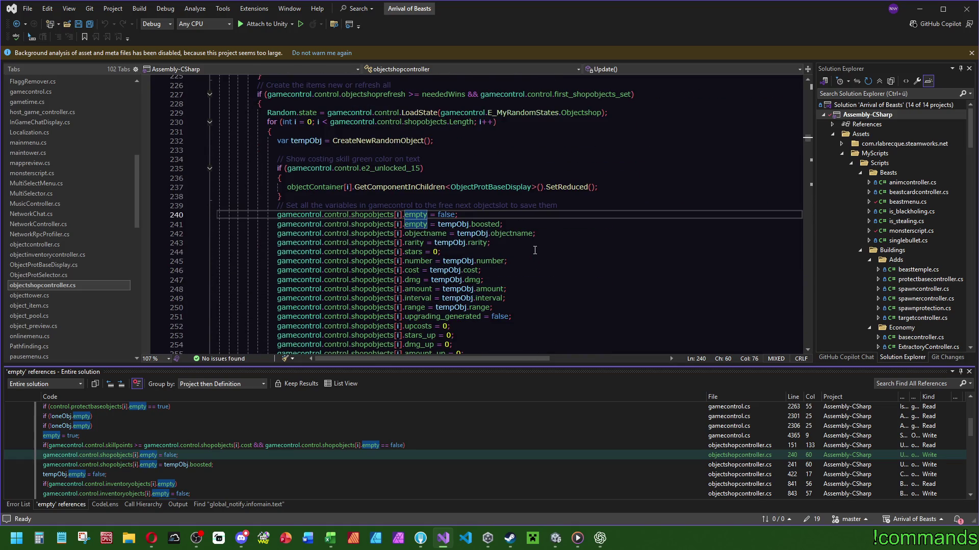
pyautogui.scroll(-3, 534, 250)
pyautogui.scroll(2, 535, 250)
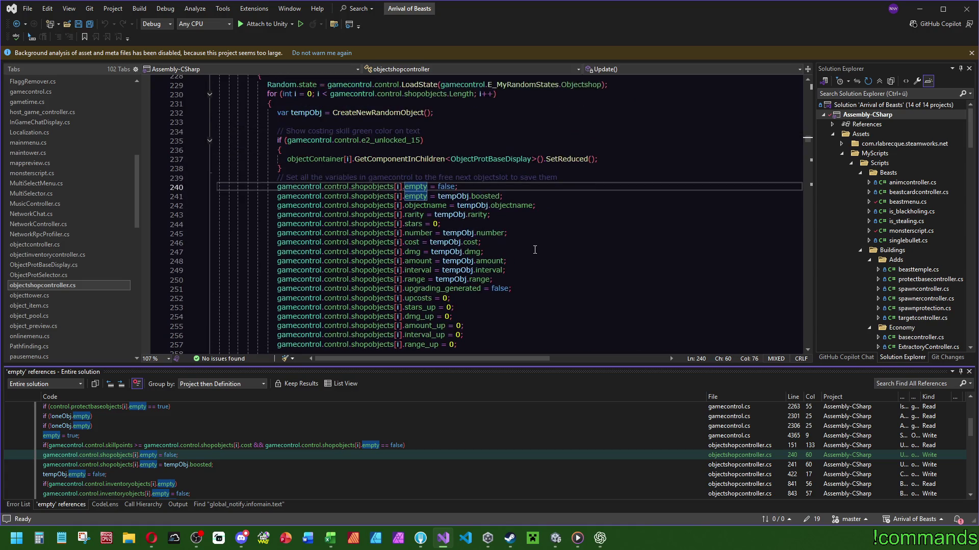
pyautogui.click(485, 187)
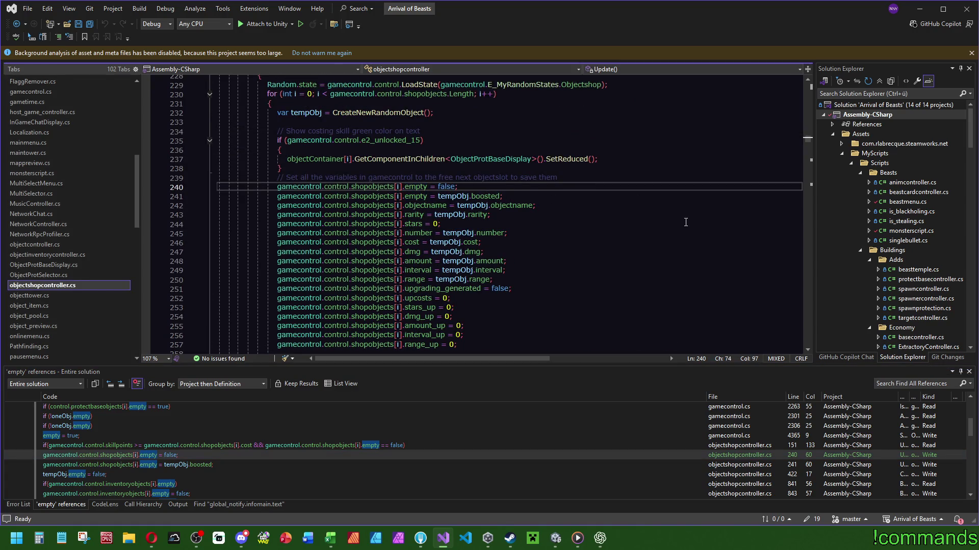
# - Search objectshopcontroller.cs for 'boost', then 'bonus', to confirm the hasBonus field
pyautogui.hotkey('ctrl', 'f')
pyautogui.write('boost')
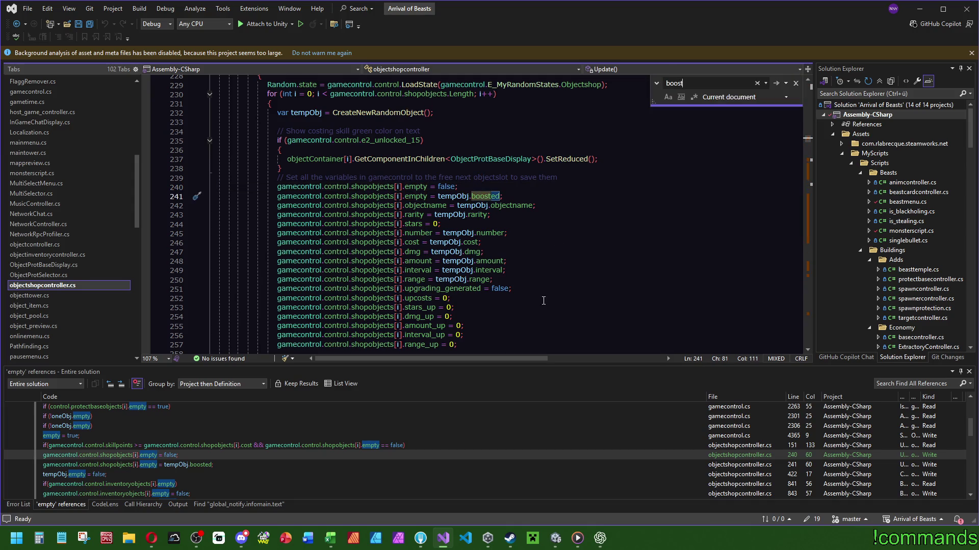
pyautogui.press('BackSpace')
pyautogui.press('BackSpace')
pyautogui.press('BackSpace')
pyautogui.write('nus')
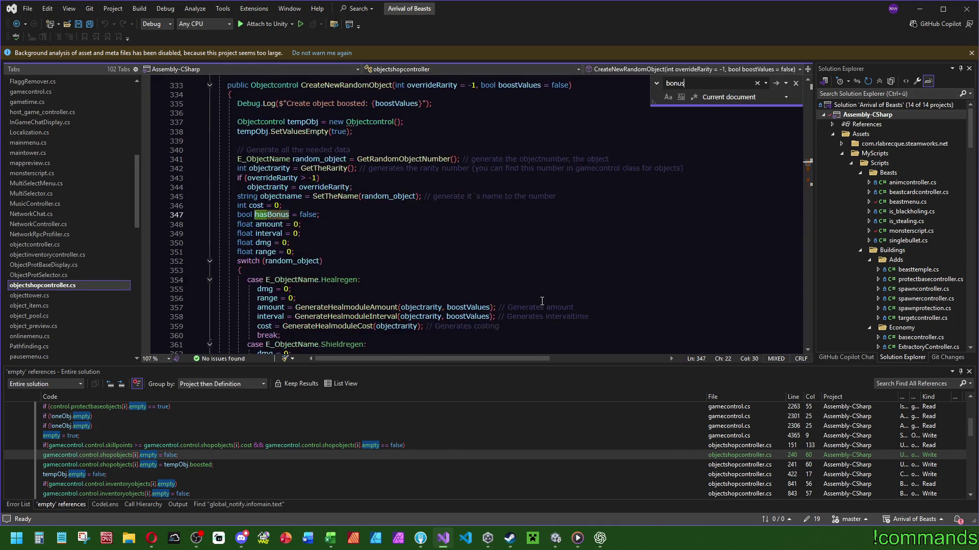
pyautogui.scroll(-2, 508, 302)
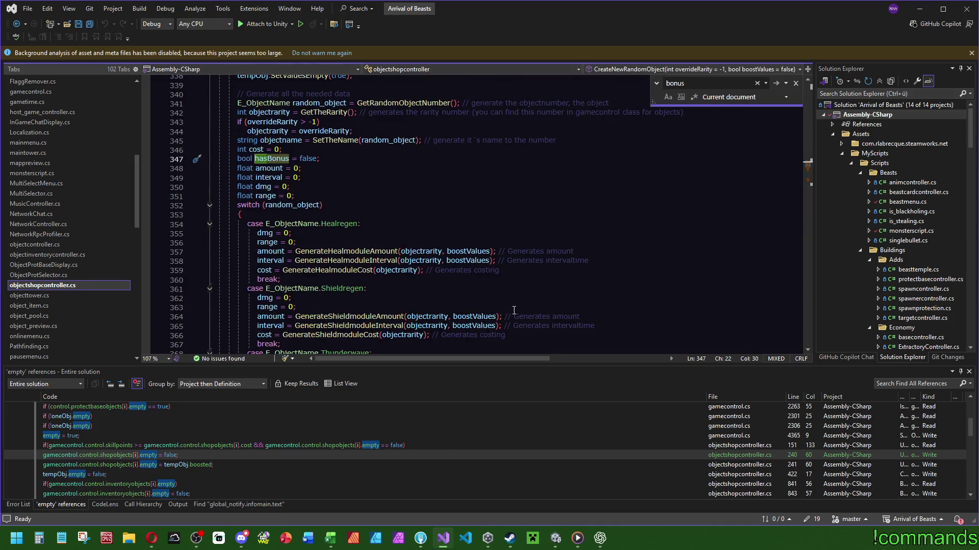
pyautogui.scroll(-20, 514, 310)
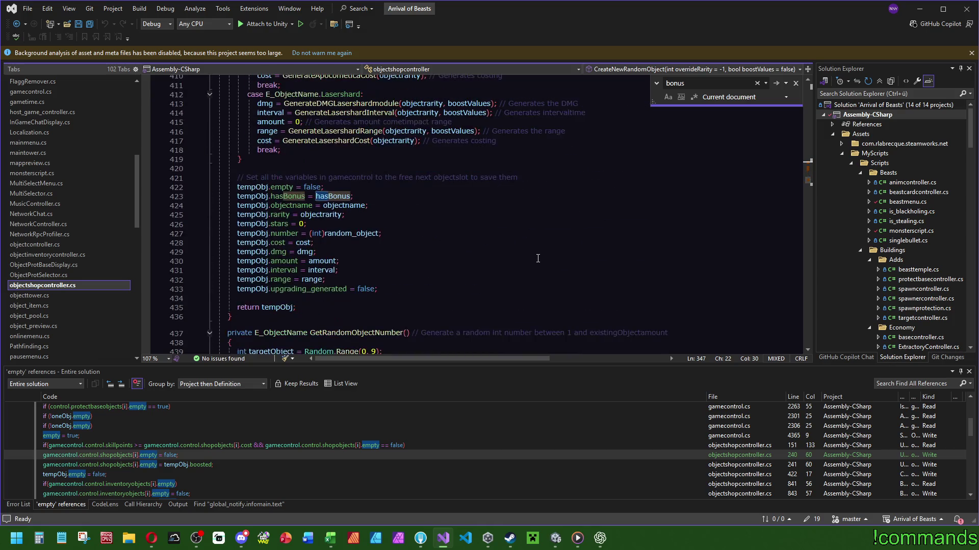
pyautogui.scroll(-1, 513, 275)
# - Duplicate line 240 into 'shopobjects[i].hasBonus = tempObj.hasBonus' on line 241
pyautogui.doubleClick(176, 455)
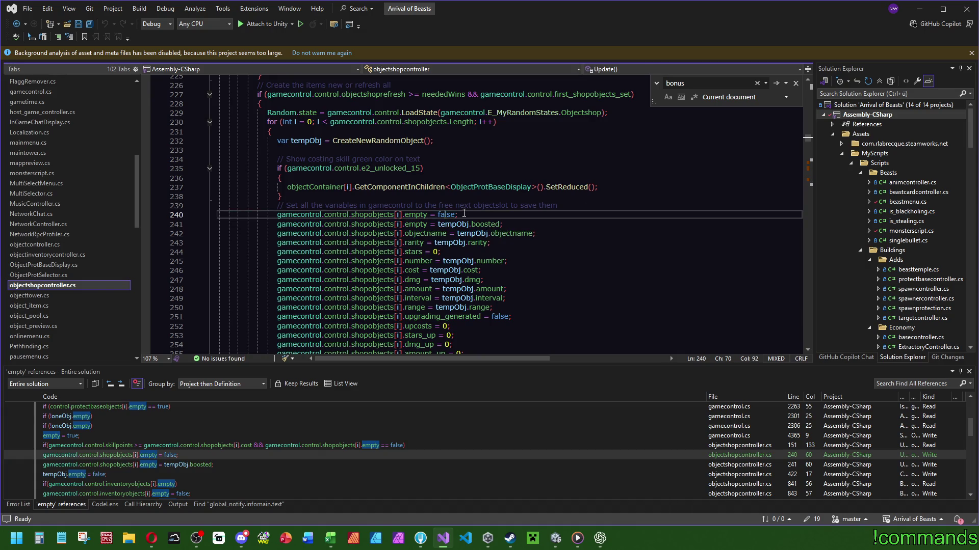
pyautogui.hotkey('ctrl', 'd')
pyautogui.doubleClick(410, 224)
pyautogui.write('hasBonus')
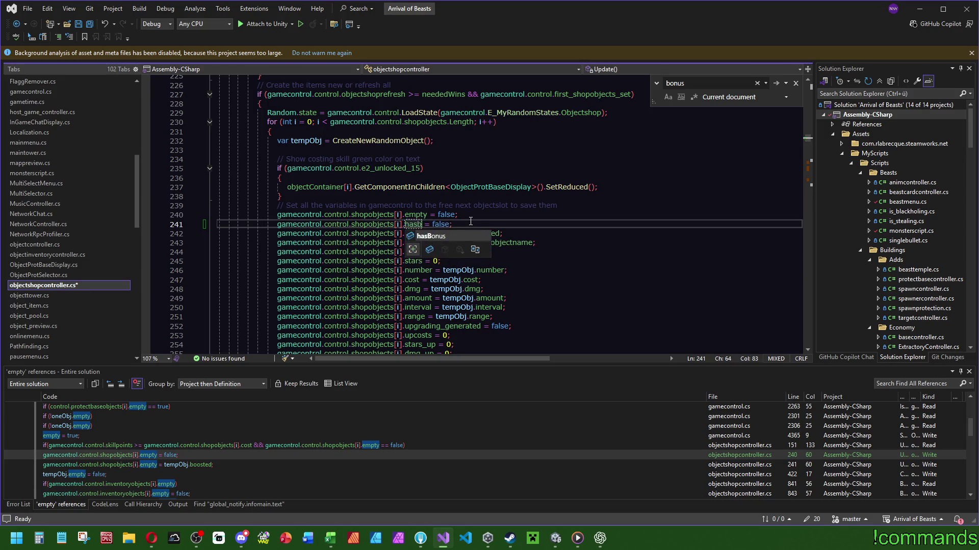
pyautogui.doubleClick(456, 224)
pyautogui.write('tempObj.')
pyautogui.press('Tab')
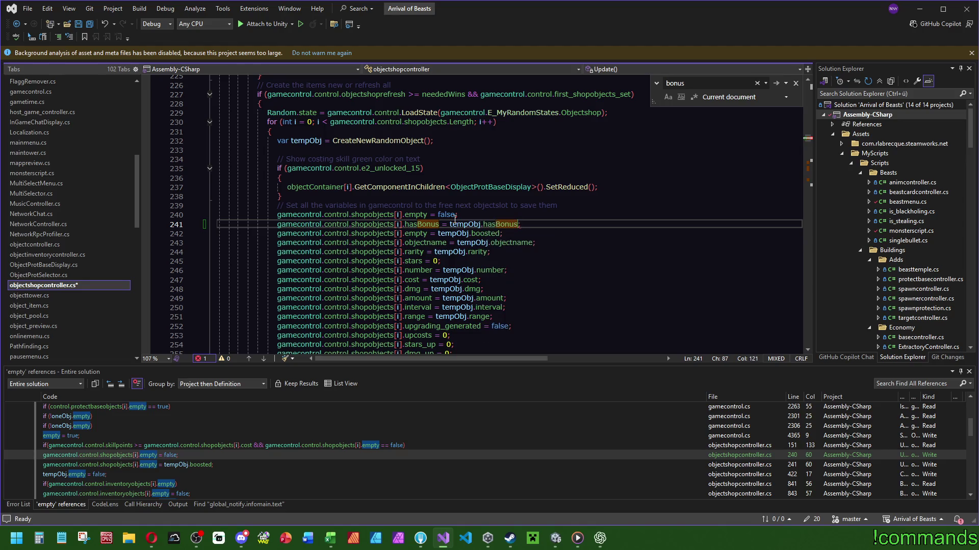
pyautogui.press('End')
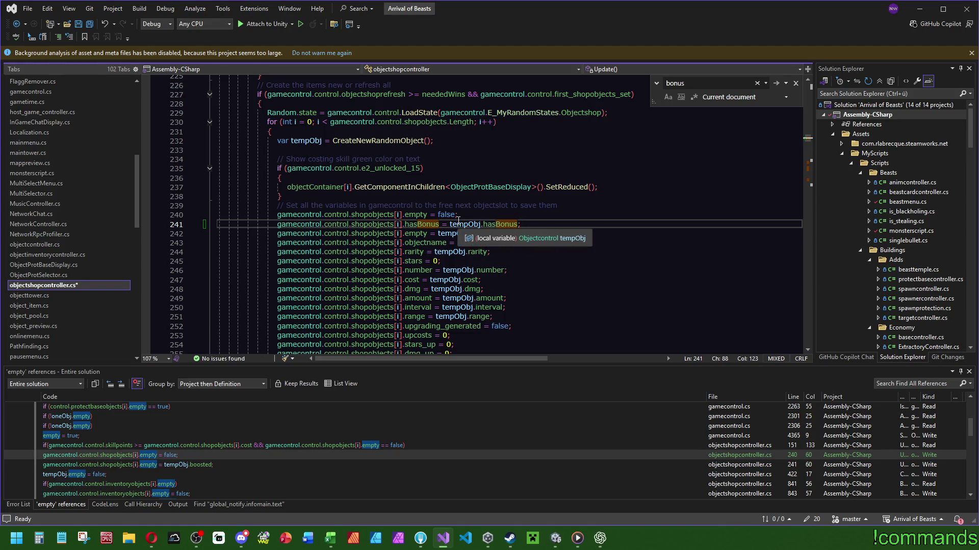
pyautogui.doubleClick(189, 465)
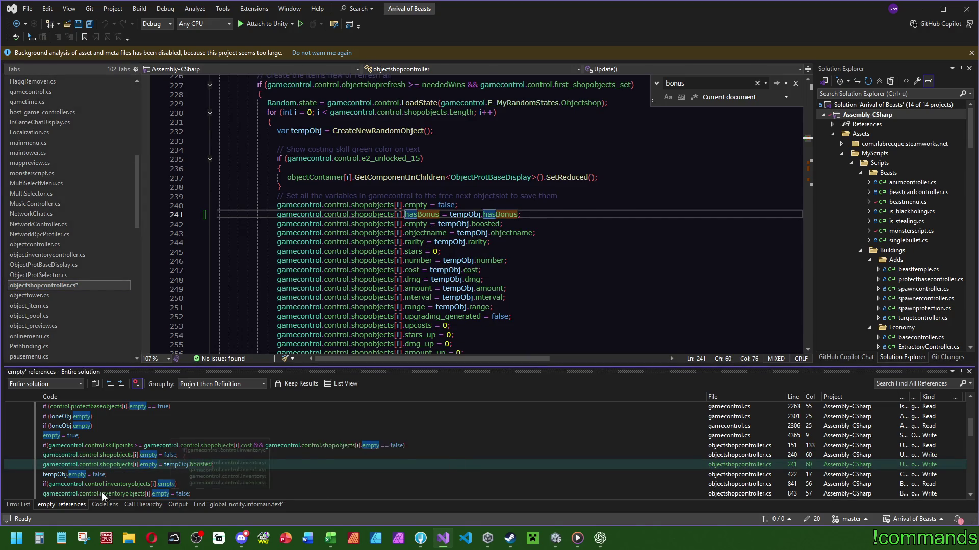
pyautogui.doubleClick(95, 475)
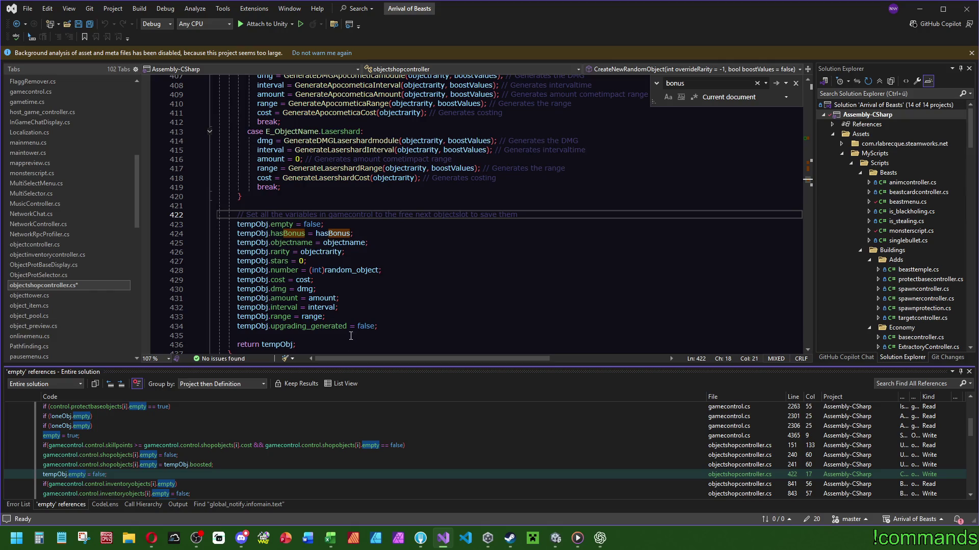
# - Go to BuyItemOnSlot's inventory copy code near line 841 and duplicate the boosted line
pyautogui.doubleClick(125, 483)
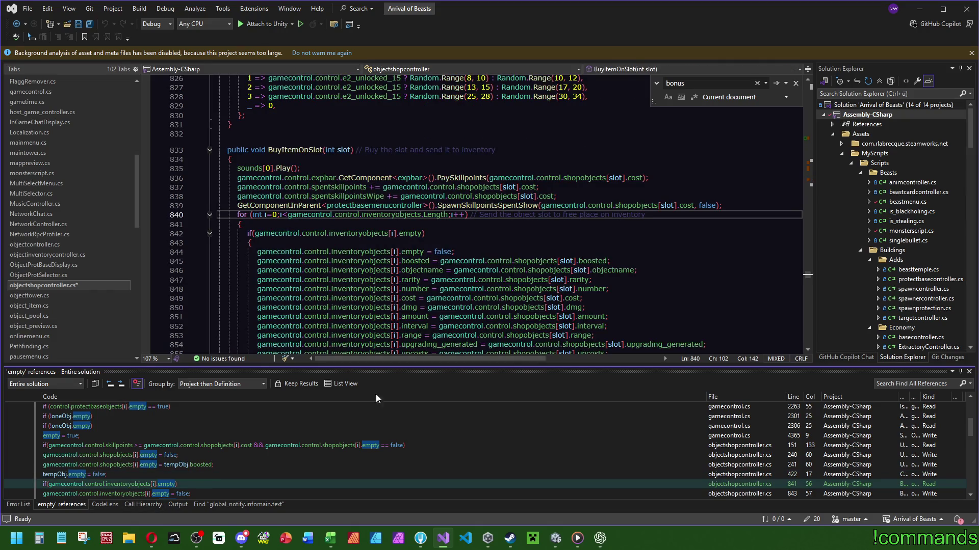
pyautogui.scroll(-4, 473, 279)
pyautogui.scroll(1, 466, 255)
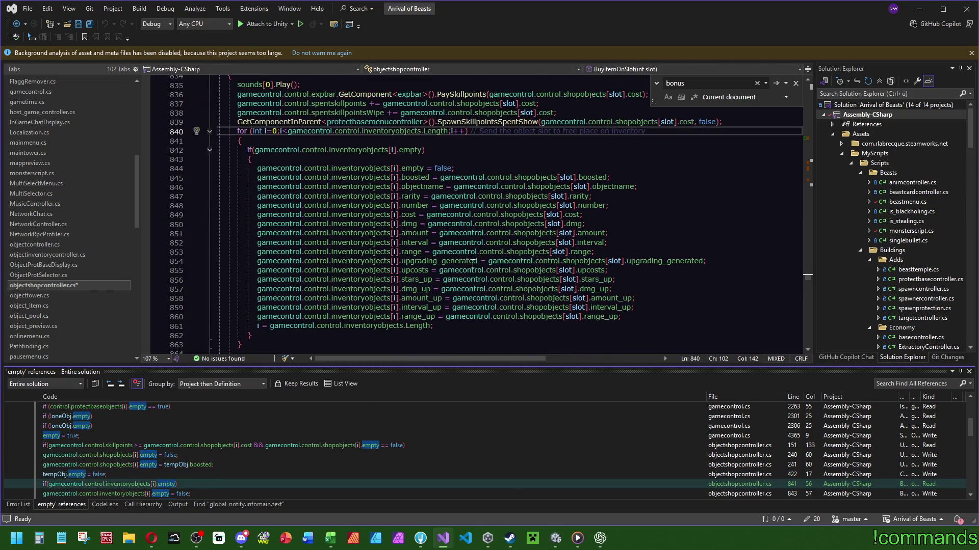
pyautogui.scroll(1, 566, 205)
pyautogui.click(480, 196)
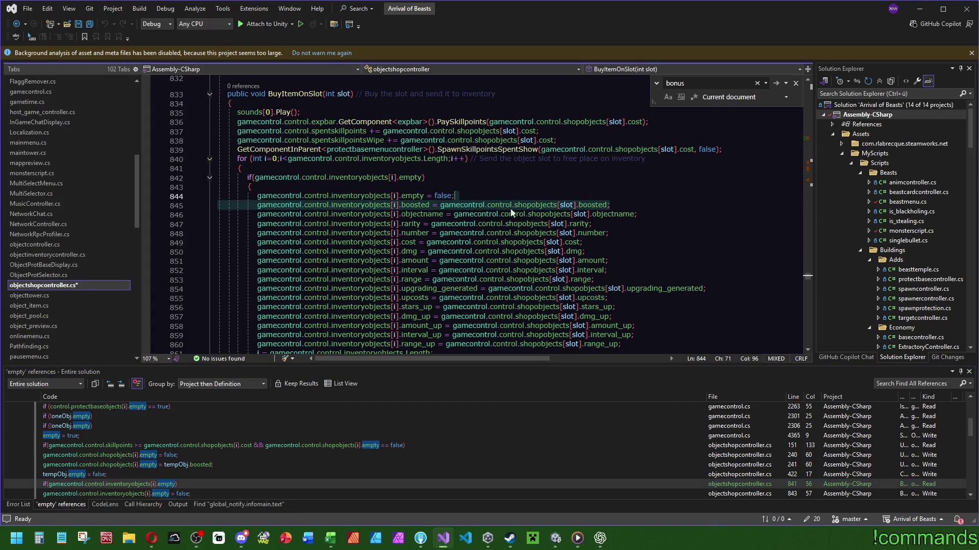
pyautogui.press('Down')
pyautogui.hotkey('ctrl', 'd')
# - Change both sides of the copied line to hasBonus on new line 845
pyautogui.doubleClick(415, 204)
pyautogui.write('has')
pyautogui.press('Tab')
pyautogui.doubleClick(597, 205)
pyautogui.write('has')
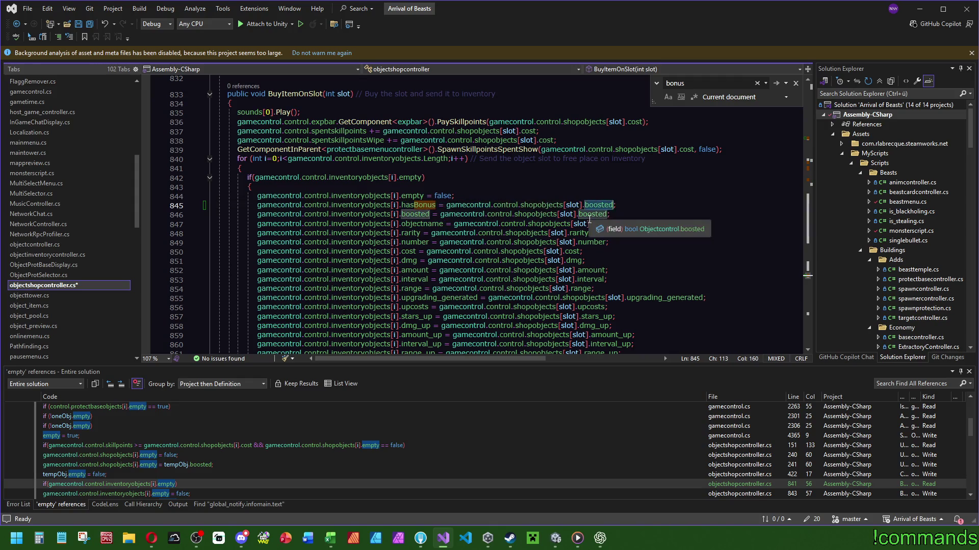
pyautogui.press('Tab')
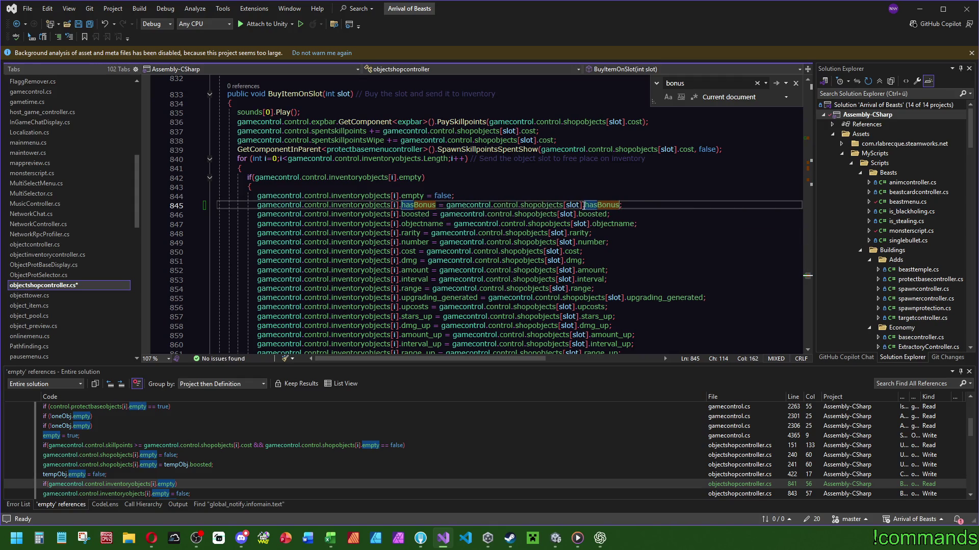
pyautogui.scroll(-2, 207, 455)
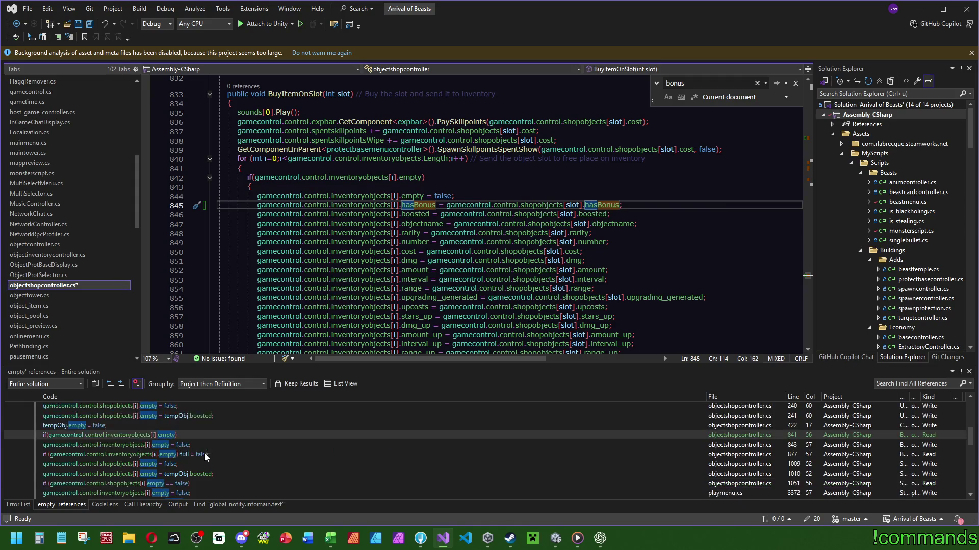
pyautogui.doubleClick(200, 454)
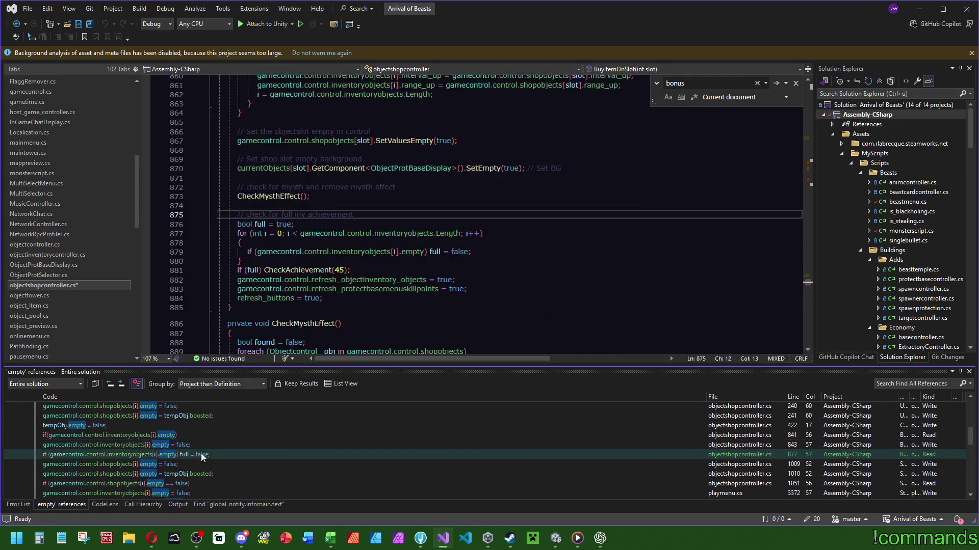
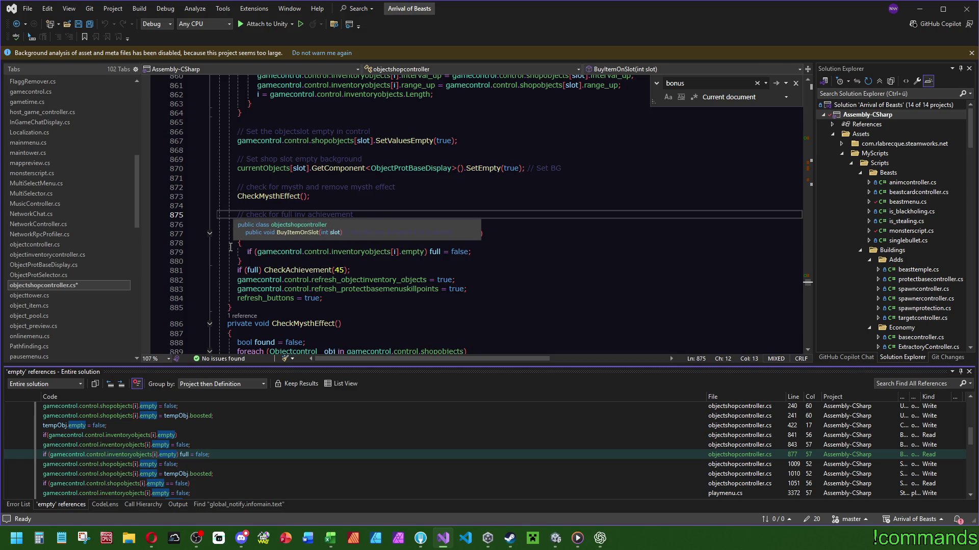
# - In SetupObjects, duplicate the empty = false line into hasBonus = tempObj.hasBonus
pyautogui.scroll(10, 542, 284)
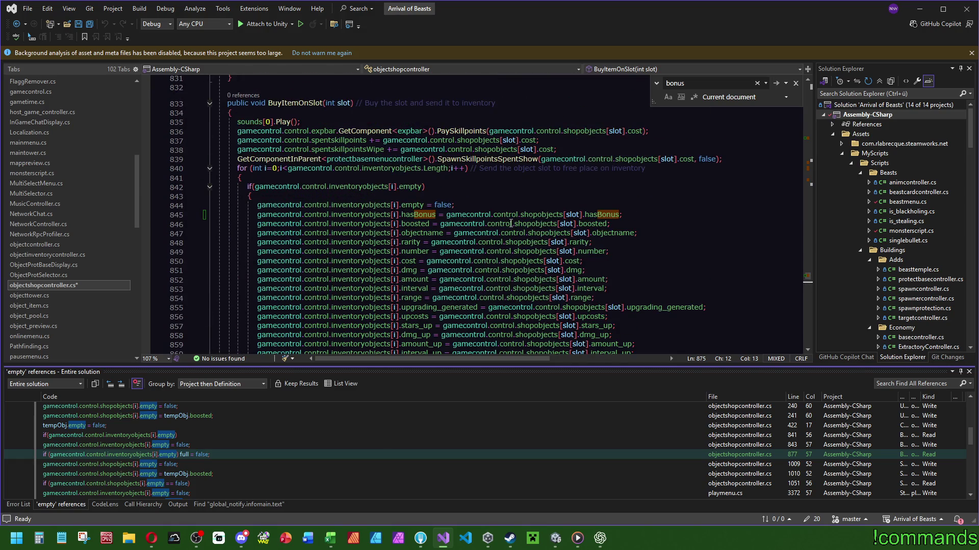
pyautogui.click(167, 463)
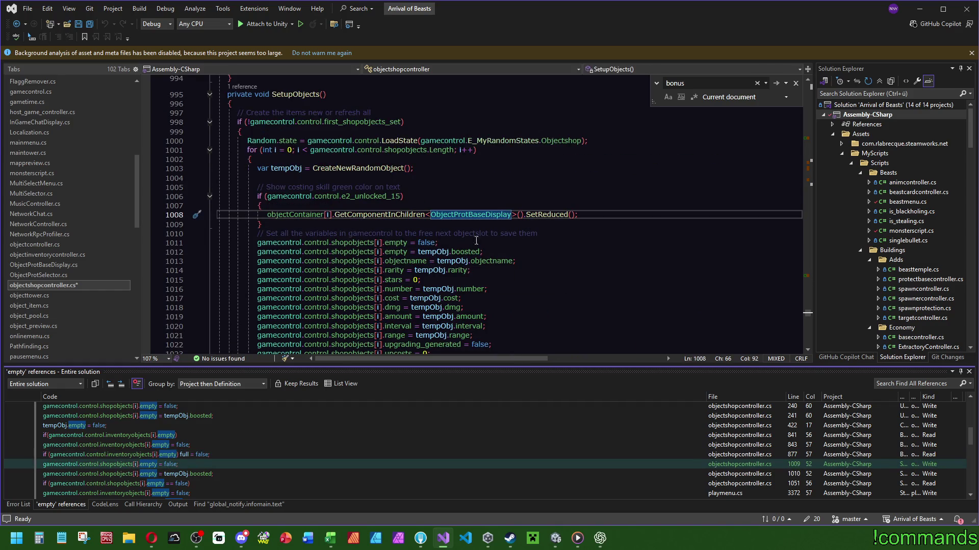
pyautogui.click(567, 238)
pyautogui.hotkey('ctrl', 'd')
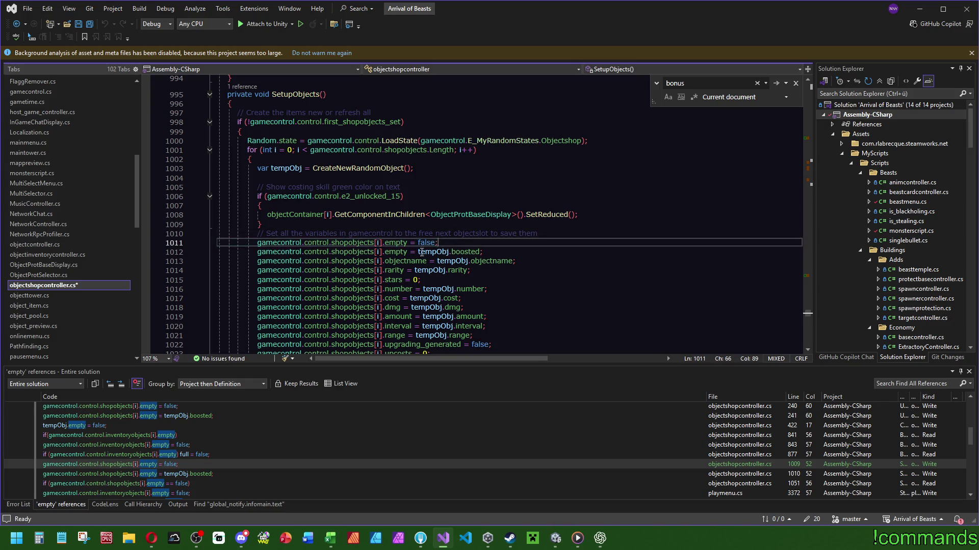
pyautogui.click(397, 254)
pyautogui.doubleClick(397, 252)
pyautogui.write('hasBonus')
pyautogui.click(449, 260)
pyautogui.doubleClick(436, 252)
pyautogui.write('tempObj.hasBonus')
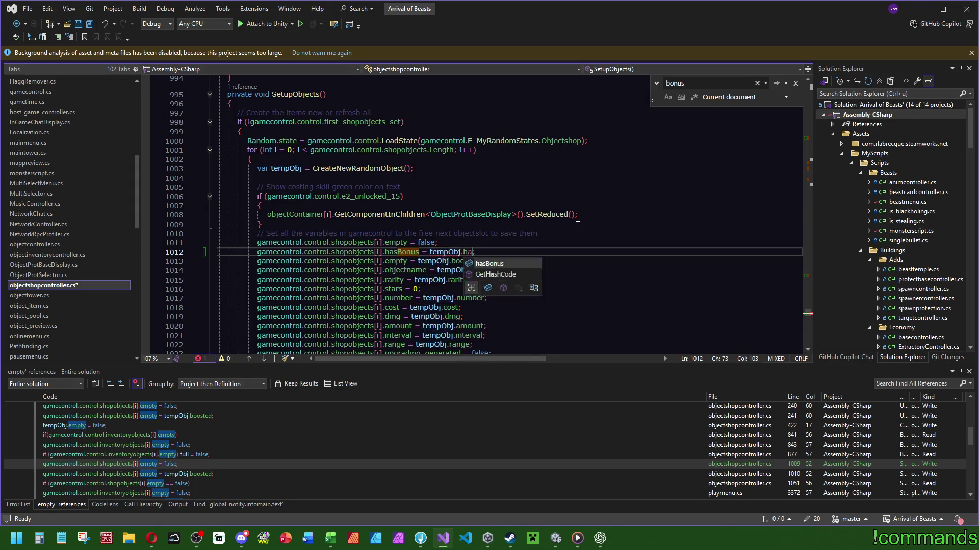
# - Check the empty references at lines 1010 and 1051, then go to playmenu.cs line 3372
pyautogui.click(201, 474)
pyautogui.click(194, 485)
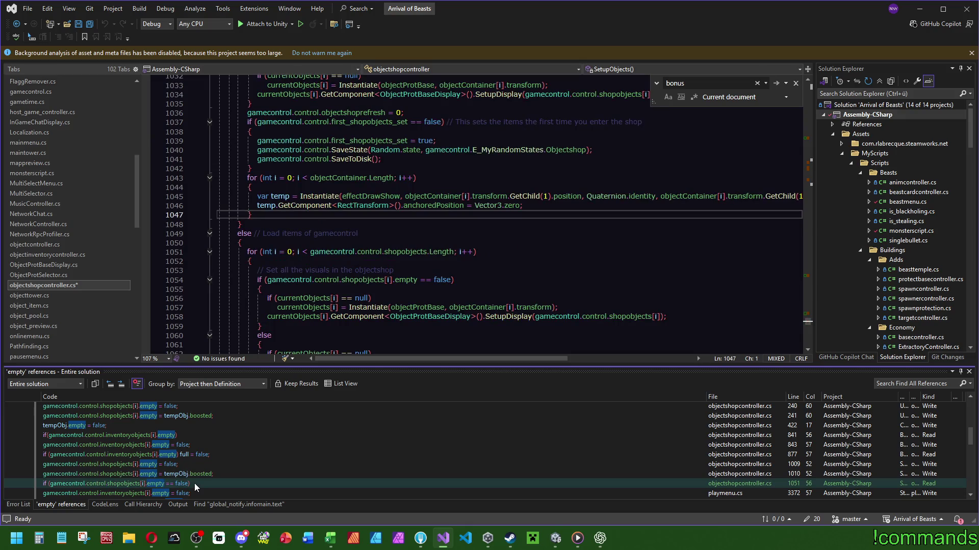
pyautogui.scroll(8, 527, 256)
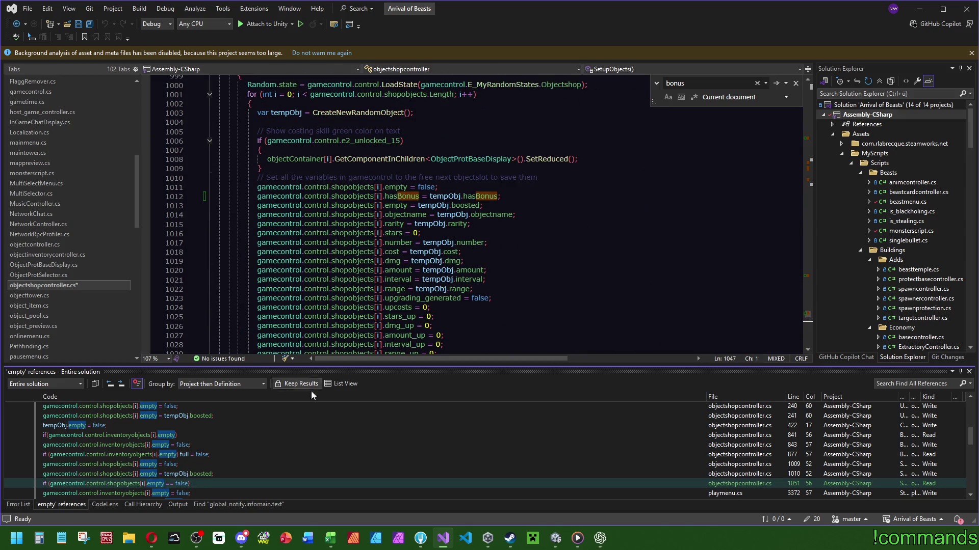
pyautogui.scroll(-2, 212, 465)
pyautogui.click(189, 445)
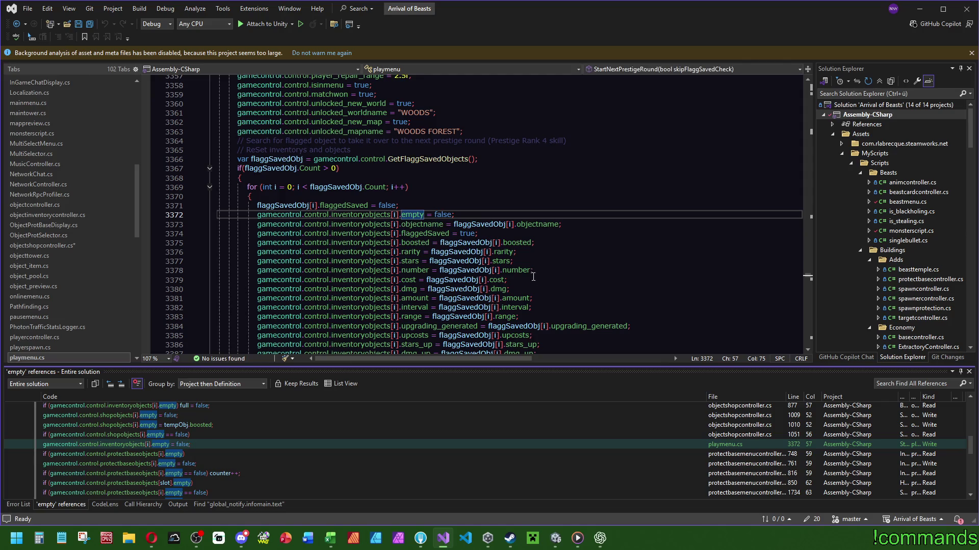
# - In playmenu.cs, duplicate the objectname assignment and change both sides to hasBonus
pyautogui.click(561, 225)
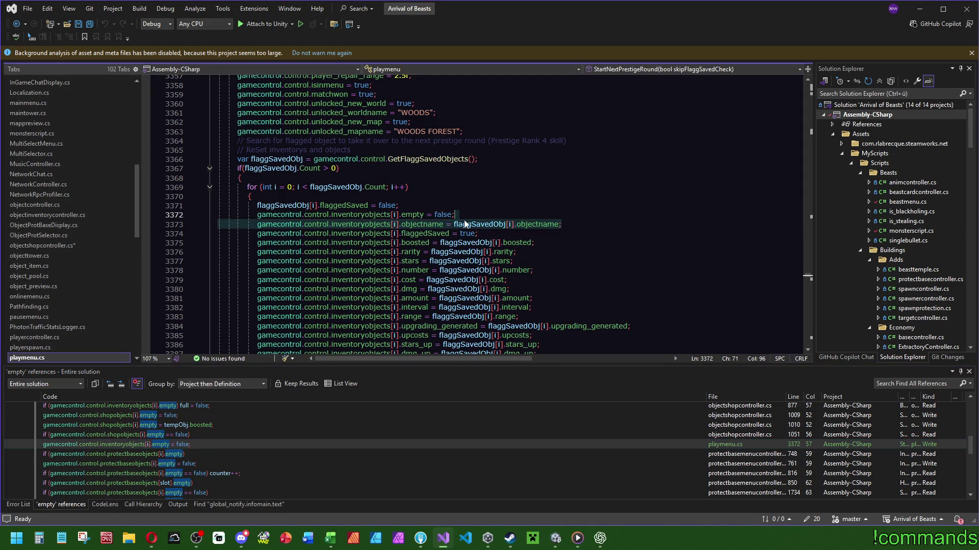
pyautogui.hotkey('ctrl', 'd')
pyautogui.doubleClick(419, 224)
pyautogui.write('hasBonus')
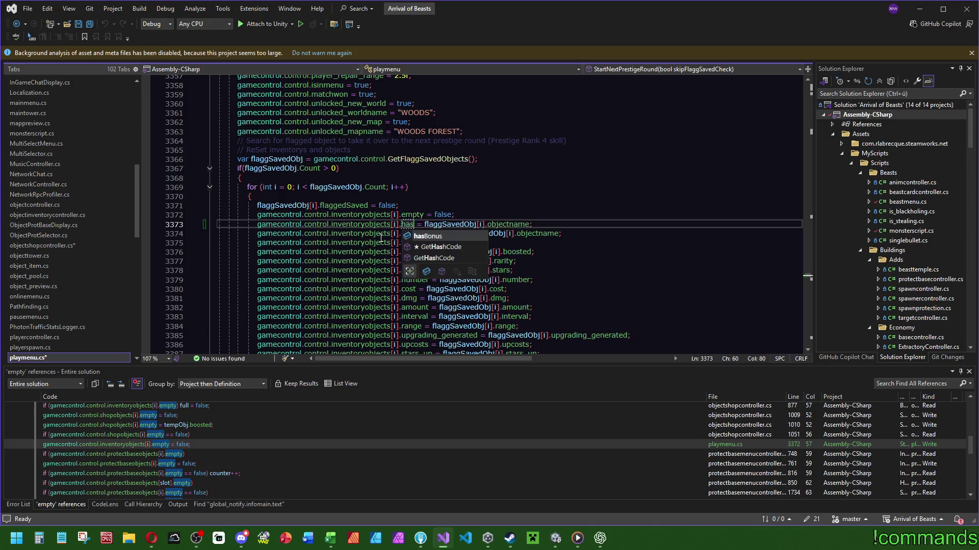
pyautogui.doubleClick(530, 225)
pyautogui.write('hasBonus')
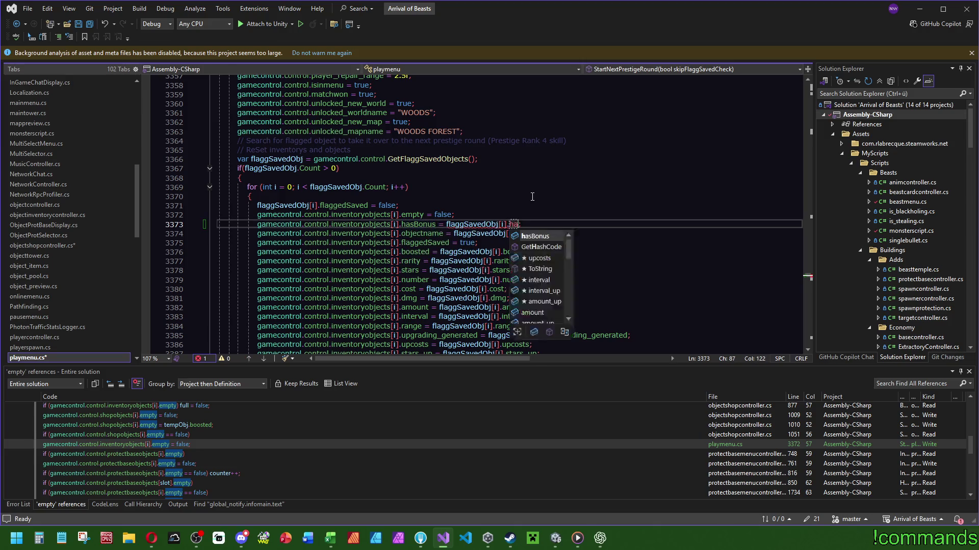
pyautogui.scroll(-1, 530, 239)
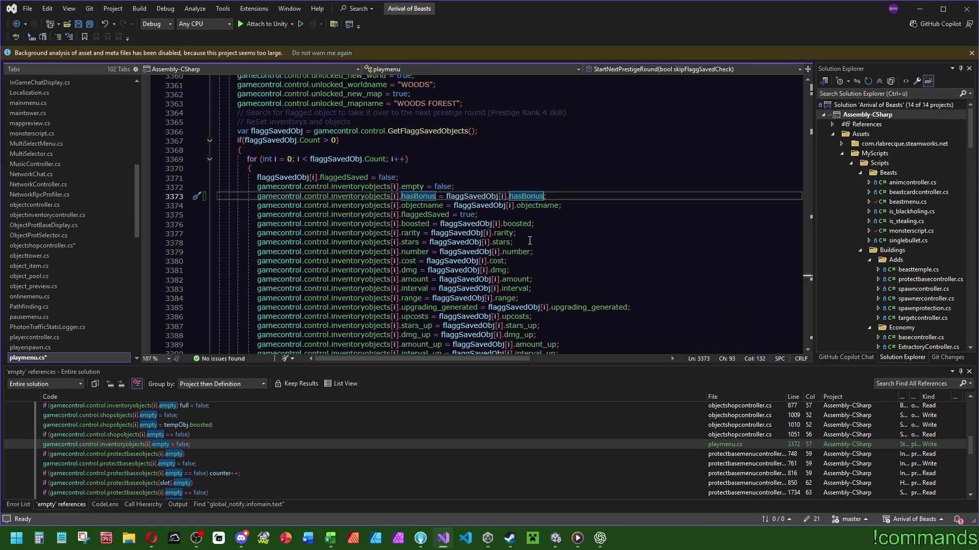
# - In protectbasemenucontroller line 748, copy the range assignment into a hasBonus = hasBonus line
pyautogui.doubleClick(175, 454)
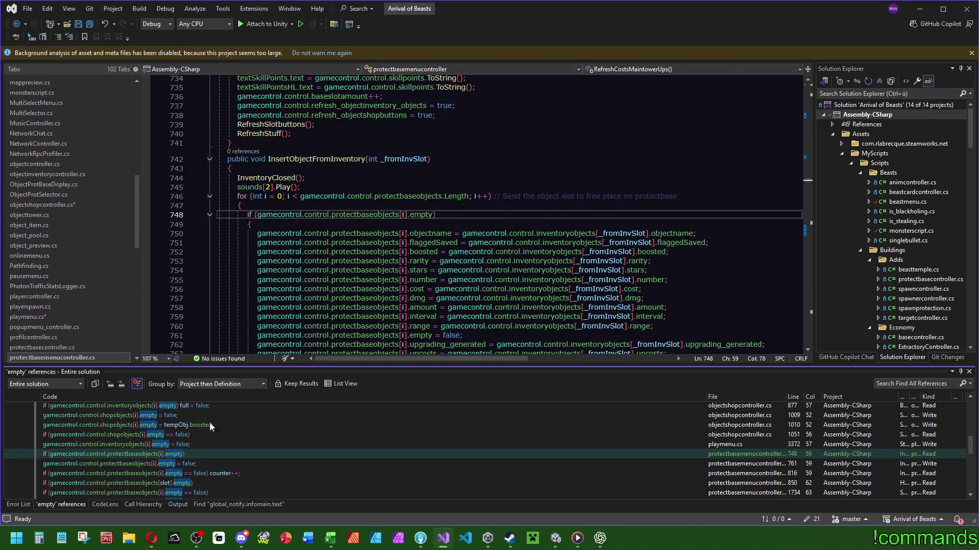
pyautogui.scroll(-2, 567, 323)
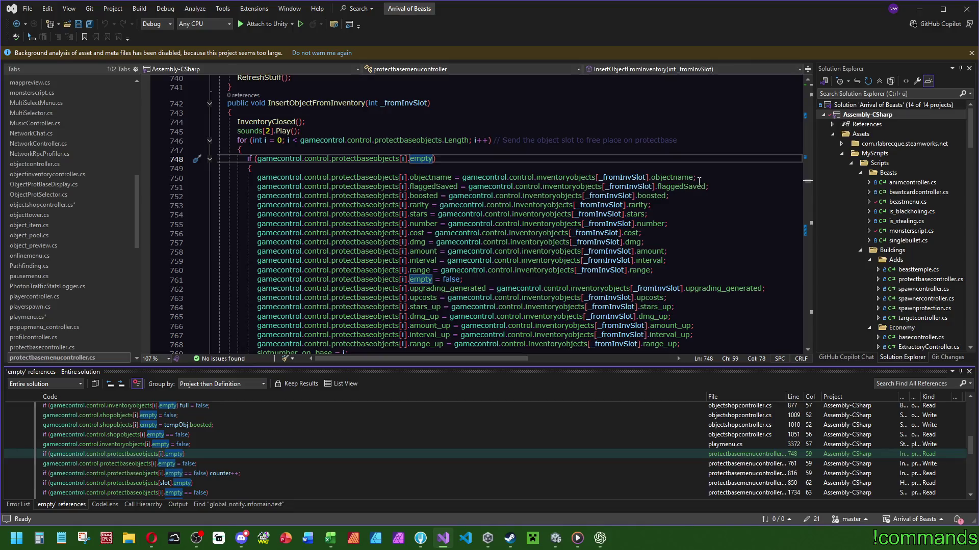
pyautogui.press('Down')
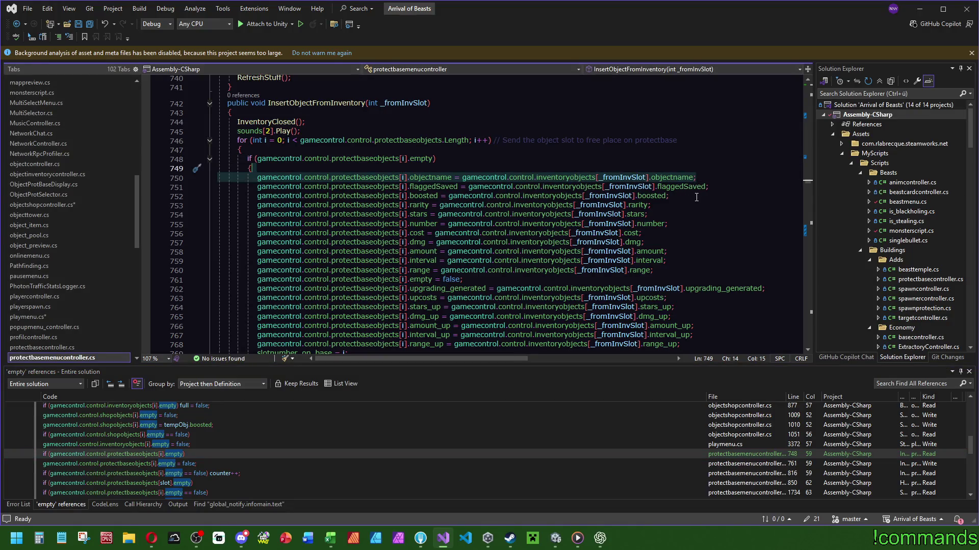
pyautogui.click(677, 269)
pyautogui.hotkey('ctrl', 'd')
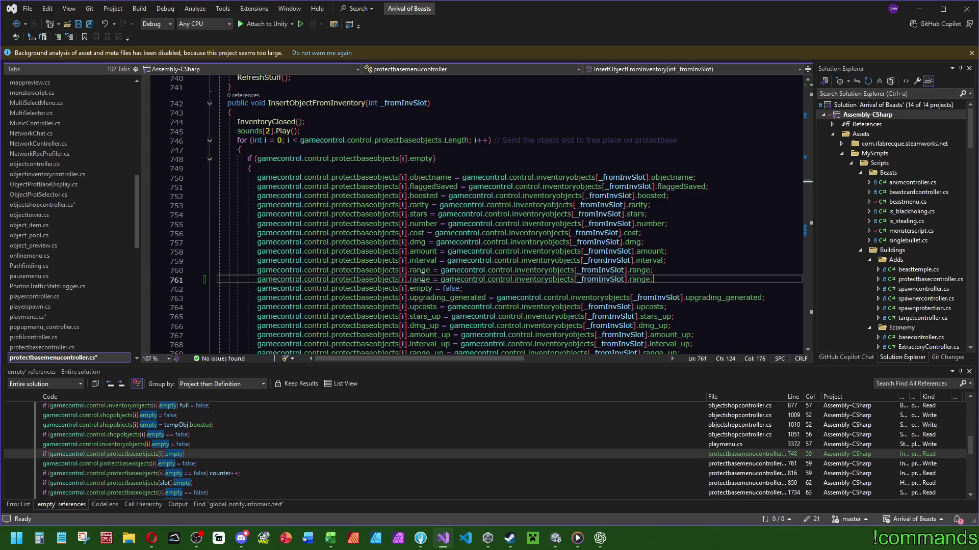
pyautogui.doubleClick(420, 280)
pyautogui.write('hasBonus')
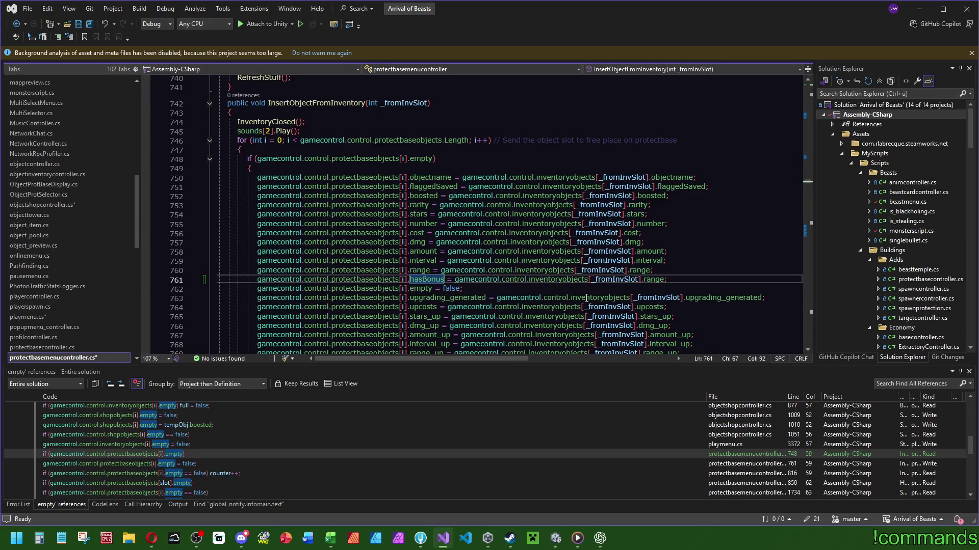
pyautogui.doubleClick(652, 280)
pyautogui.write('hasBonus')
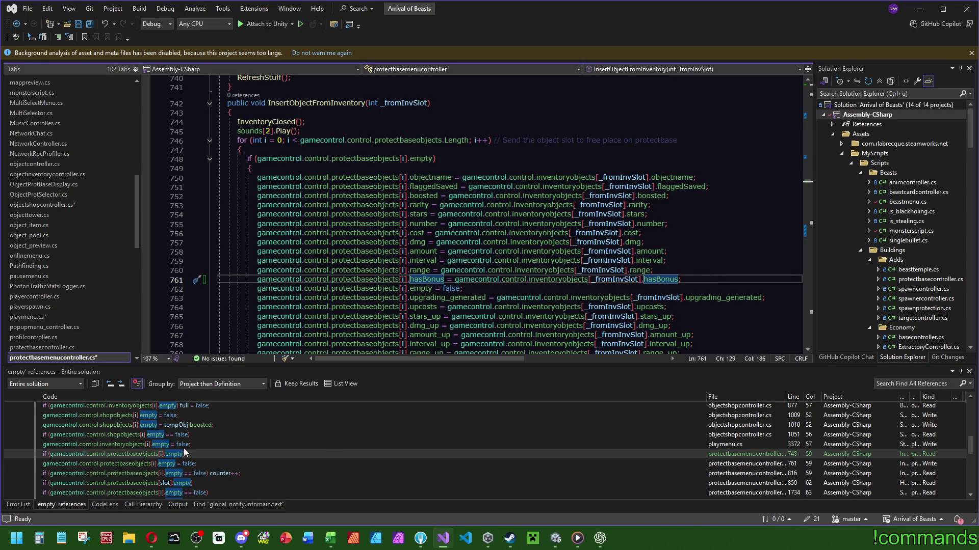
pyautogui.doubleClick(219, 473)
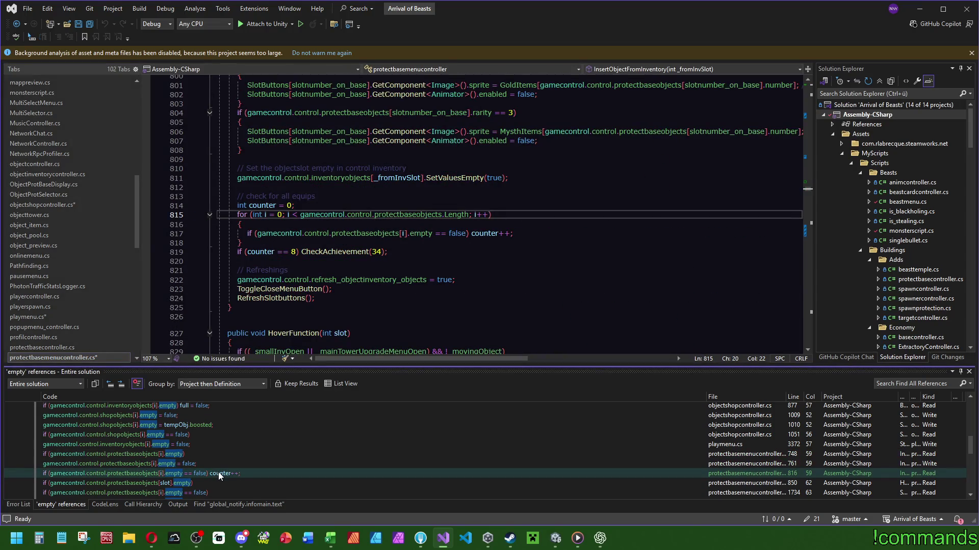
# - Step through protectbasemenucontroller's empty references (lines 816–1980), ending at UptradeMenu.cs line 118
pyautogui.doubleClick(188, 482)
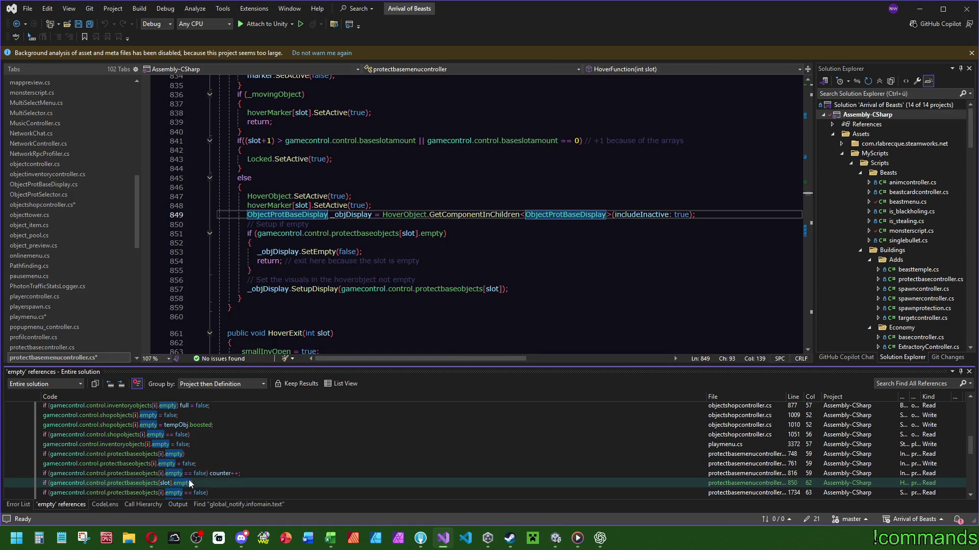
pyautogui.doubleClick(197, 494)
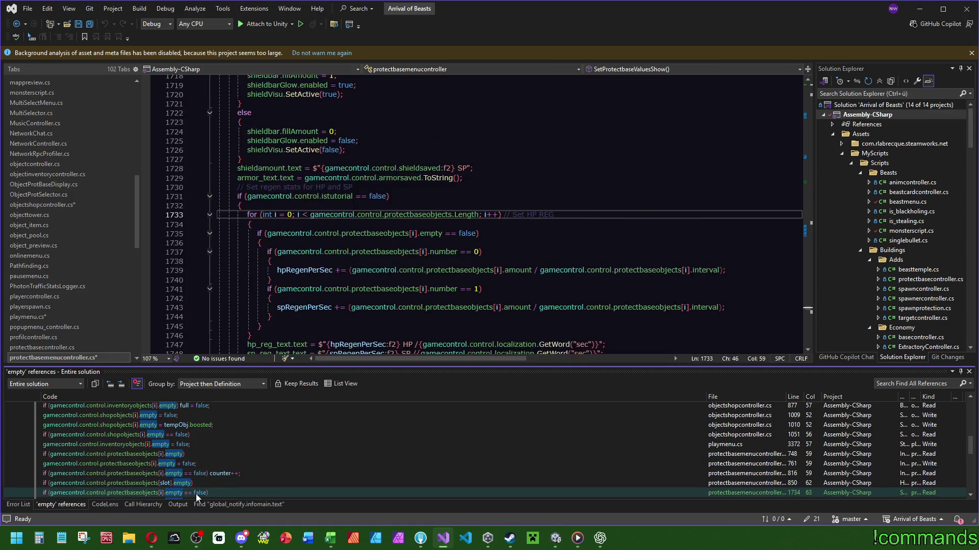
pyautogui.scroll(-2, 215, 476)
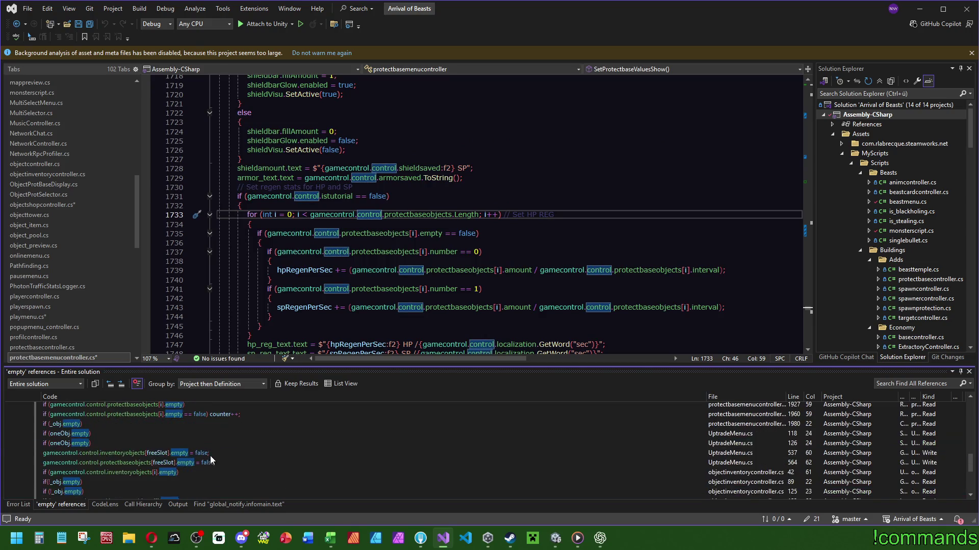
pyautogui.doubleClick(182, 454)
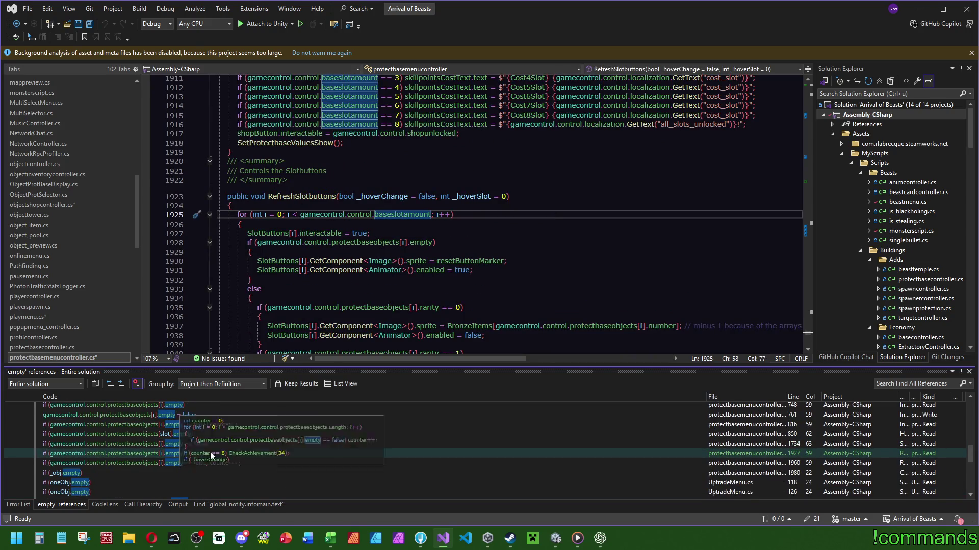
pyautogui.scroll(-6, 470, 306)
pyautogui.doubleClick(214, 463)
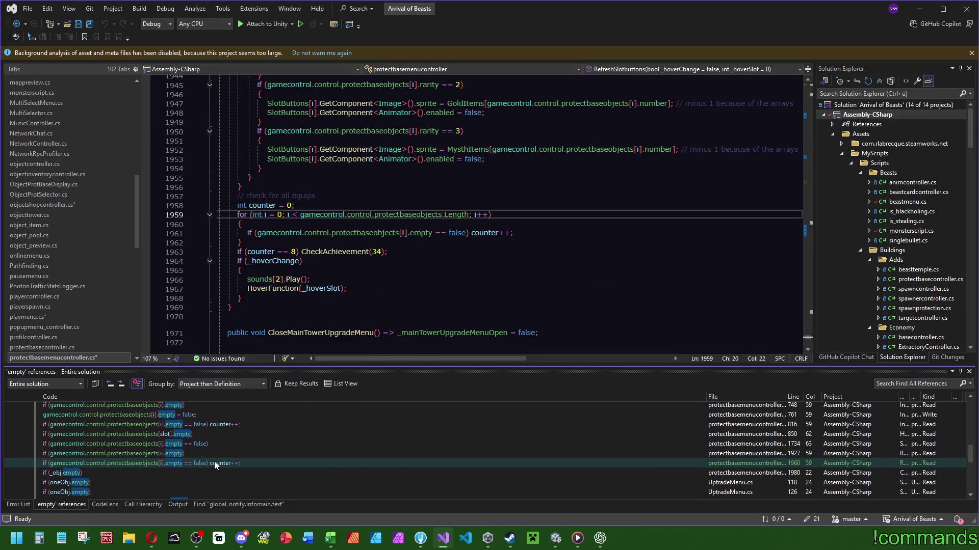
pyautogui.doubleClick(102, 474)
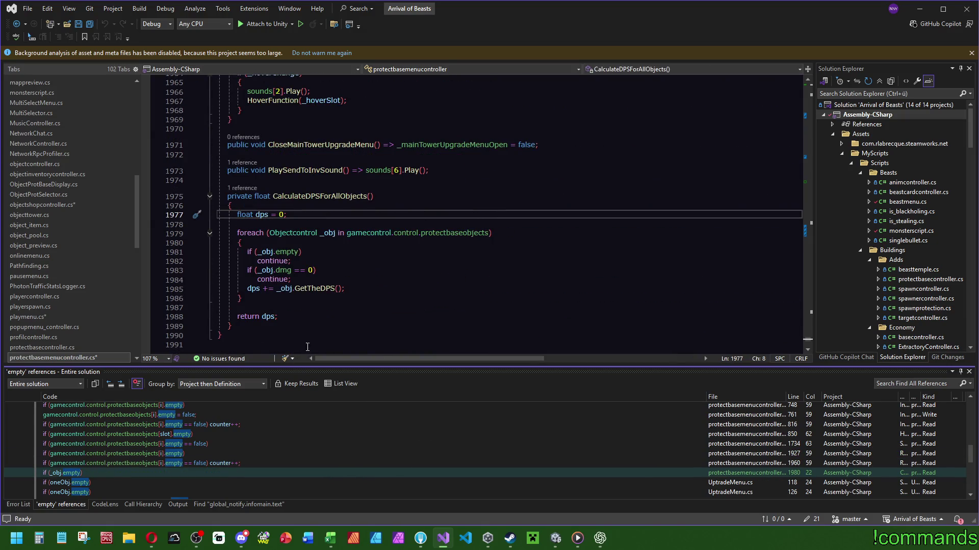
pyautogui.scroll(-2, 118, 467)
pyautogui.doubleClick(93, 433)
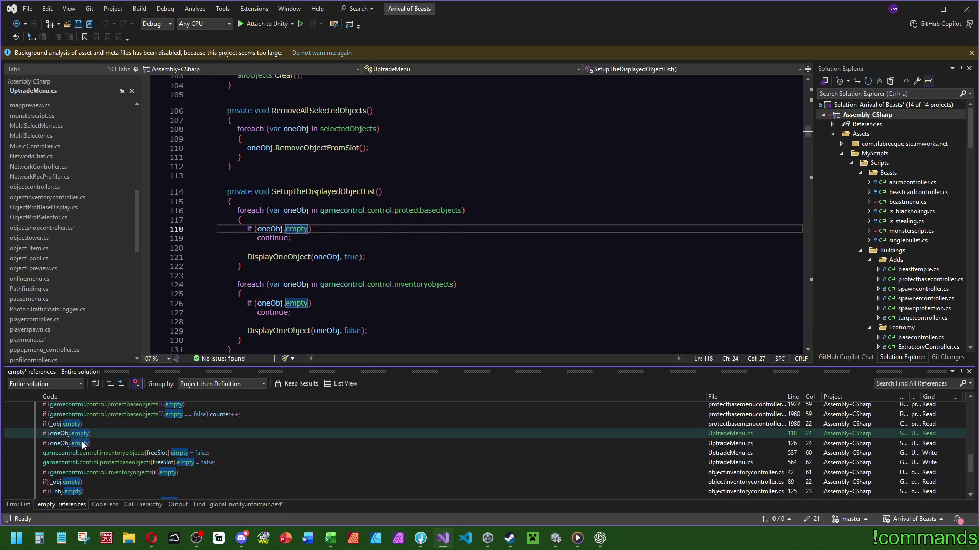
# - In GenerateAndAddNewObject, add hasBonus = tempObj.hasBonus beneath the empty = false line
pyautogui.doubleClick(83, 444)
pyautogui.doubleClick(185, 454)
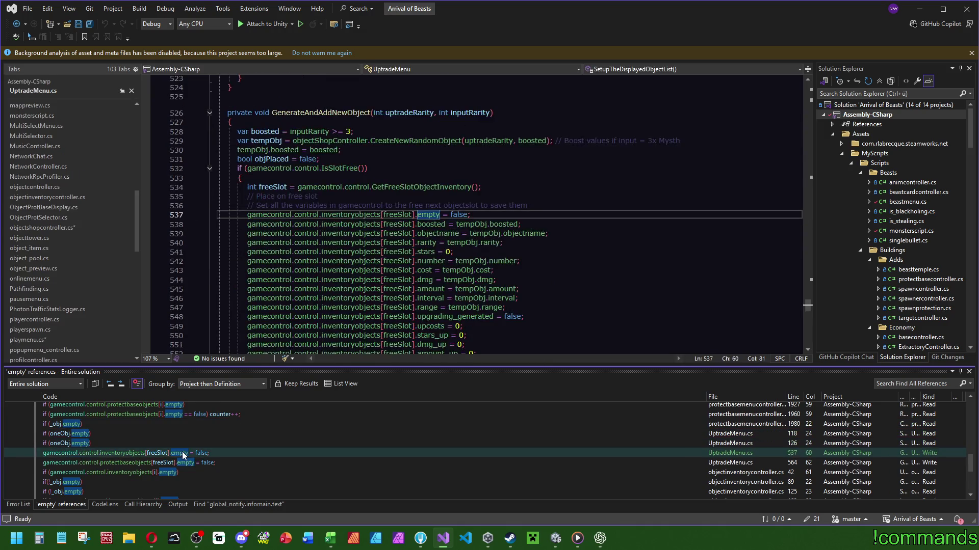
pyautogui.click(490, 215)
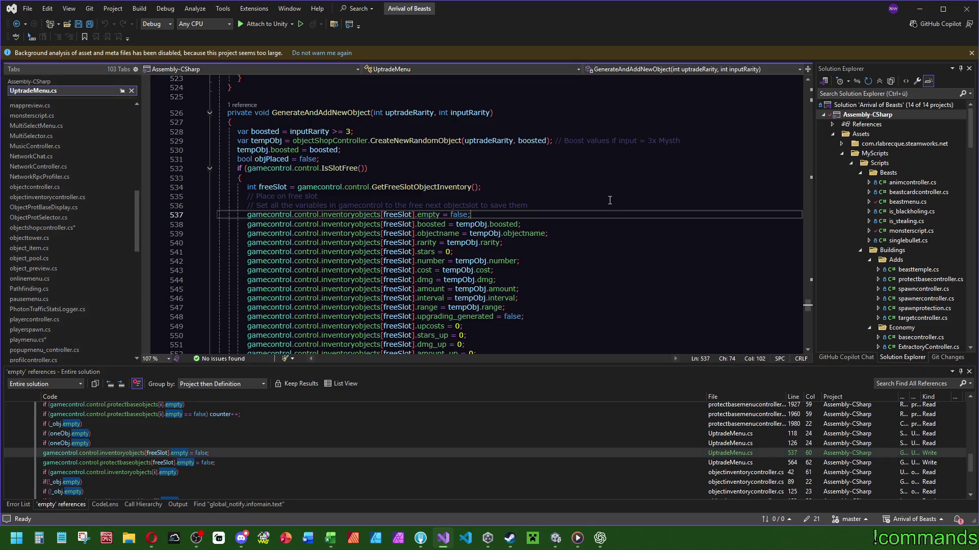
pyautogui.hotkey('ctrl', 'd')
pyautogui.click(448, 225)
pyautogui.hotkey('ctrl', 'BackSpace')
pyautogui.write('hasBonus')
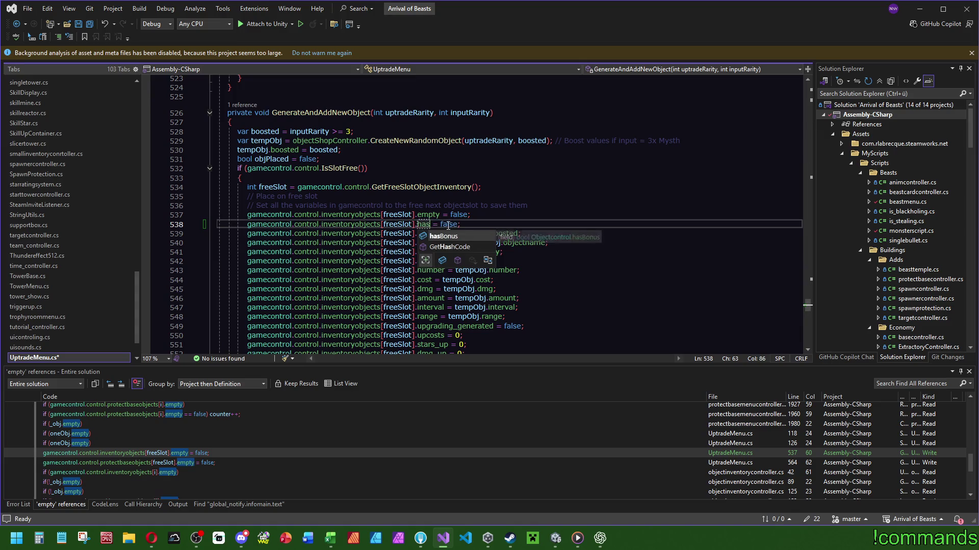
pyautogui.doubleClick(470, 224)
pyautogui.write('tempObj')
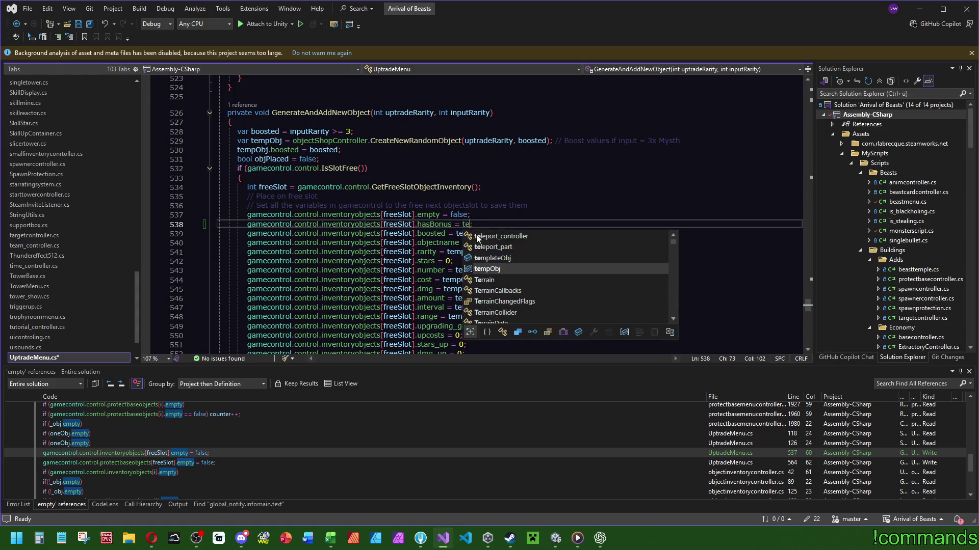
pyautogui.write('.hasBonus')
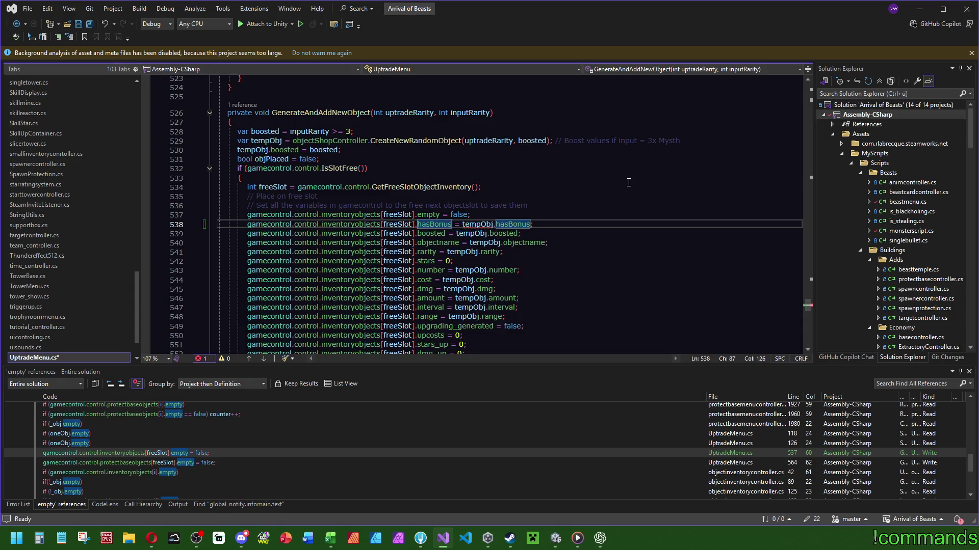
# - At UptradeMenu line 564, duplicate the boosted assignment and rename both sides to hasBonus
pyautogui.doubleClick(172, 463)
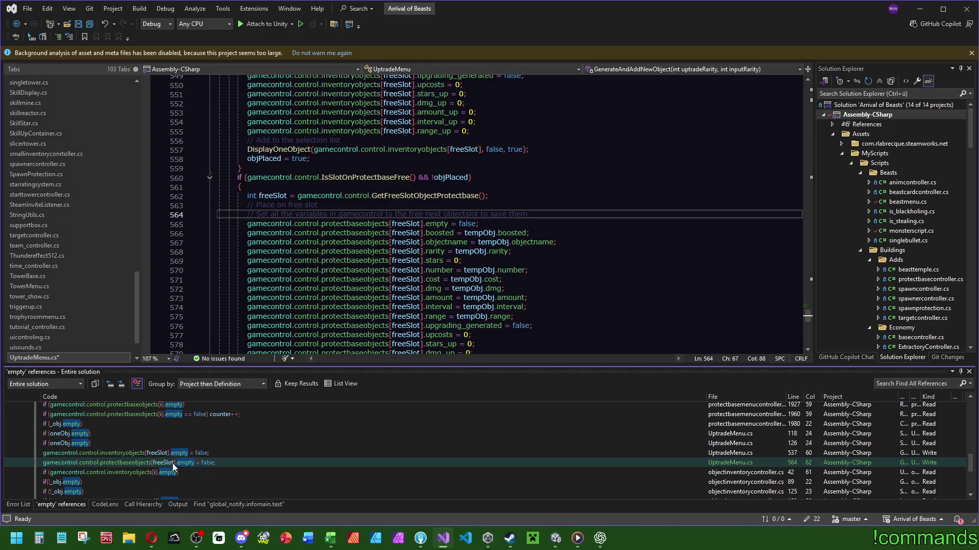
pyautogui.click(483, 224)
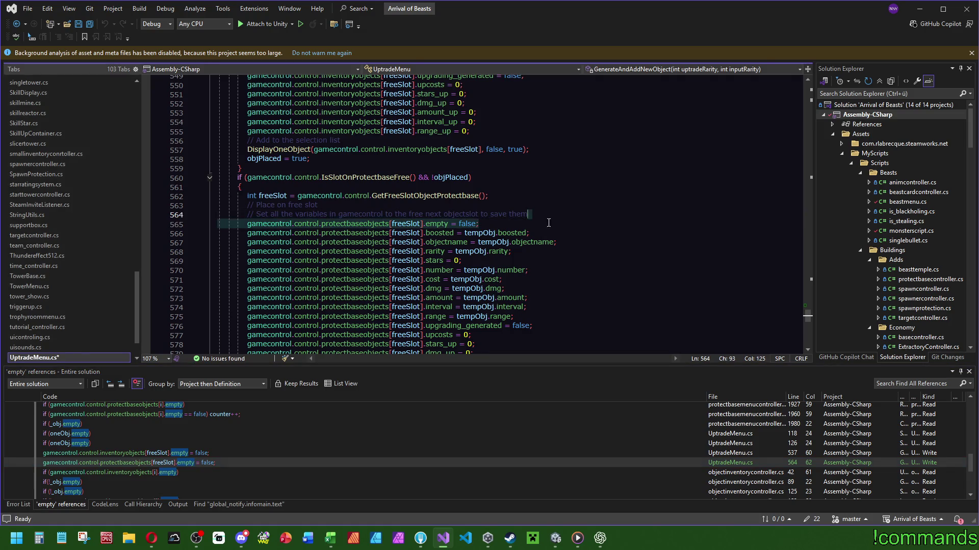
pyautogui.press('Down')
pyautogui.hotkey('ctrl', 'd')
pyautogui.doubleClick(437, 233)
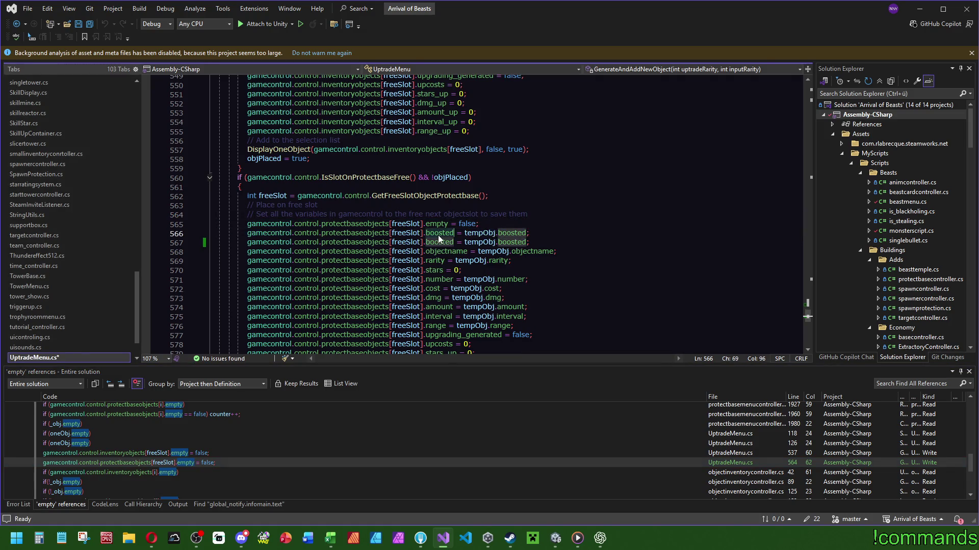
pyautogui.write('ha')
pyautogui.press('Tab')
pyautogui.doubleClick(510, 233)
pyautogui.write('ha')
pyautogui.press('Tab')
pyautogui.doubleClick(162, 474)
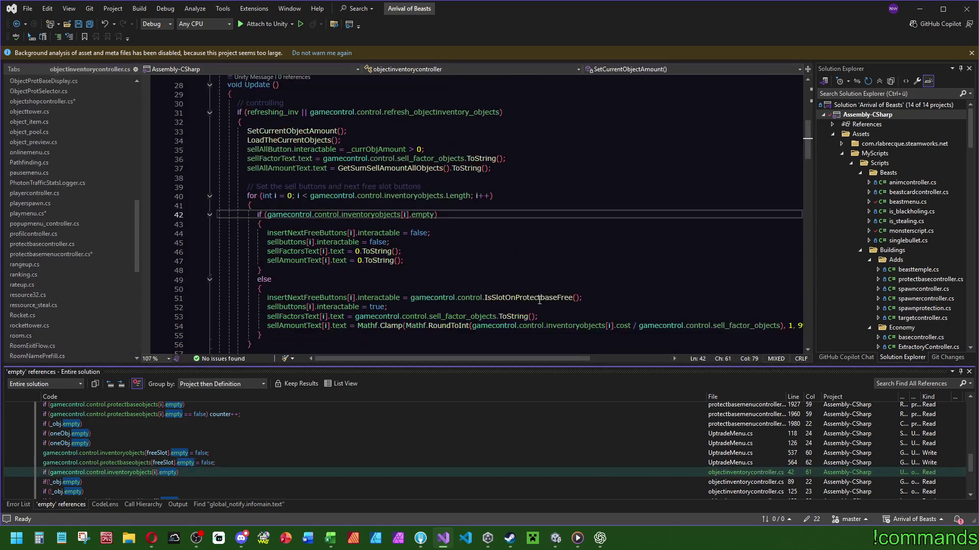
# - Review the empty usages in objectinventorycontroller, ObjSelectController and smallinventorycontroller
pyautogui.scroll(-2, 240, 438)
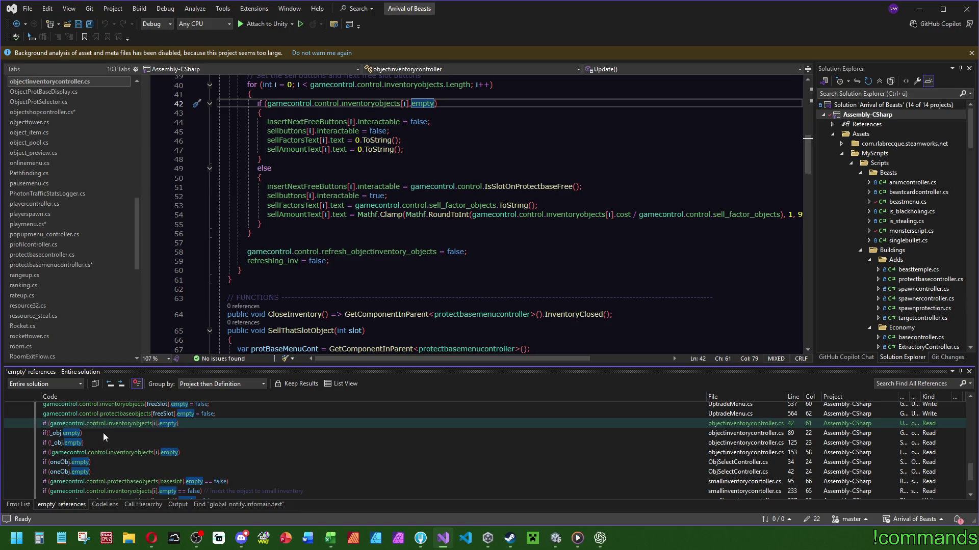
pyautogui.click(103, 433)
pyautogui.click(87, 442)
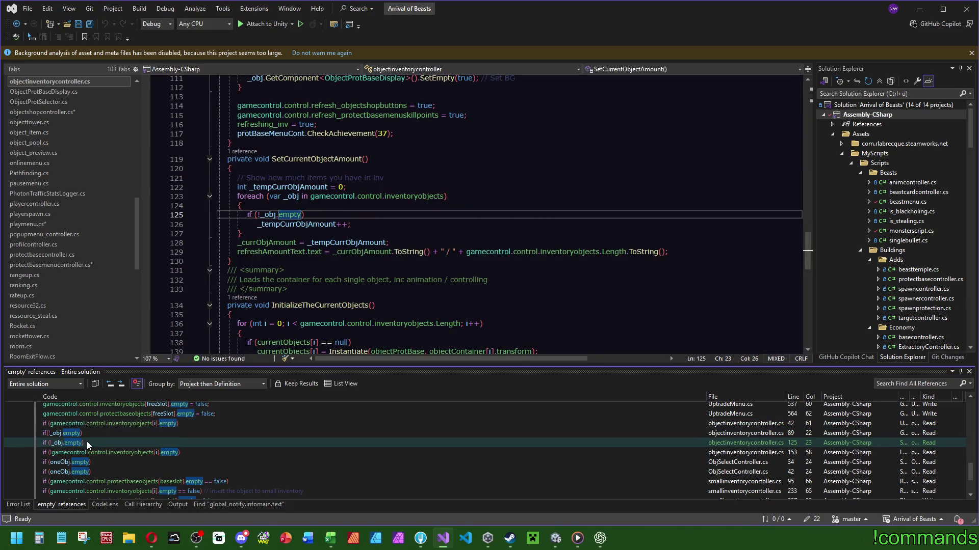
pyautogui.click(142, 451)
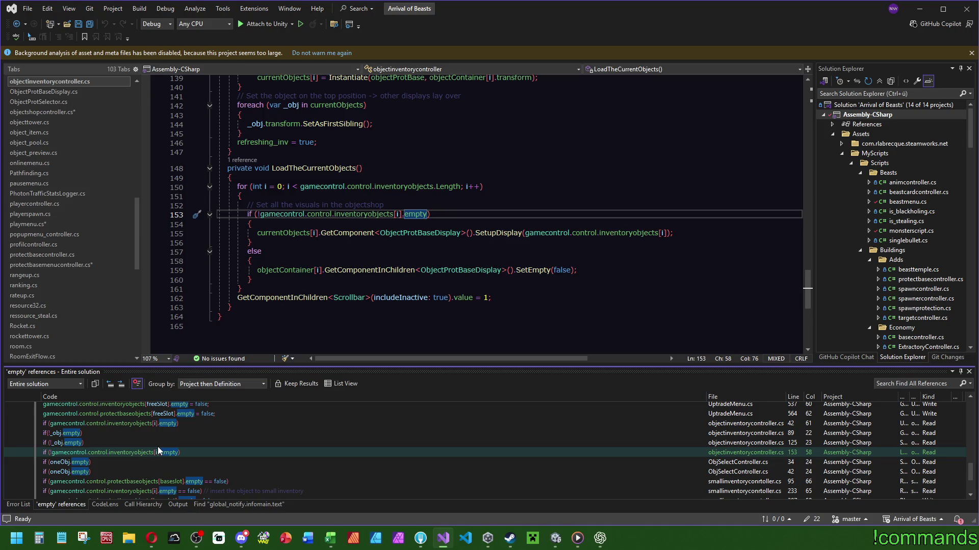
pyautogui.scroll(-2, 157, 447)
pyautogui.click(85, 415)
pyautogui.click(83, 422)
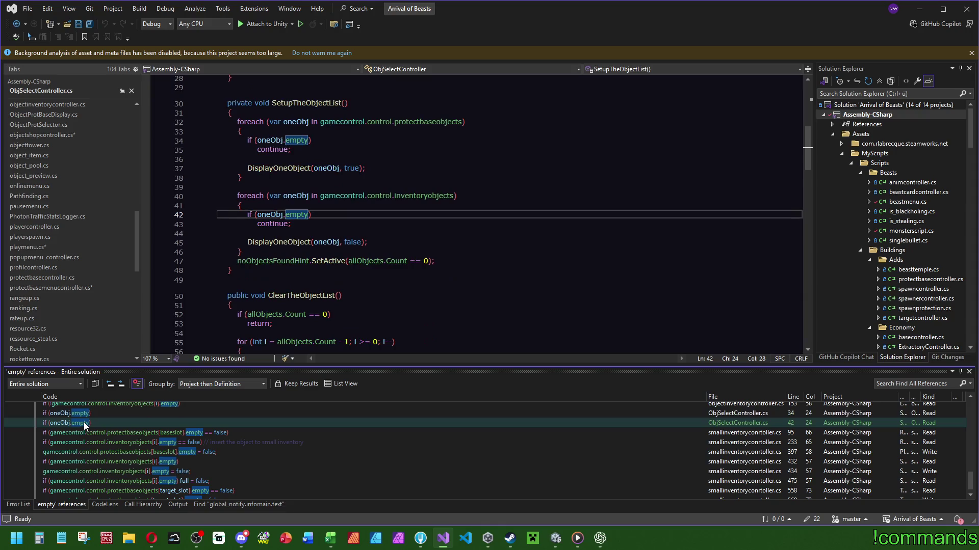
pyautogui.click(158, 437)
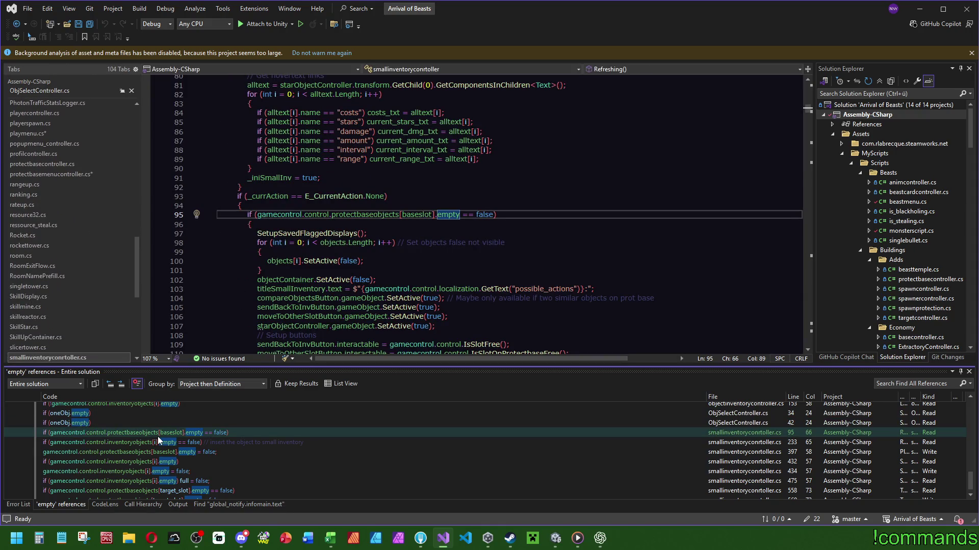
pyautogui.scroll(-6, 477, 274)
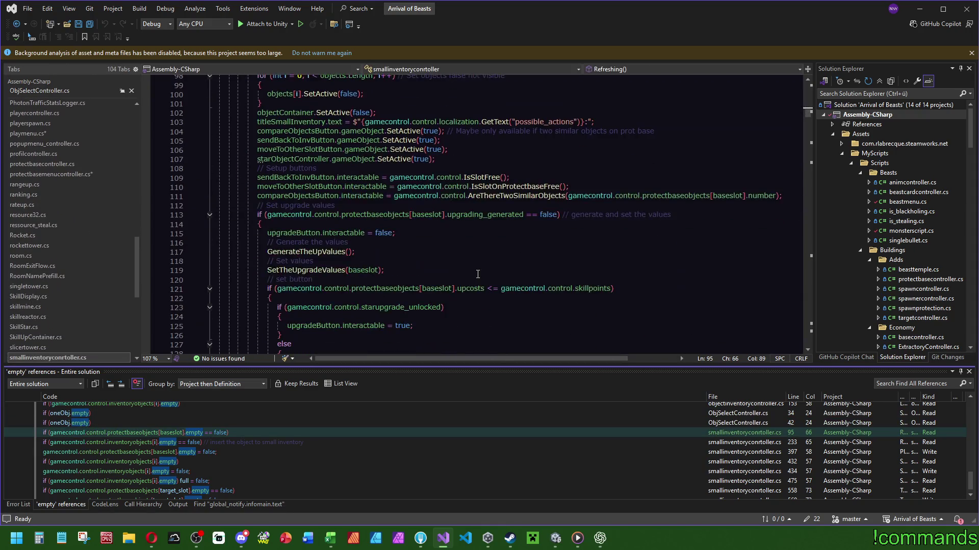
pyautogui.click(198, 443)
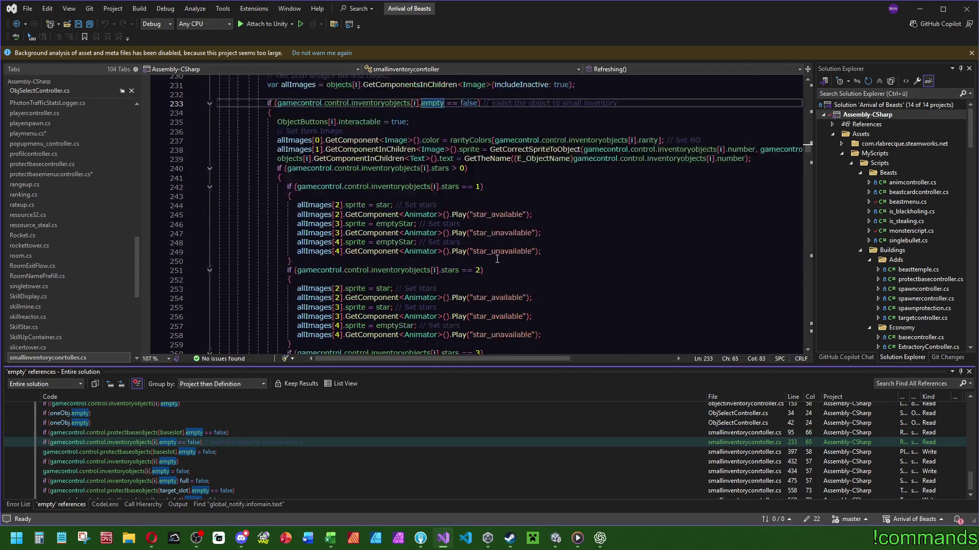
pyautogui.scroll(-13, 494, 257)
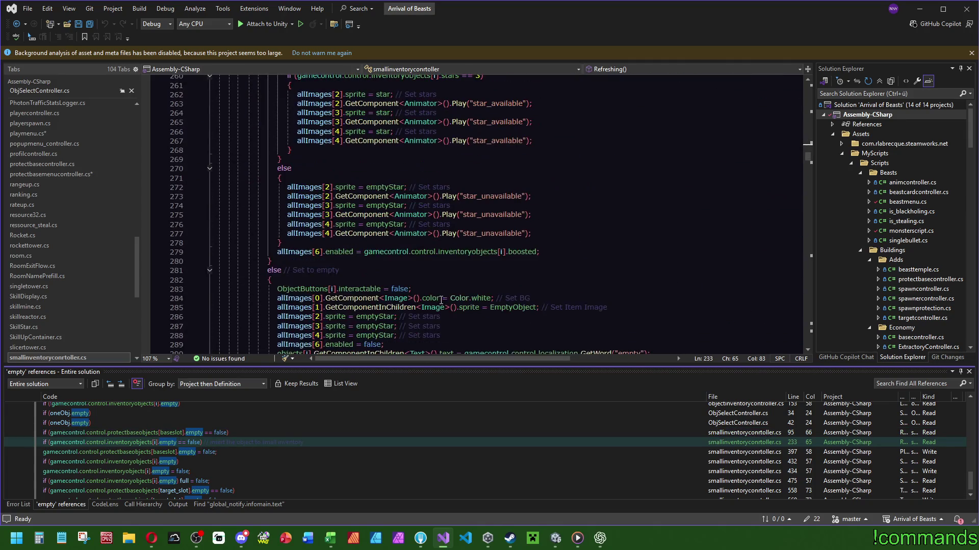
# - In PlaceThisObjectOnProtectbaseslot at line 397, duplicate the range assignment line for editing
pyautogui.click(207, 451)
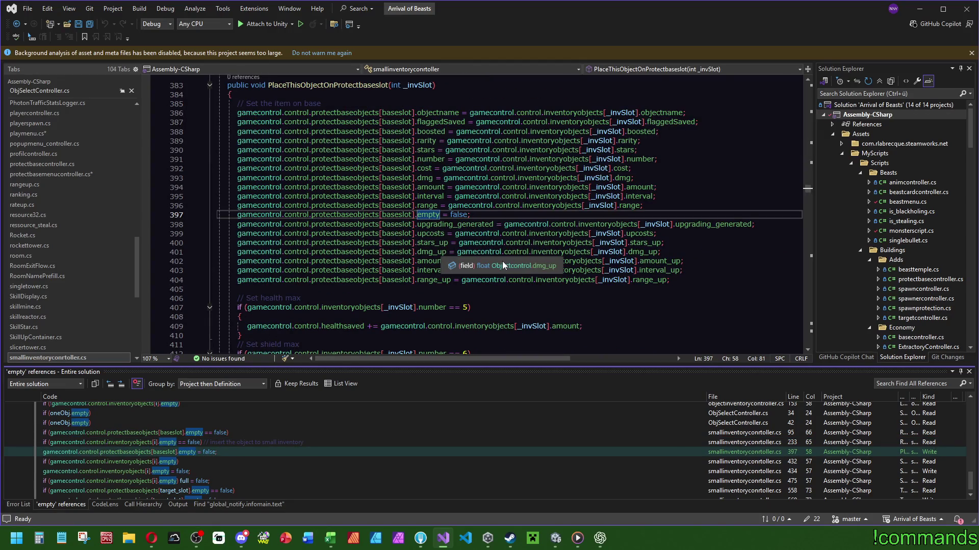
pyautogui.click(654, 206)
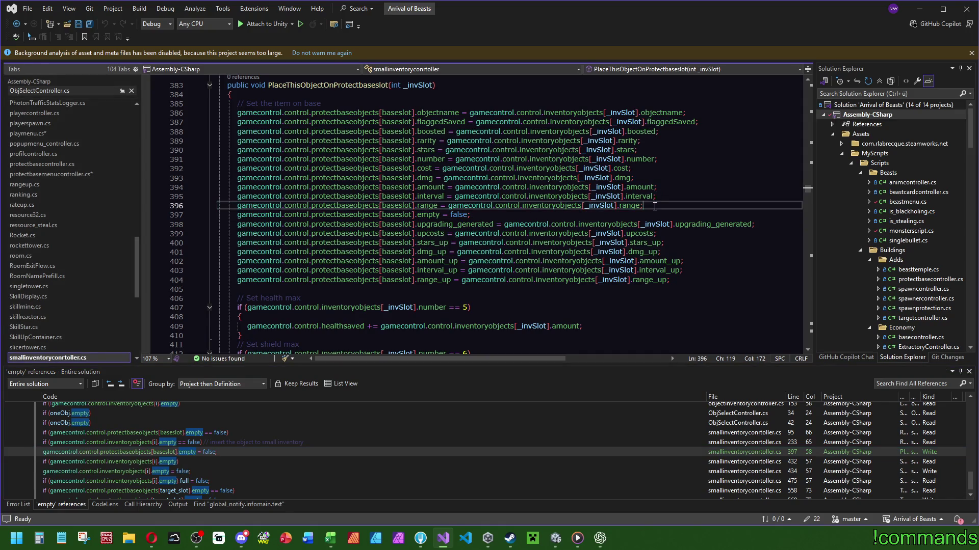
pyautogui.hotkey('ctrl', 'd')
pyautogui.doubleClick(427, 214)
# - Turn the duplicated line 397 into hasBonus = hasBonus
pyautogui.write('ha')
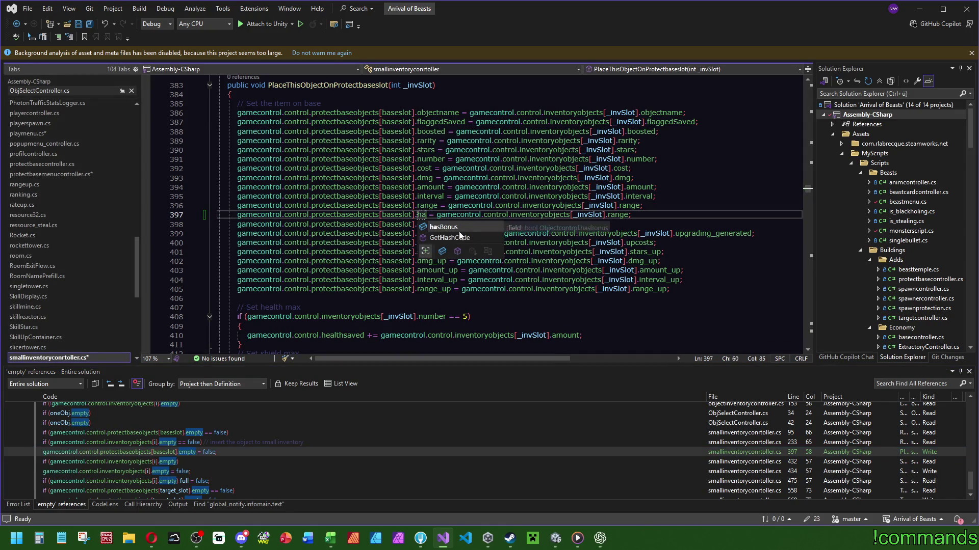
pyautogui.press('Tab')
pyautogui.doubleClick(643, 214)
pyautogui.write('ha')
pyautogui.press('Tab')
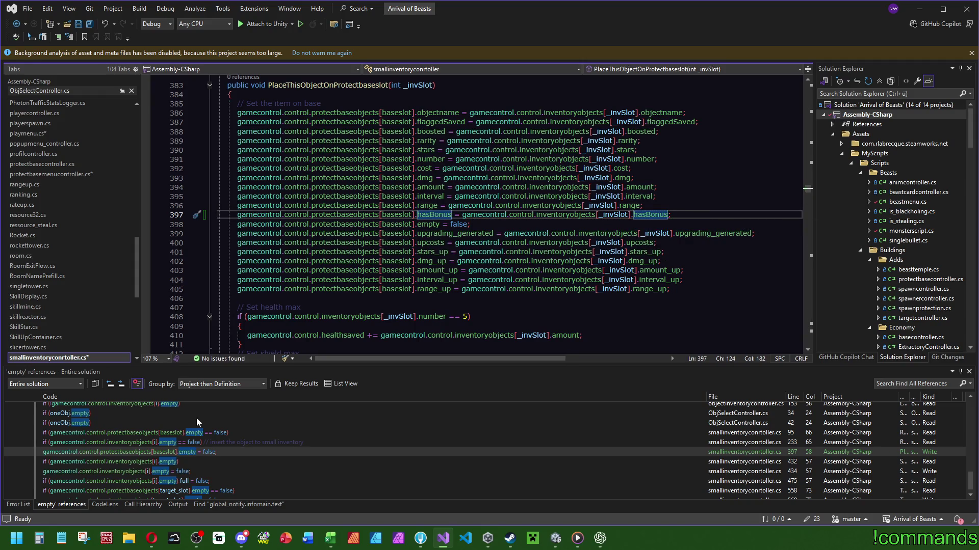
# - In SendThisItemToInventory, duplicate the objectname assignment and change both sides to hasBonus
pyautogui.click(161, 463)
pyautogui.scroll(-3, 598, 284)
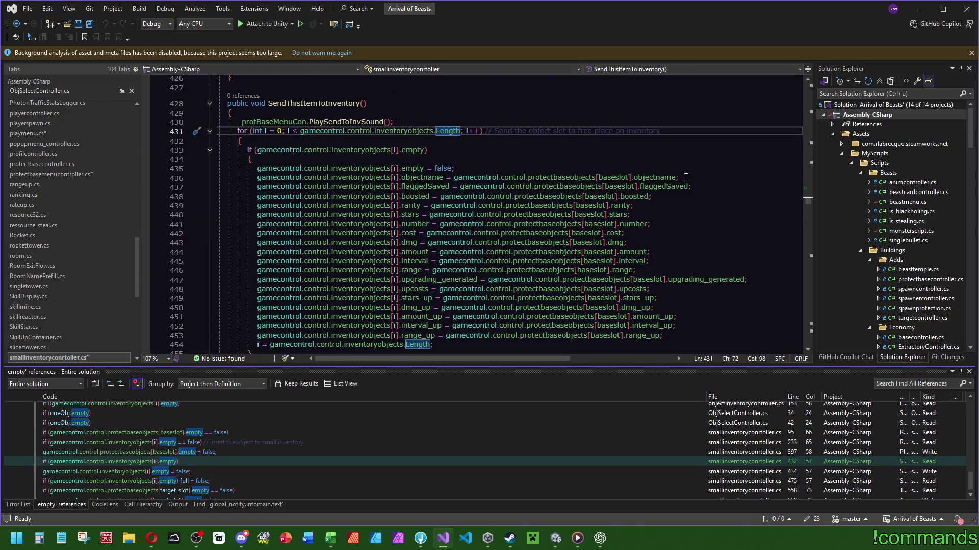
pyautogui.click(688, 170)
pyautogui.click(438, 177)
pyautogui.hotkey('ctrl', 'd')
pyautogui.doubleClick(438, 177)
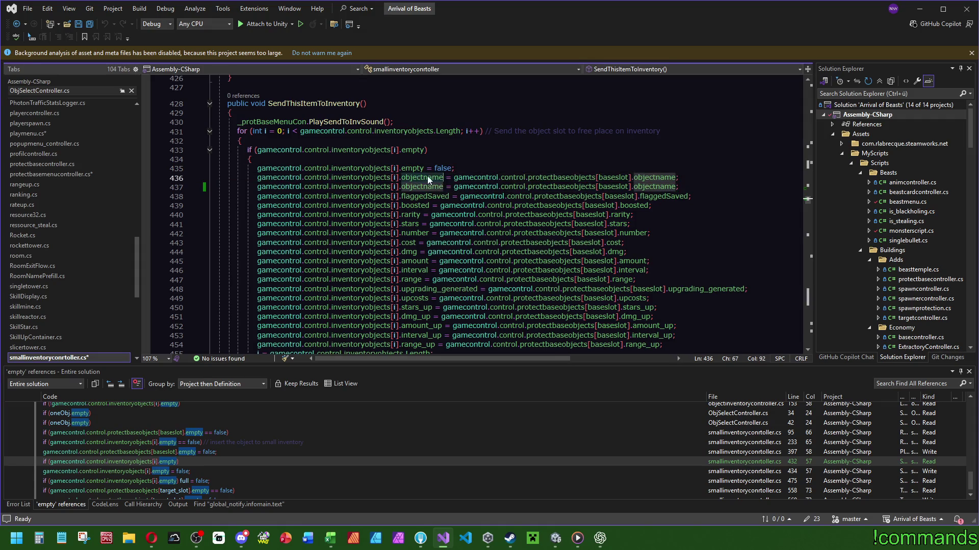
pyautogui.write('ha')
pyautogui.press('Tab')
pyautogui.doubleClick(630, 178)
pyautogui.write('has')
pyautogui.press('Tab')
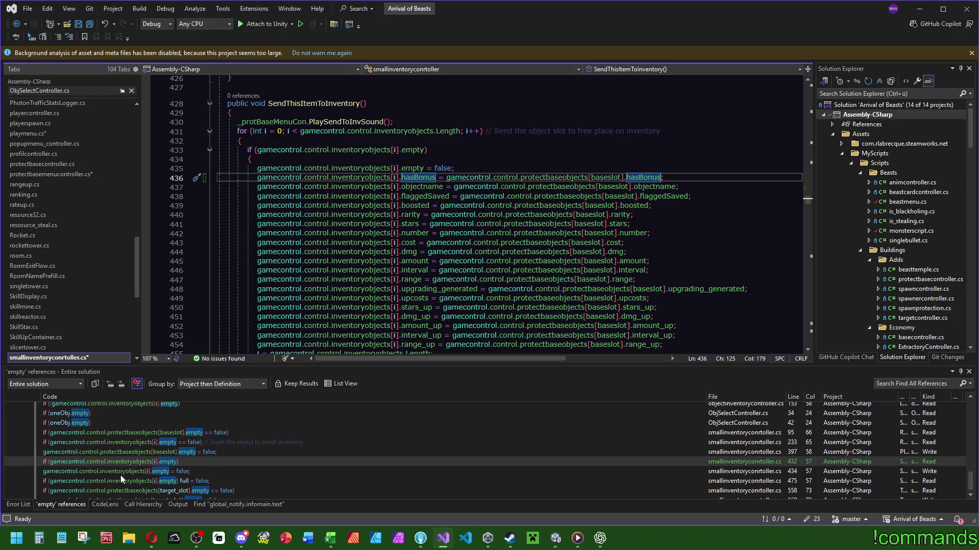
# - In TakeActionToSlot, copy the line-572 objectname assignment as hasBonus, then let Unity recompile
pyautogui.click(155, 472)
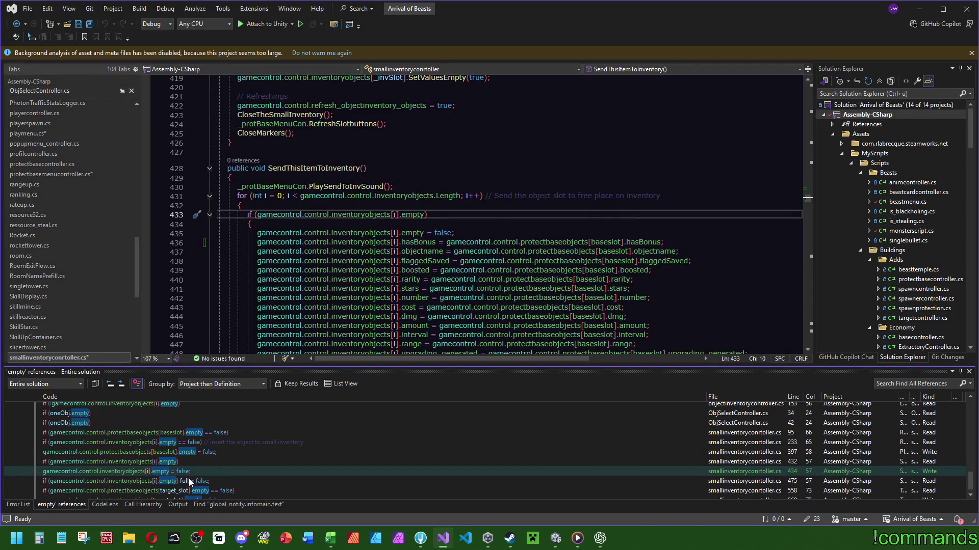
pyautogui.click(188, 482)
pyautogui.click(196, 491)
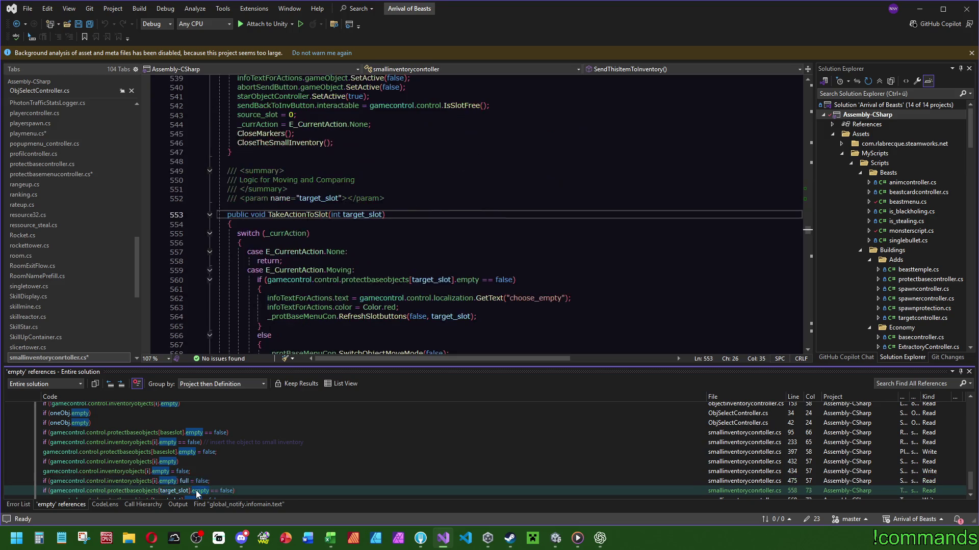
pyautogui.scroll(-3, 553, 199)
pyautogui.scroll(-2, 552, 199)
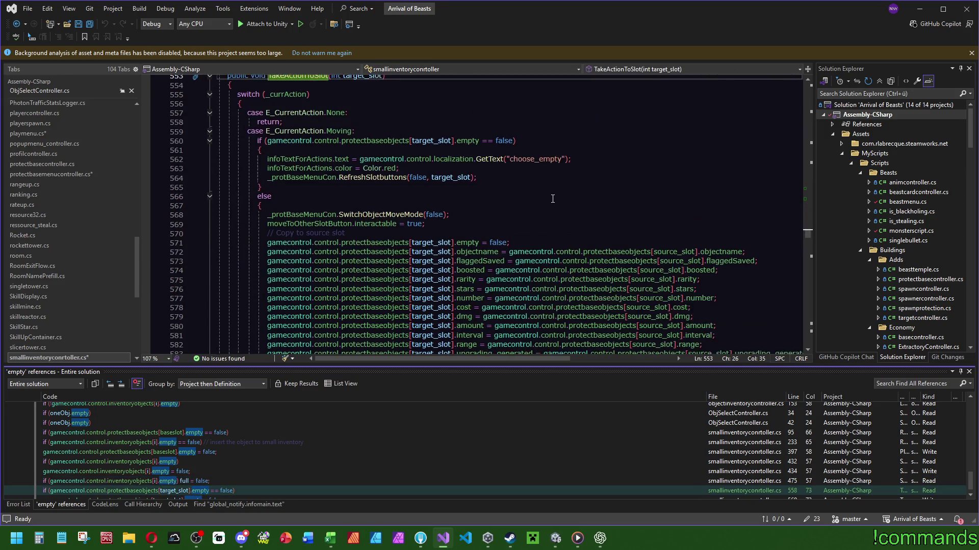
pyautogui.scroll(-1, 551, 199)
pyautogui.moveTo(752, 226); pyautogui.dragTo(753, 219)
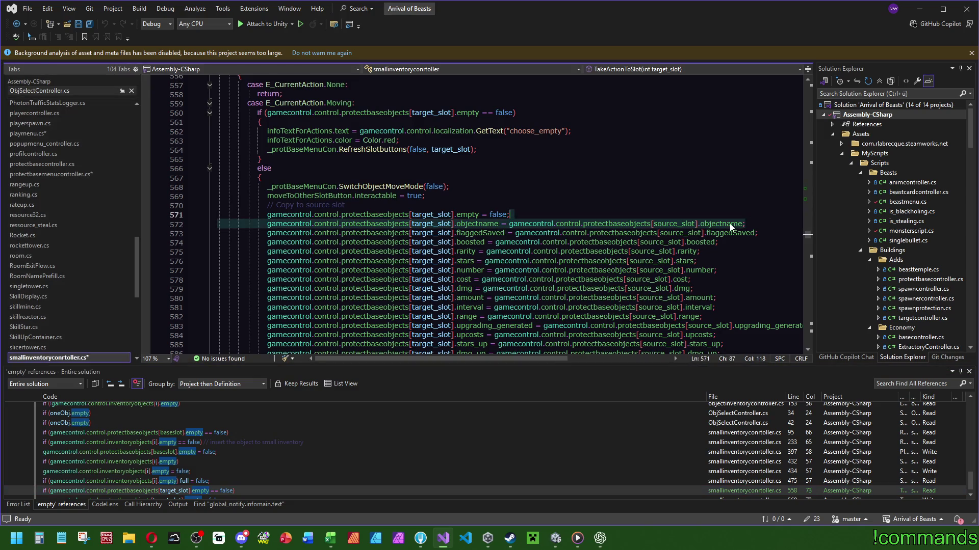
pyautogui.hotkey('ctrl', 'd')
pyautogui.doubleClick(476, 224)
pyautogui.write('hasBonus')
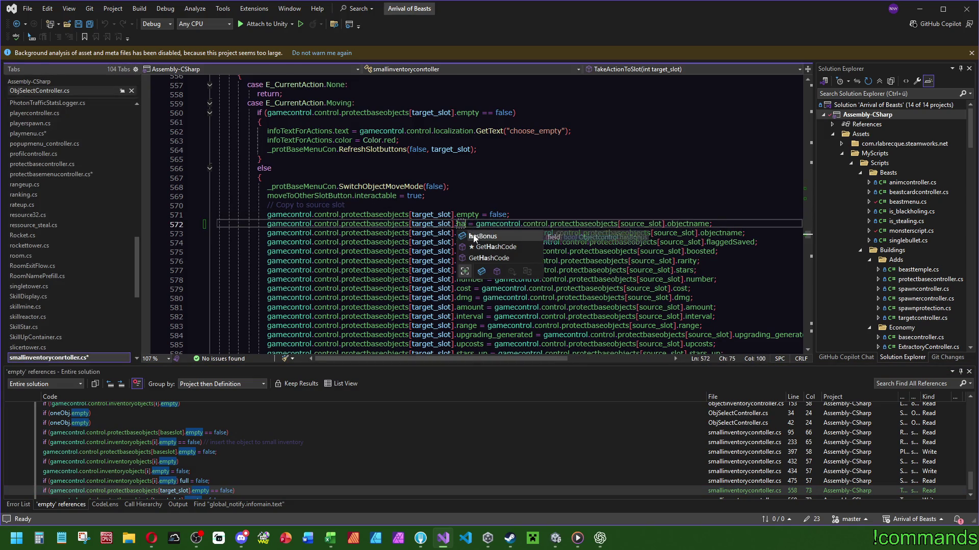
pyautogui.doubleClick(716, 223)
pyautogui.write('hasBonus')
pyautogui.scroll(-4, 513, 257)
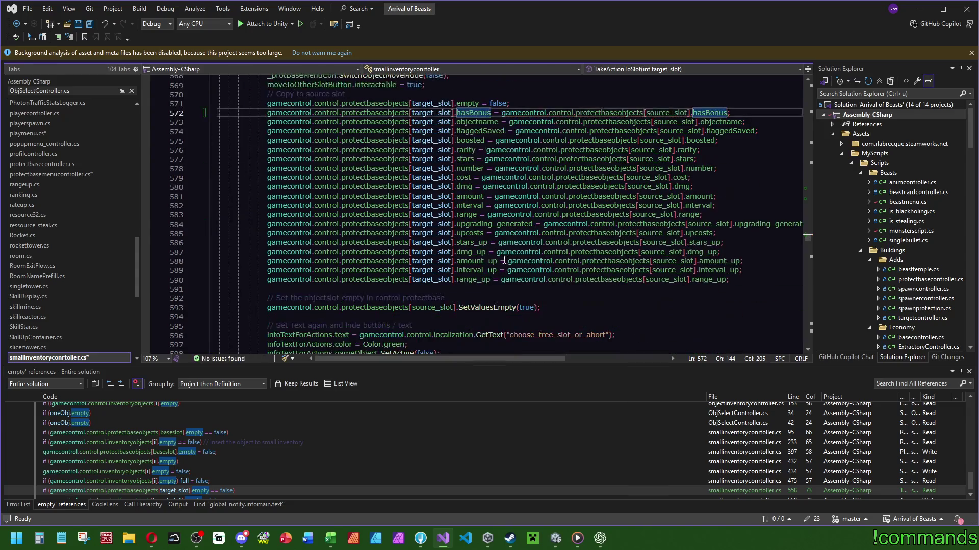
pyautogui.scroll(-1, 205, 475)
pyautogui.doubleClick(209, 495)
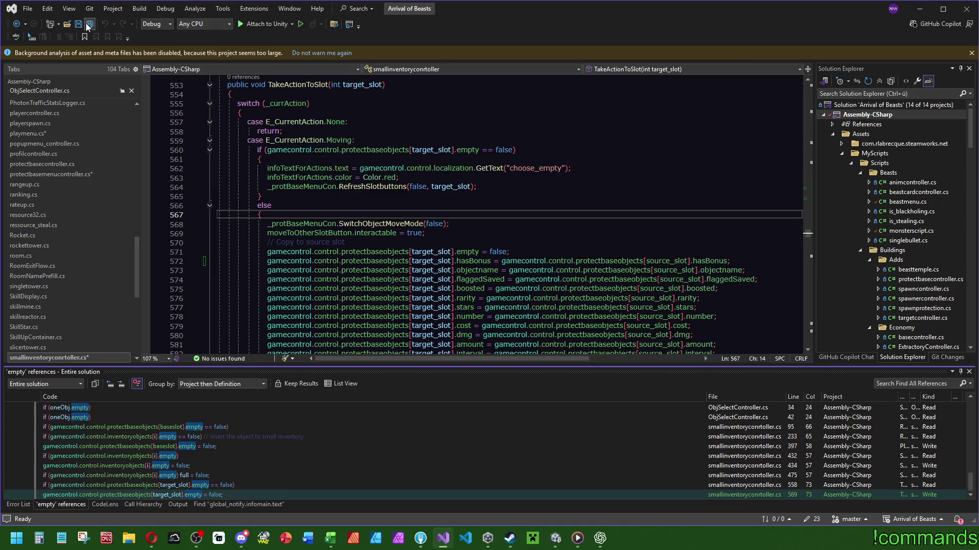
pyautogui.hotkey('alt', 'Tab')
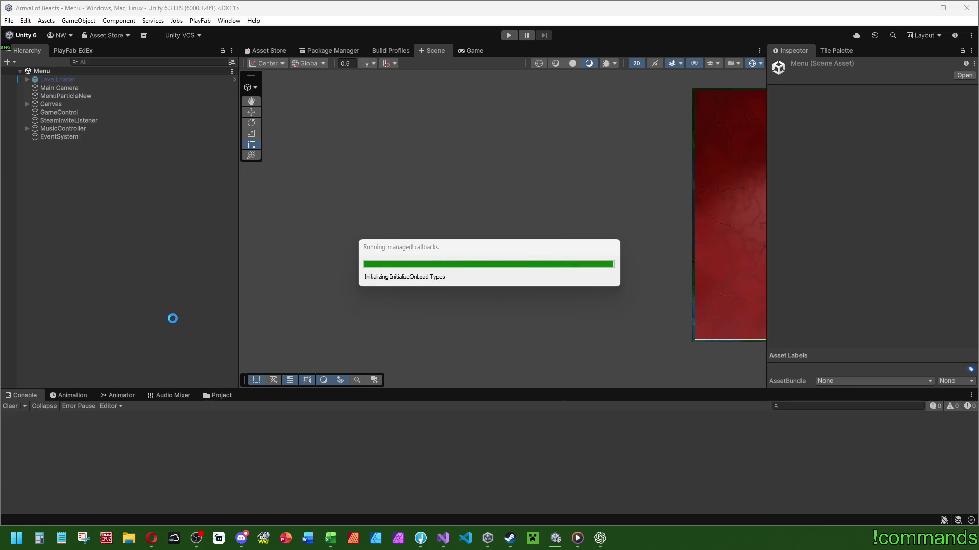
# - Inspect all hasBonus references in objectshopcontroller.cs, including the tempObj assignment
pyautogui.hotkey('alt', 'Tab')
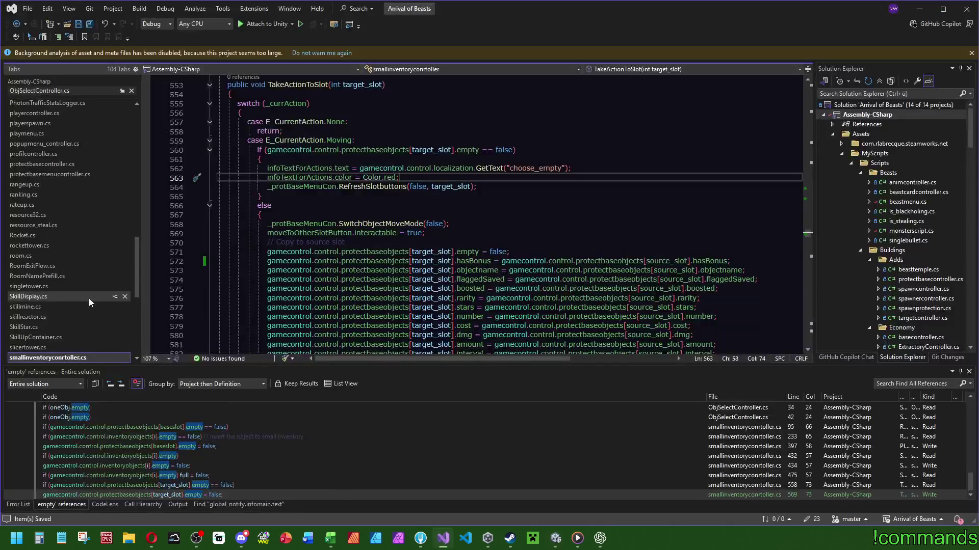
pyautogui.scroll(-5, 136, 264)
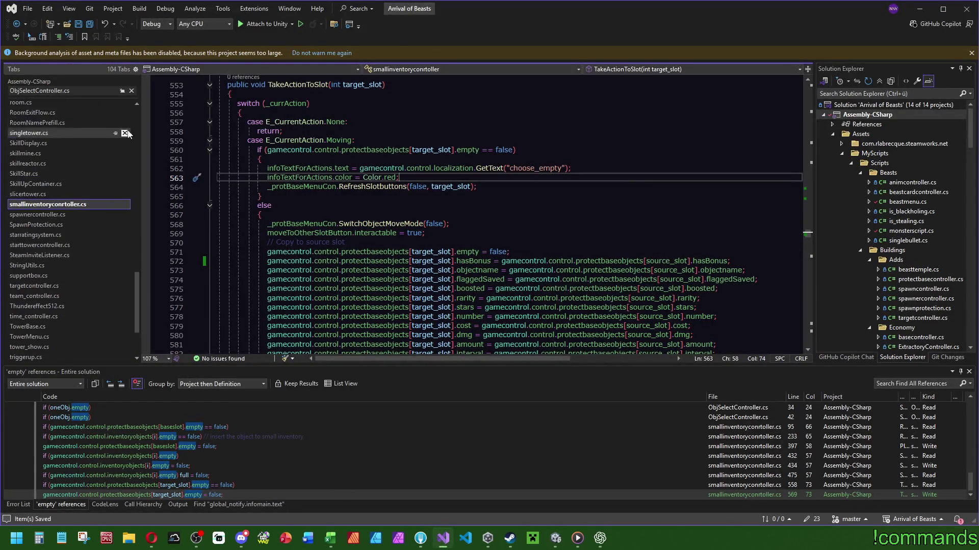
pyautogui.click(133, 91)
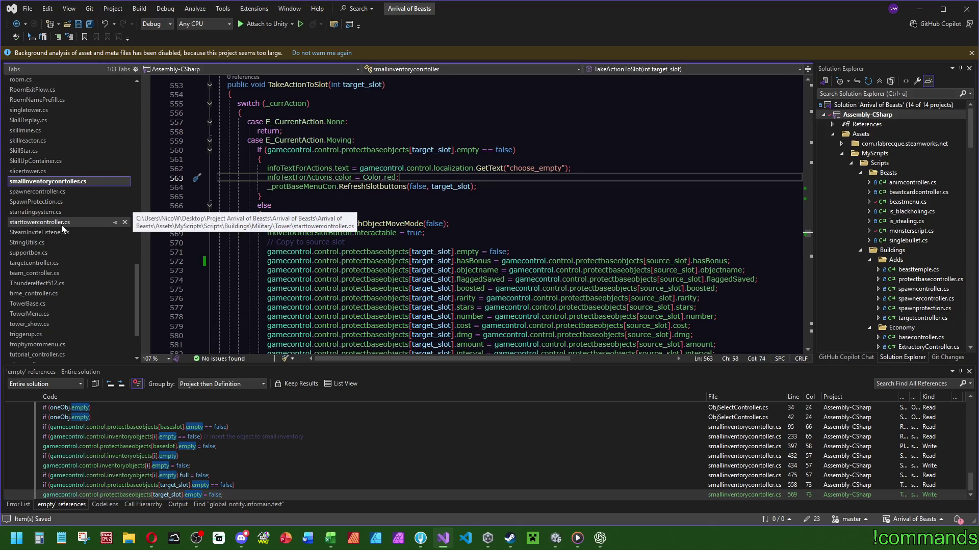
pyautogui.scroll(5, 61, 229)
pyautogui.scroll(6, 53, 244)
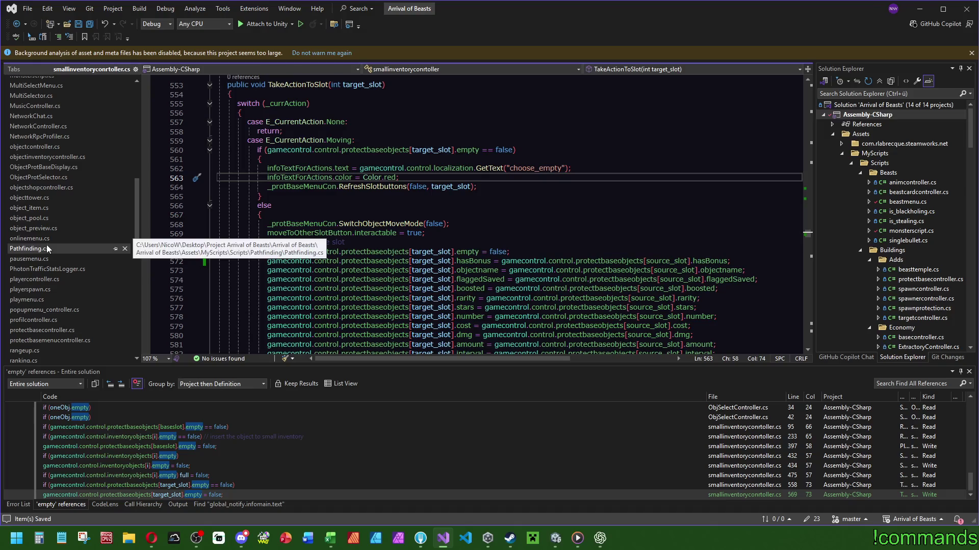
pyautogui.click(42, 187)
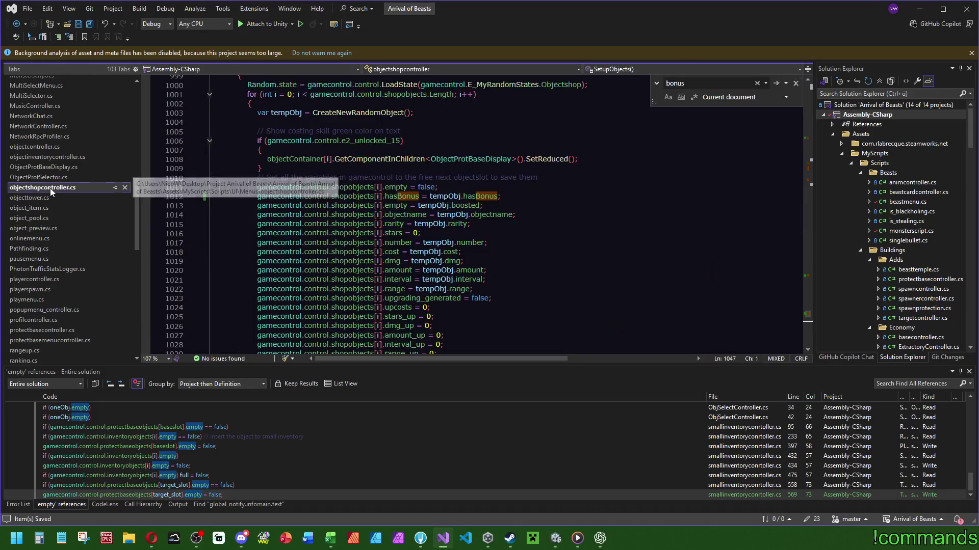
pyautogui.click(400, 196)
pyautogui.click(811, 276)
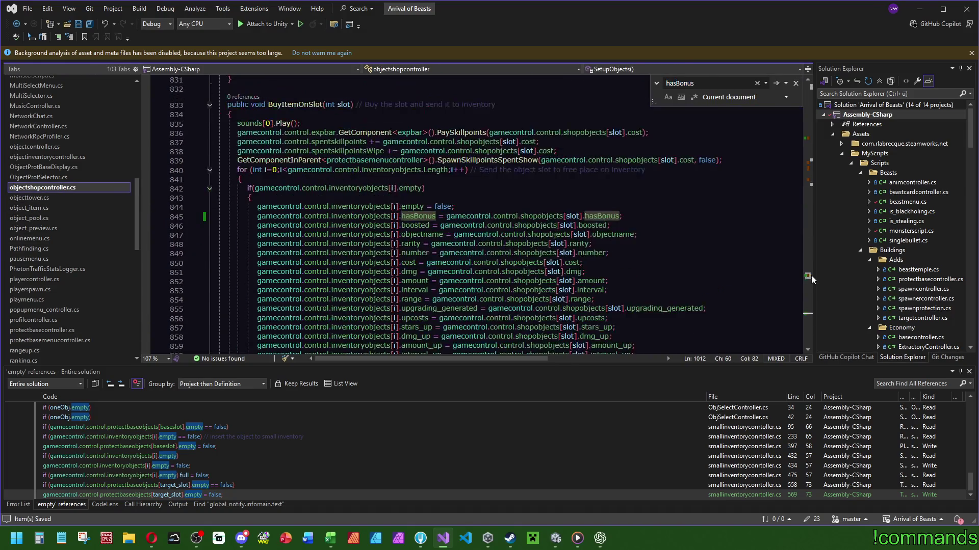
pyautogui.click(810, 178)
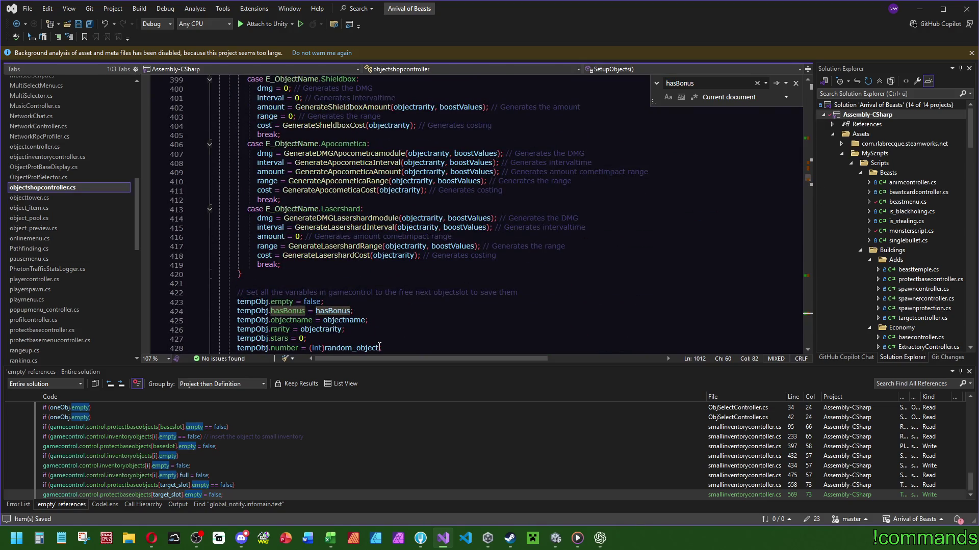
pyautogui.click(356, 311)
pyautogui.scroll(14, 474, 321)
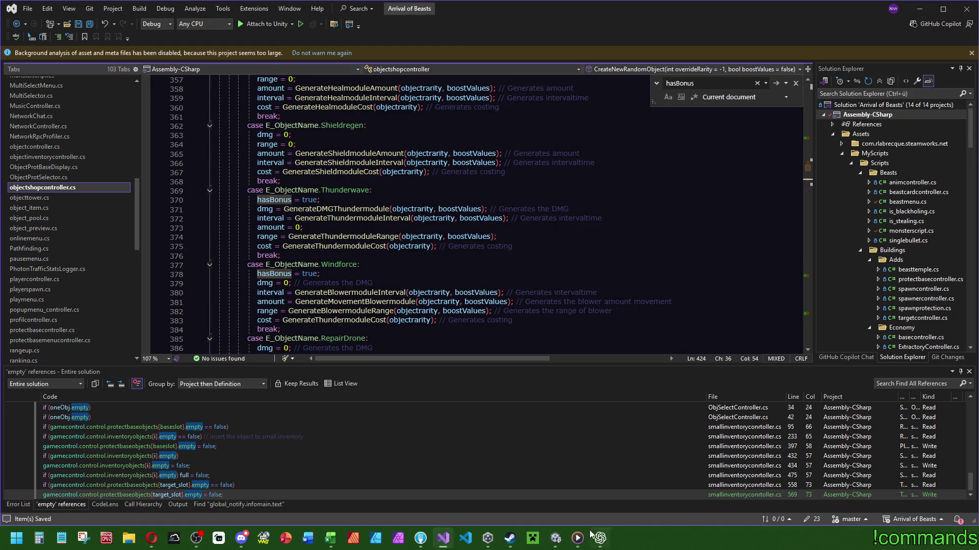
# - In Unity, clear the console and enter play mode
pyautogui.click(556, 539)
pyautogui.click(12, 410)
pyautogui.click(508, 35)
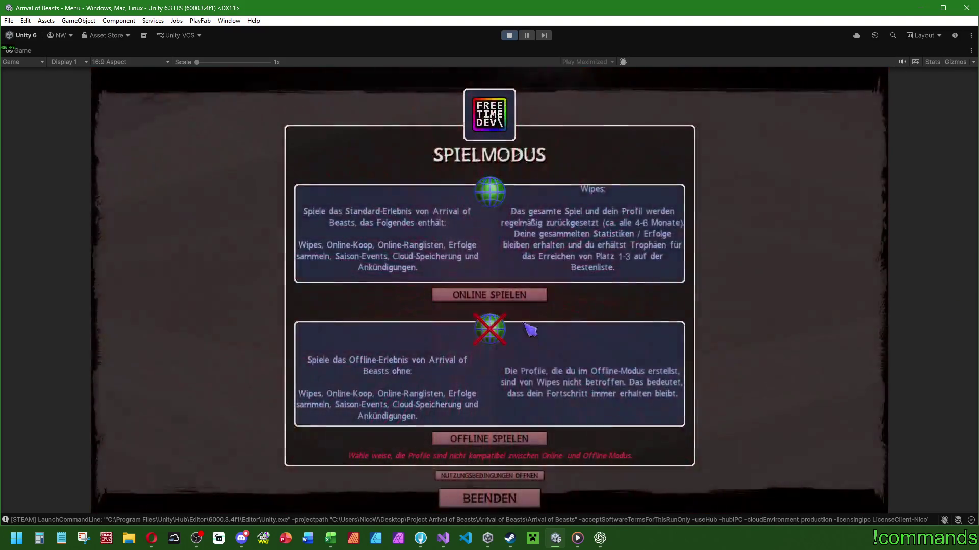
# - Pass the title and Steam Anmeldung screens, load the headquarters, and open the Verteidigungsbasis menu
pyautogui.click(524, 290)
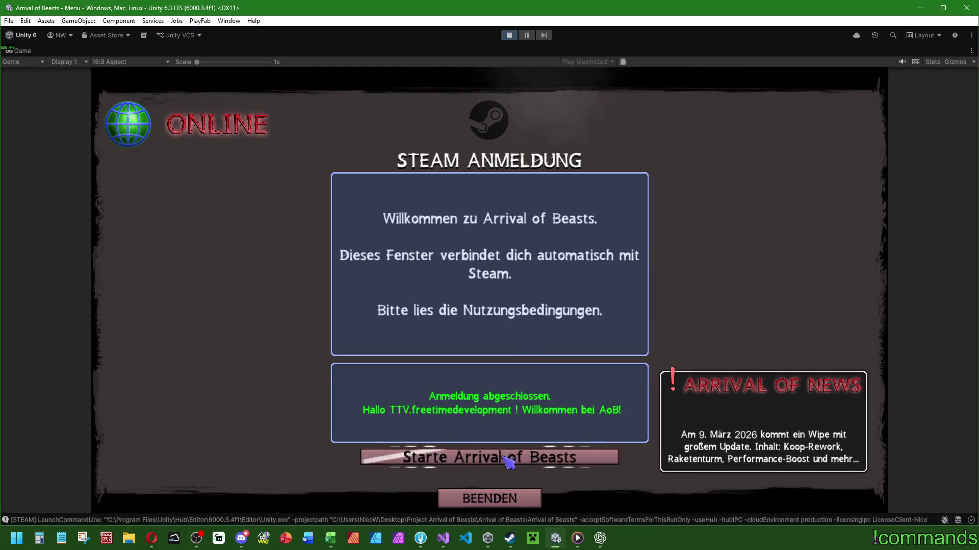
pyautogui.click(507, 461)
pyautogui.click(515, 170)
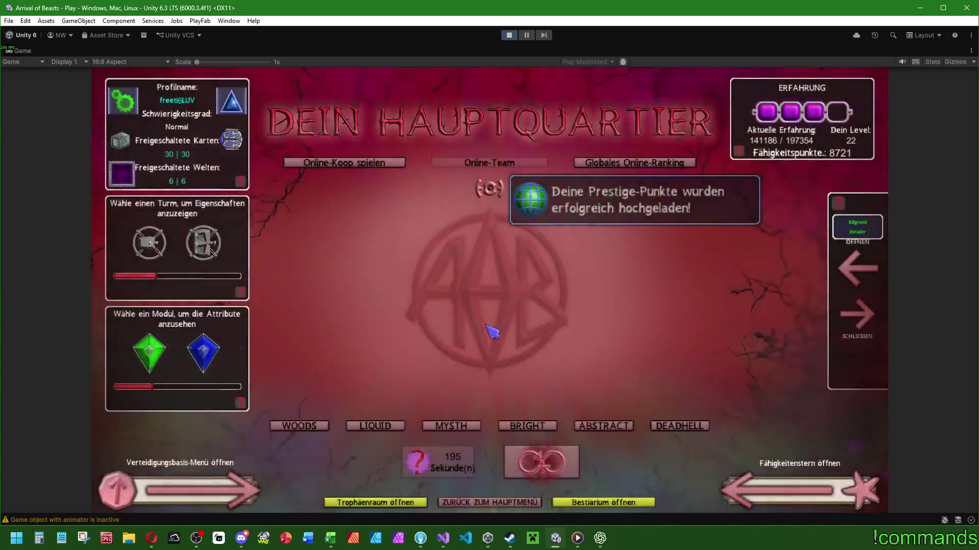
pyautogui.click(223, 493)
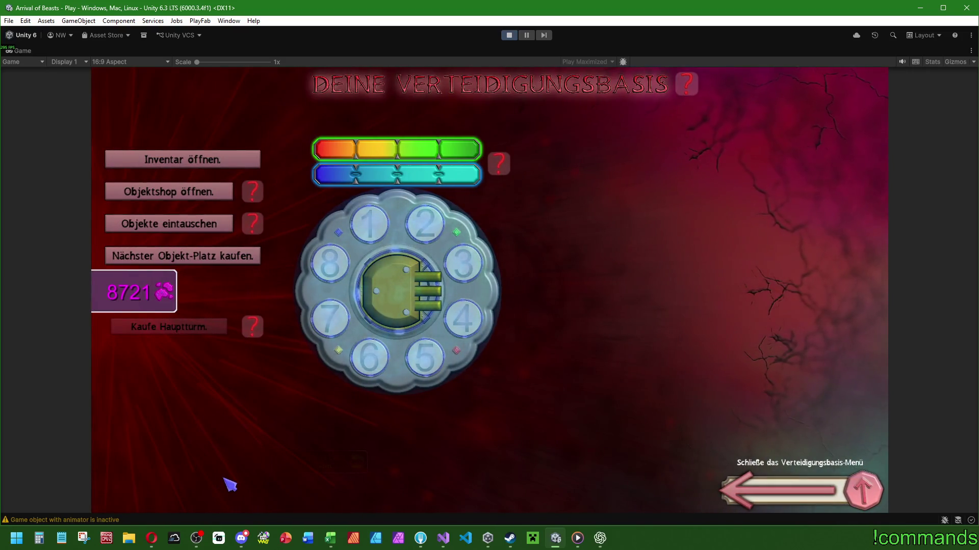
# - Place a Windkraft tower from Dein Inventar into defence base slots 1 and 2
pyautogui.click(372, 229)
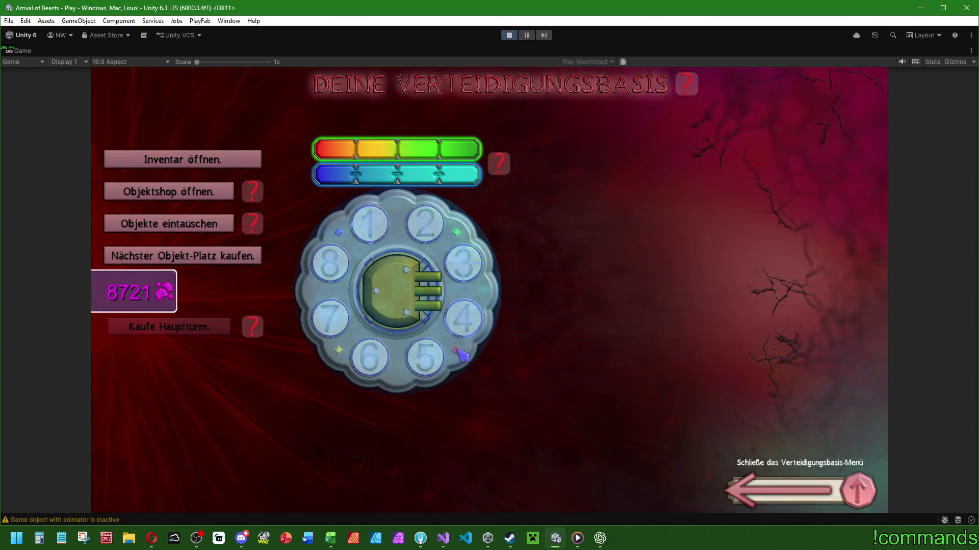
pyautogui.click(375, 243)
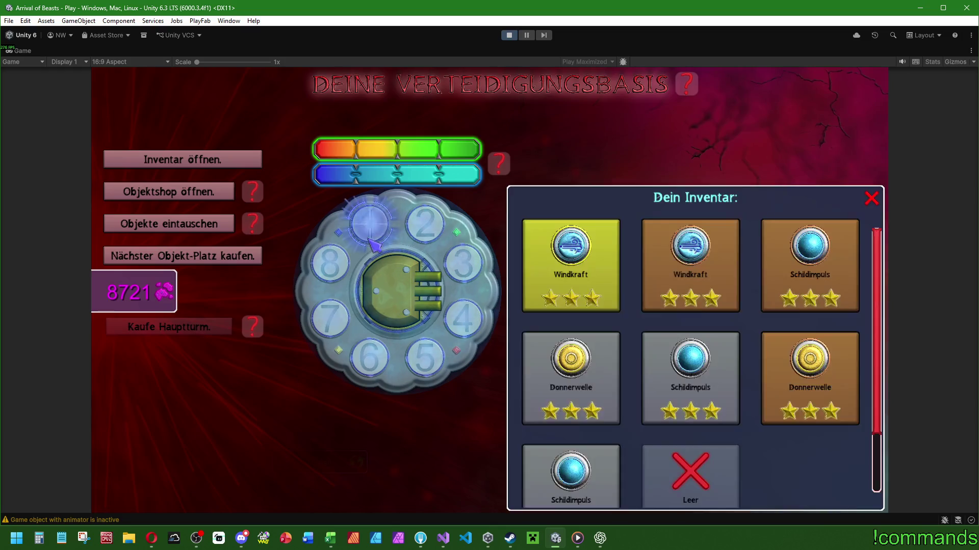
pyautogui.click(570, 254)
pyautogui.click(367, 224)
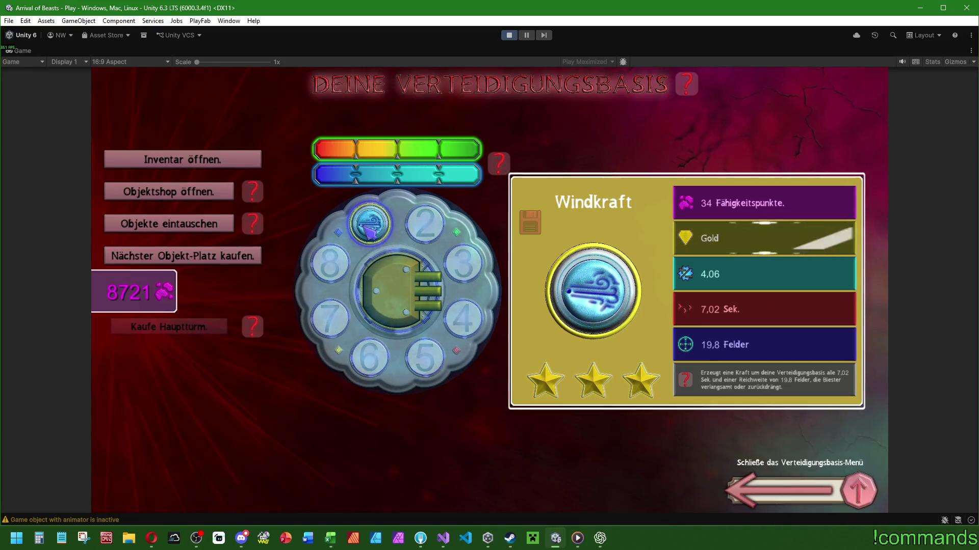
pyautogui.click(436, 228)
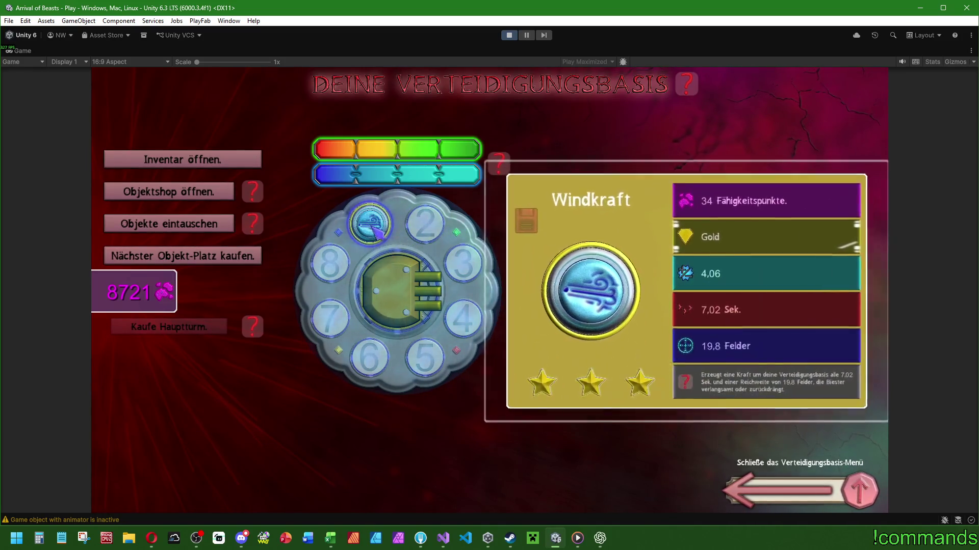
pyautogui.click(427, 232)
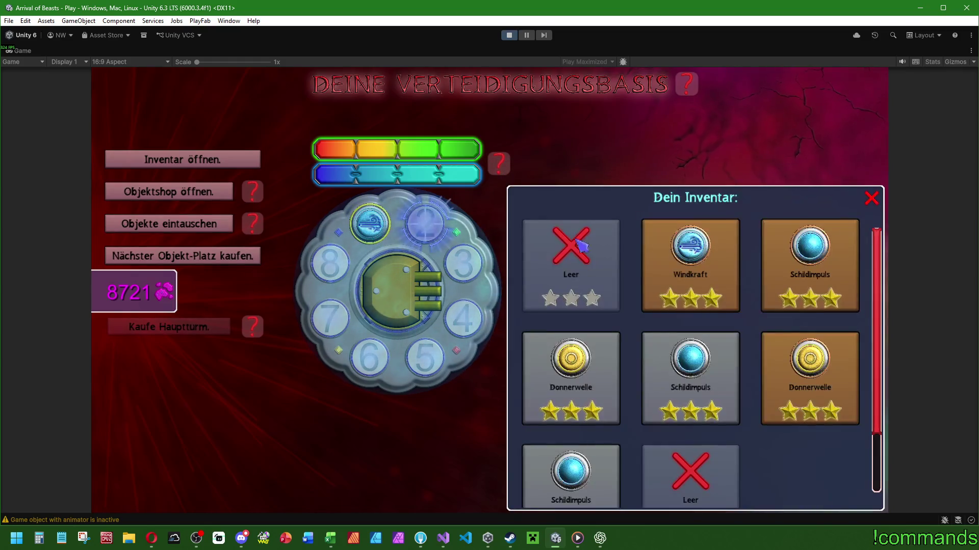
pyautogui.click(709, 250)
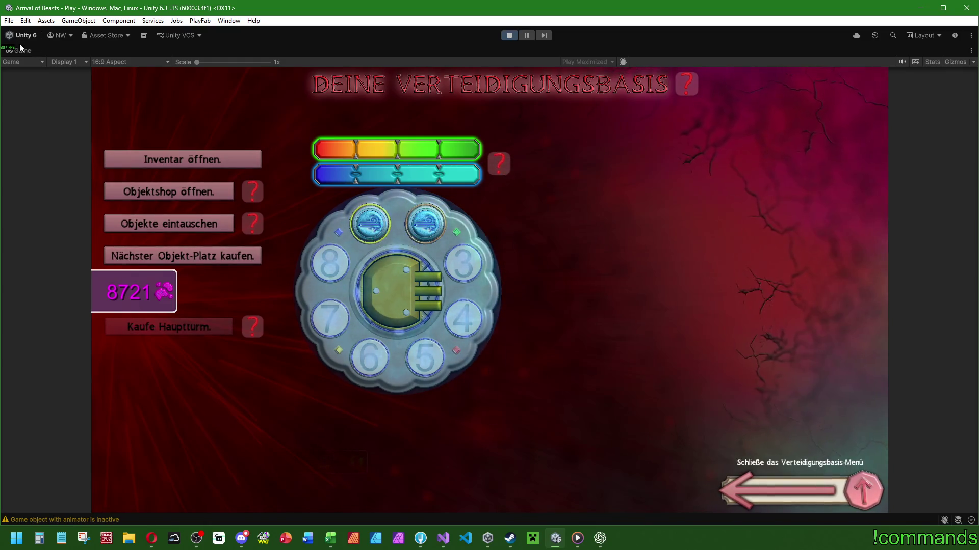
# - Send both Windkraft towers back to the inventory and open the full INVENTAR window
pyautogui.hotkey('shift', 'space')
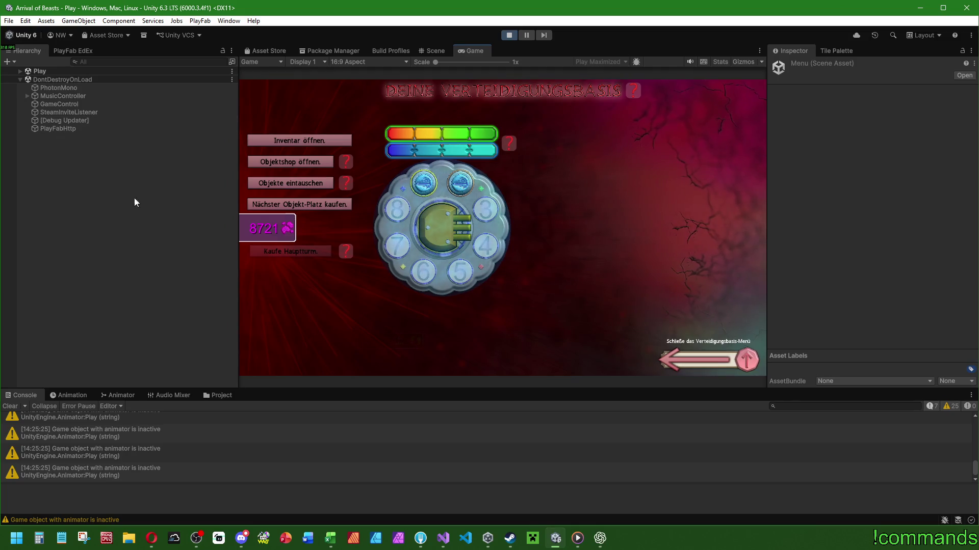
pyautogui.click(10, 408)
pyautogui.click(461, 187)
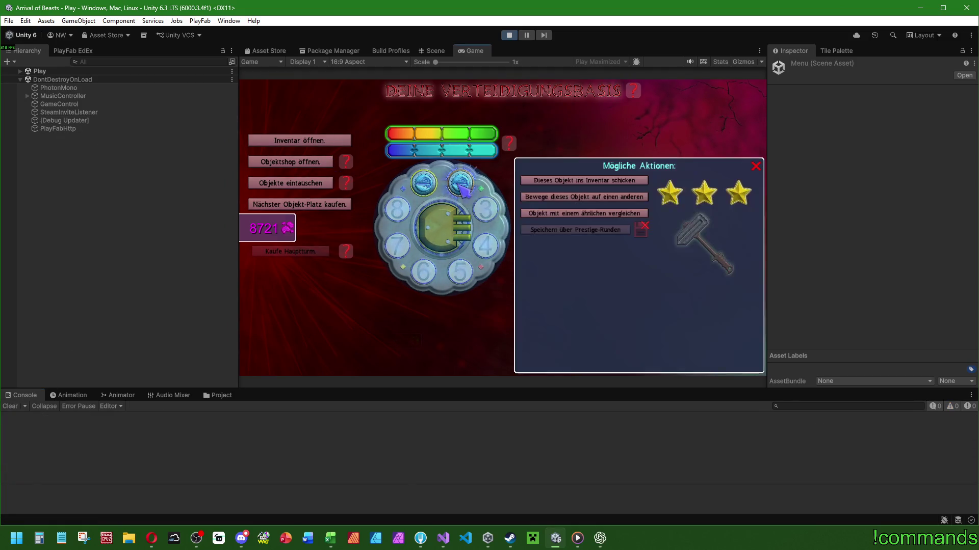
pyautogui.click(570, 181)
pyautogui.click(561, 182)
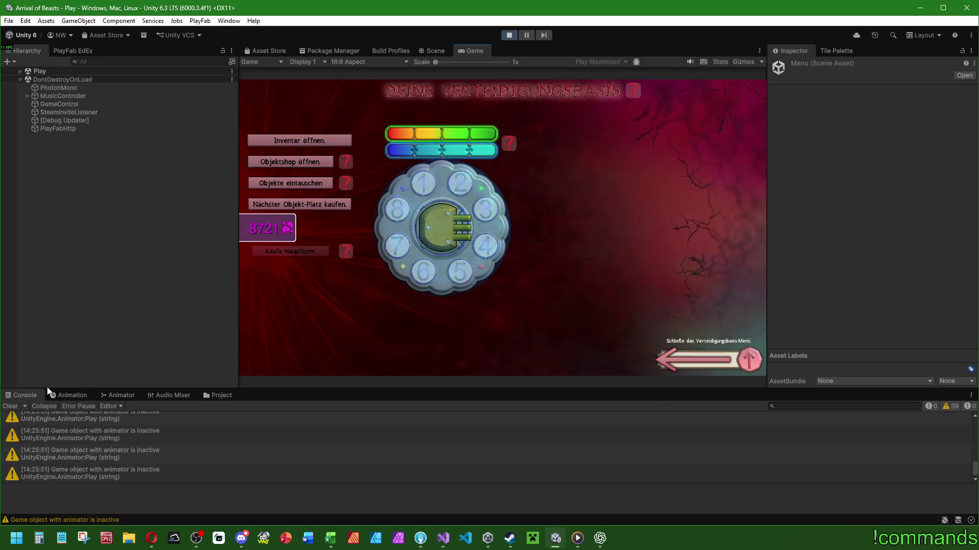
pyautogui.click(10, 407)
pyautogui.click(307, 145)
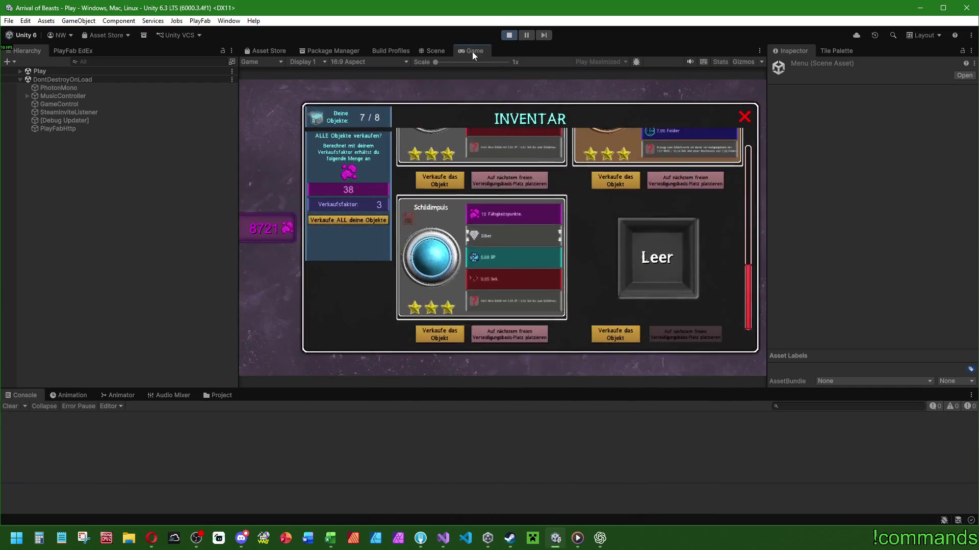
# - Maximize the Game view and sell all inventory objects, confirming with Ja
pyautogui.doubleClick(472, 51)
pyautogui.click(259, 286)
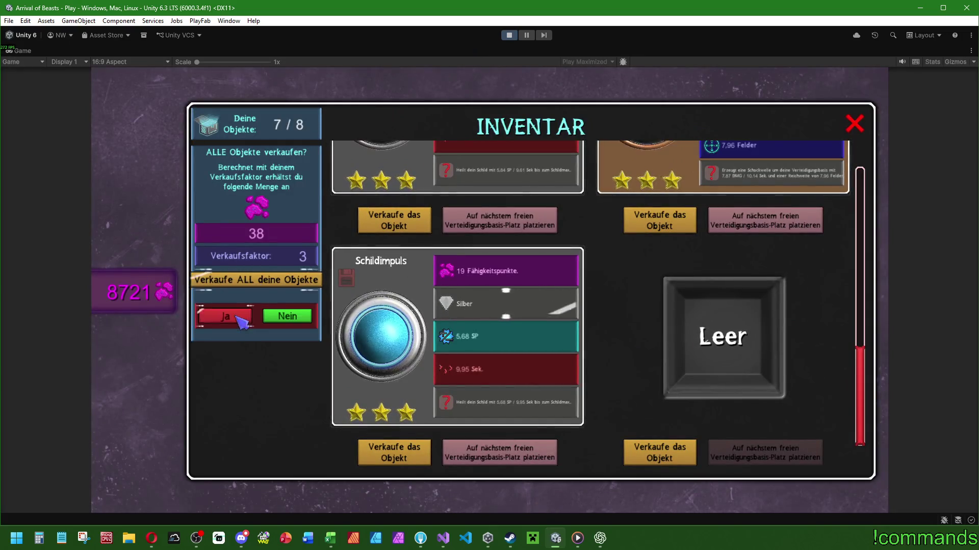
pyautogui.click(227, 316)
pyautogui.click(262, 281)
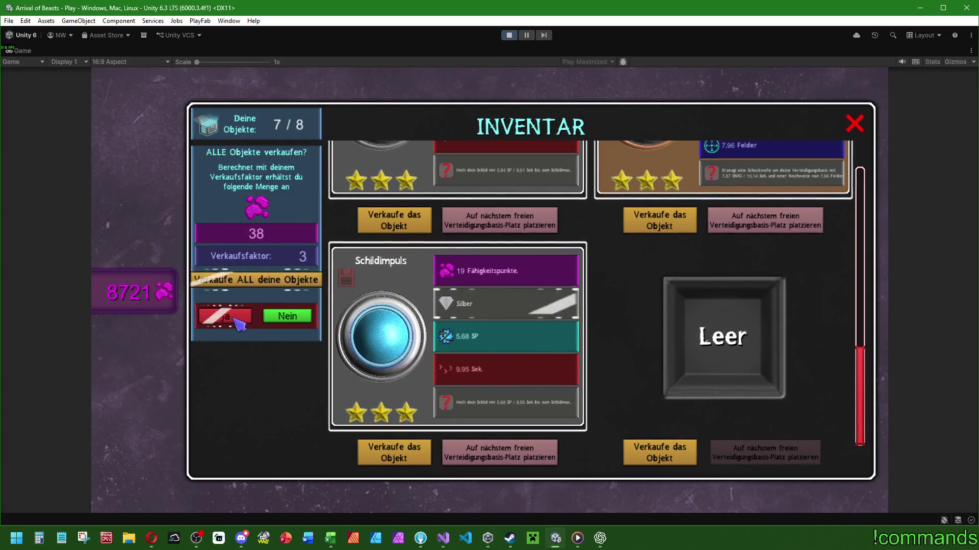
pyautogui.click(224, 315)
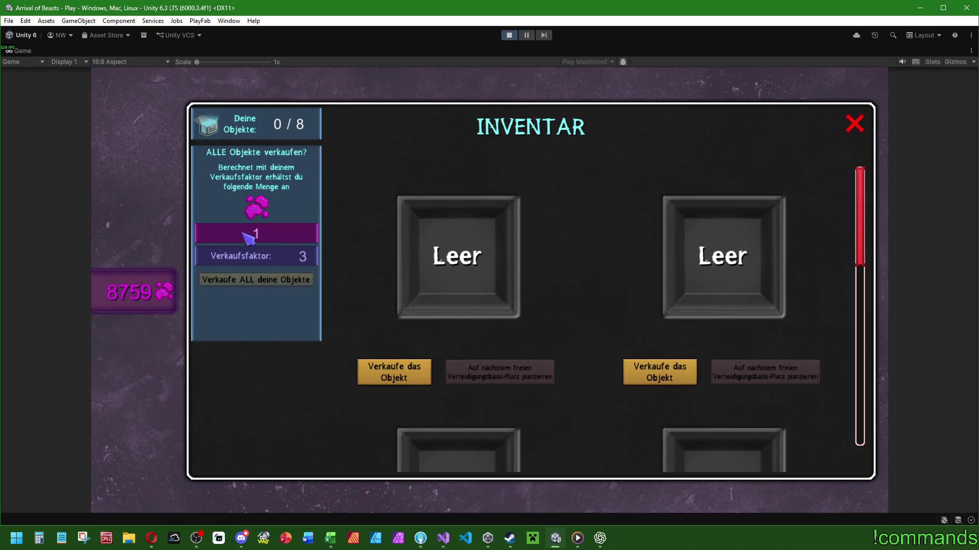
# - Leave the emptied 0/8 inventory at 8759 points and go to the object shop
pyautogui.click(386, 368)
pyautogui.click(482, 295)
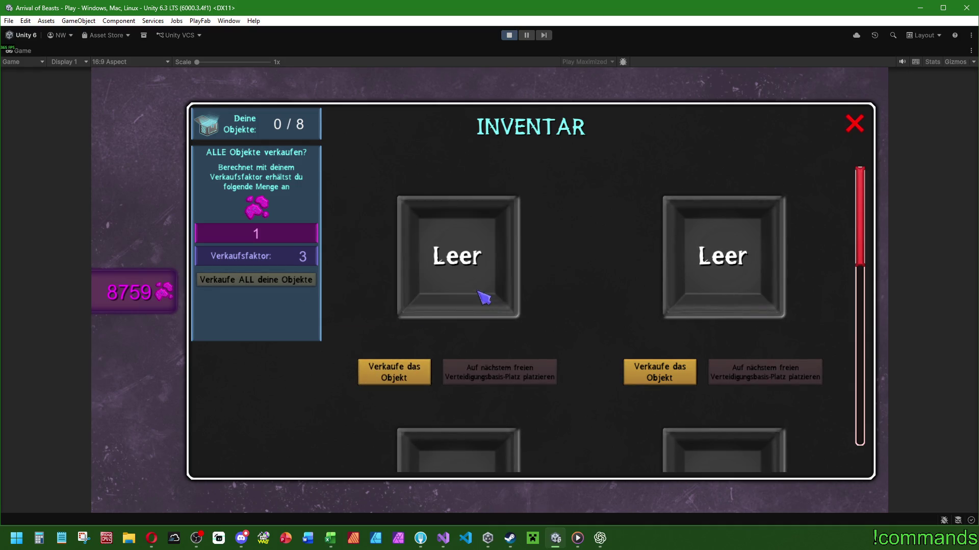
pyautogui.click(867, 127)
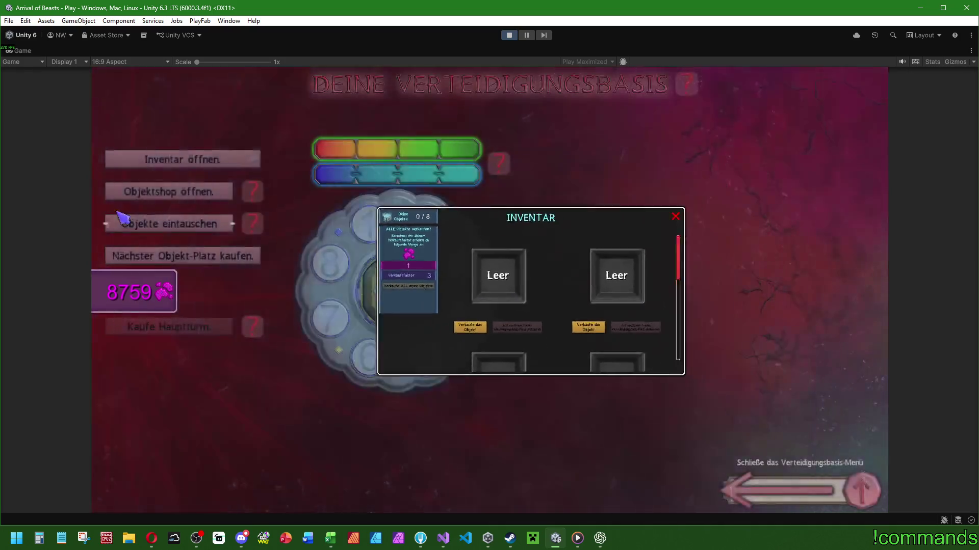
pyautogui.click(224, 190)
# - Buy Apocometica, place it in base slot 1, then send it back to the inventory
pyautogui.click(492, 292)
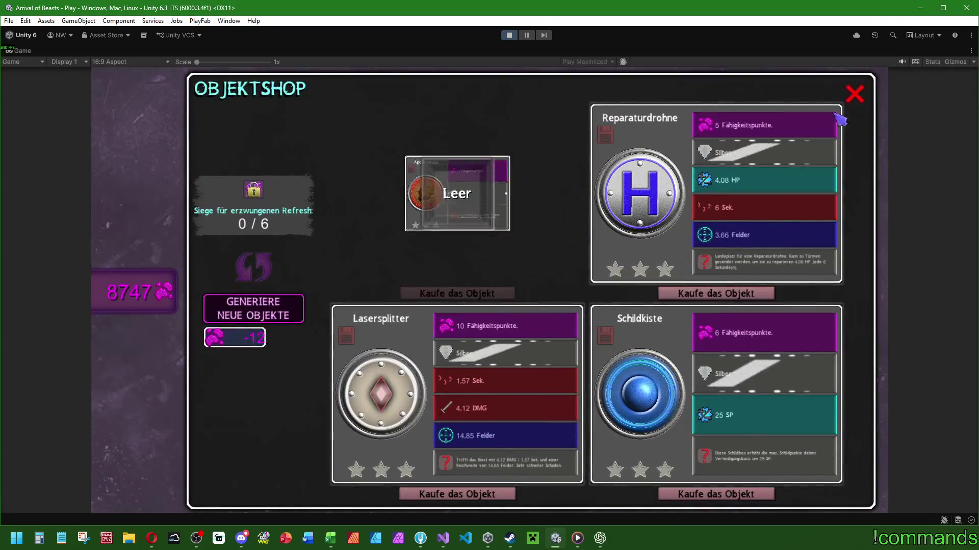
pyautogui.click(854, 93)
pyautogui.click(386, 227)
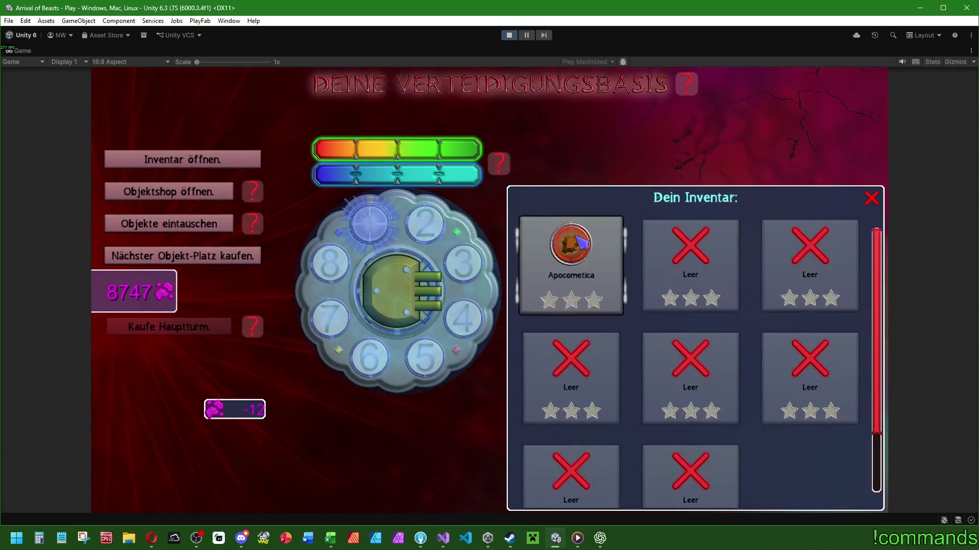
pyautogui.click(588, 237)
pyautogui.click(584, 225)
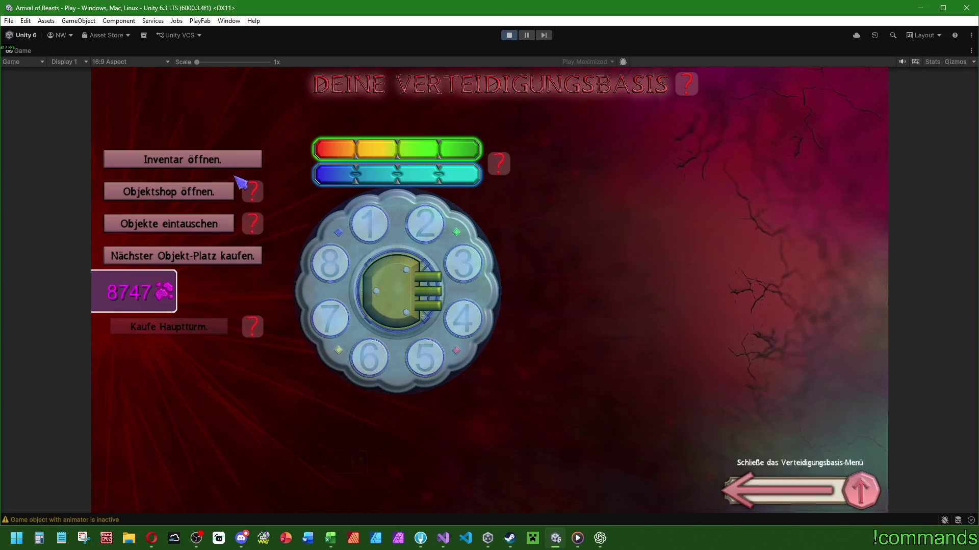
# - Sell all inventory objects for 4 points, raising the total to 8751
pyautogui.click(224, 161)
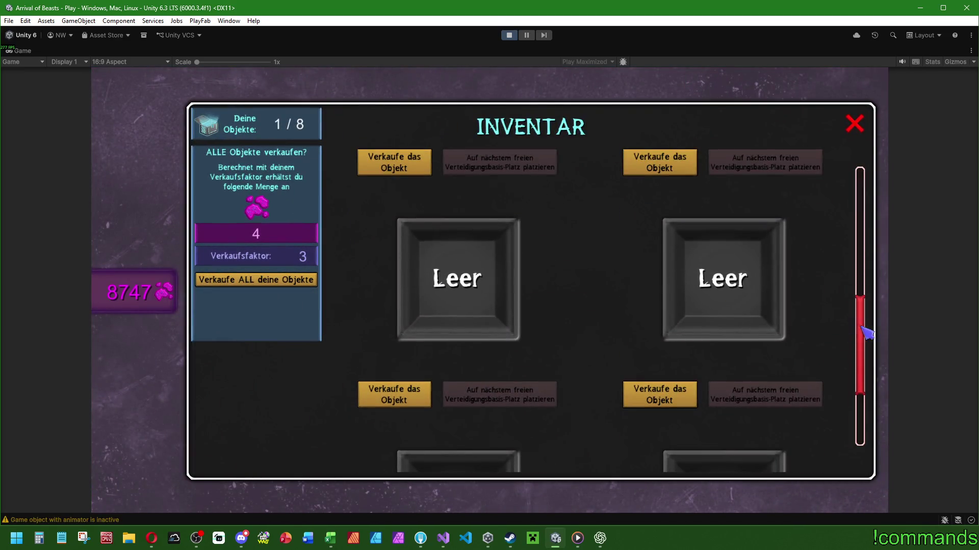
pyautogui.scroll(5, 865, 335)
pyautogui.click(400, 376)
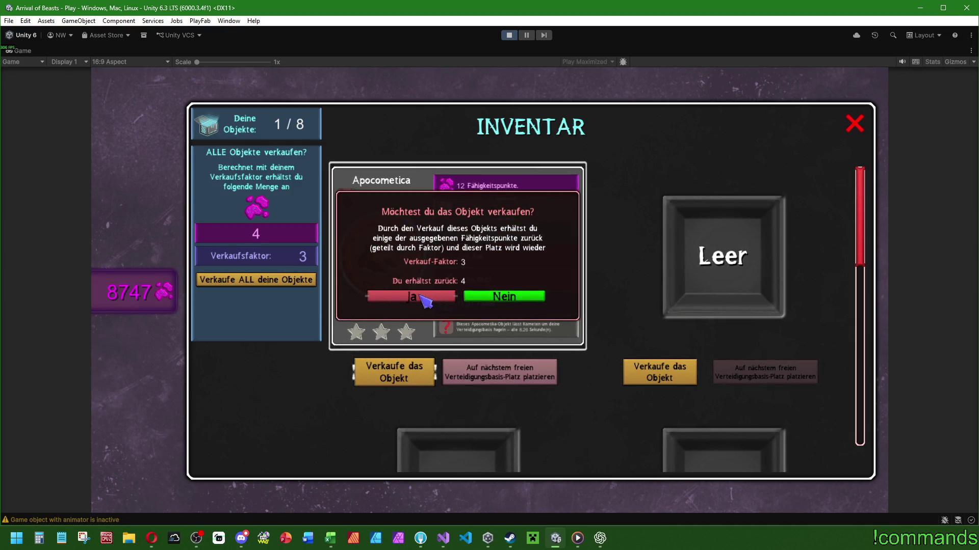
pyautogui.click(256, 280)
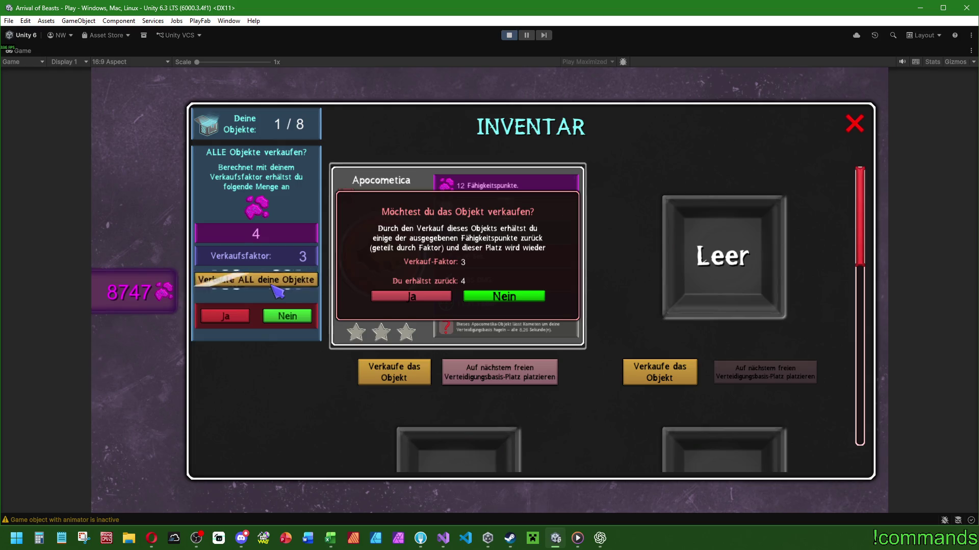
pyautogui.click(232, 326)
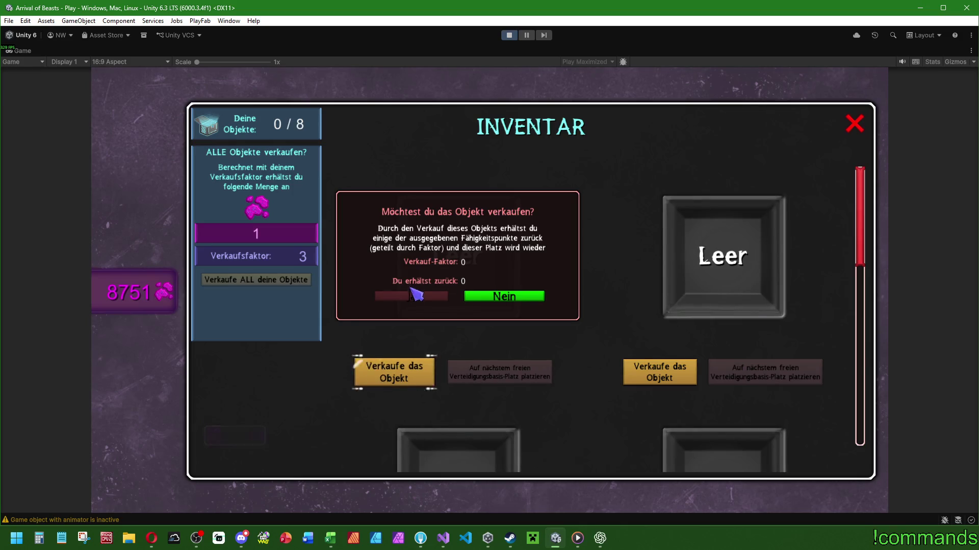
pyautogui.click(507, 297)
pyautogui.click(865, 122)
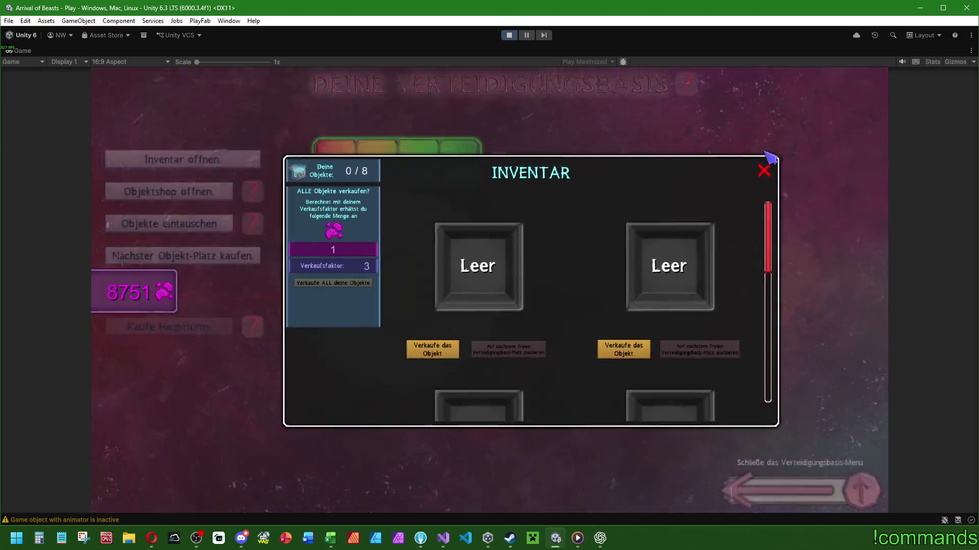
# - Check the object shop and GameControl settings, then maximize the Game view again
pyautogui.click(228, 191)
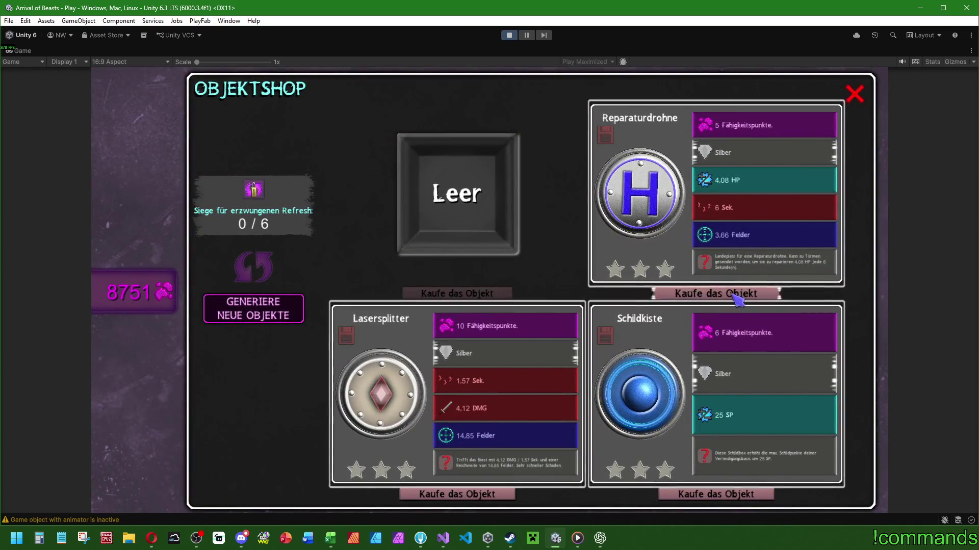
pyautogui.doubleClick(23, 52)
pyautogui.click(53, 104)
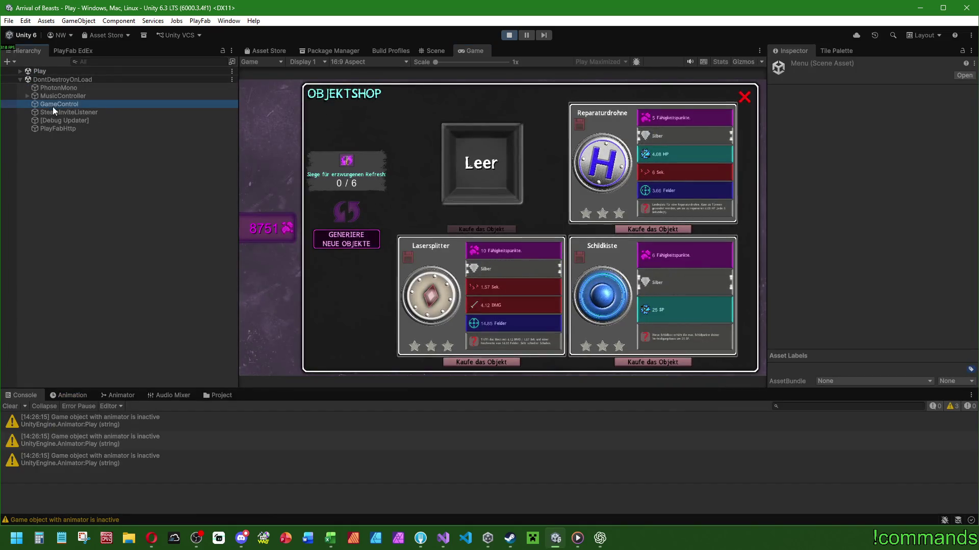
pyautogui.moveTo(975, 77); pyautogui.dragTo(971, 226)
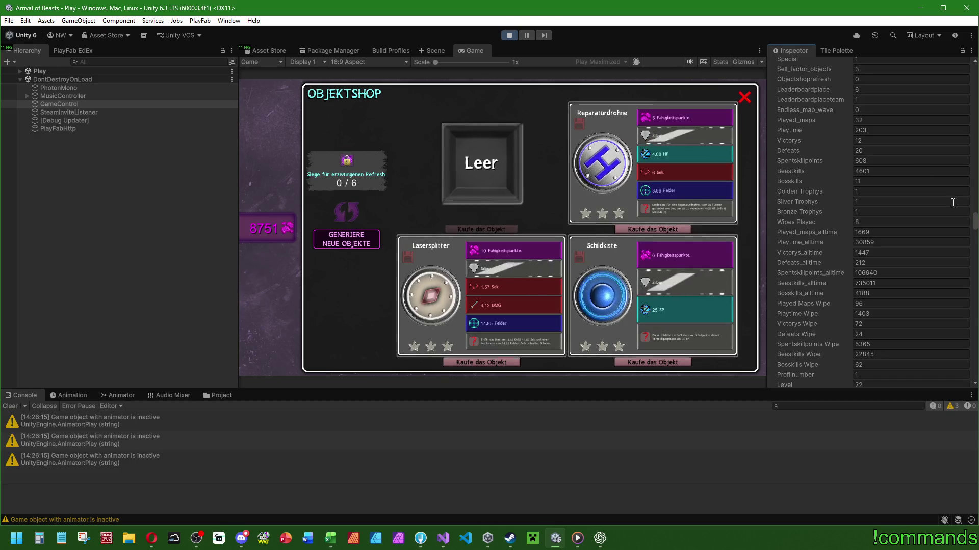
pyautogui.click(745, 97)
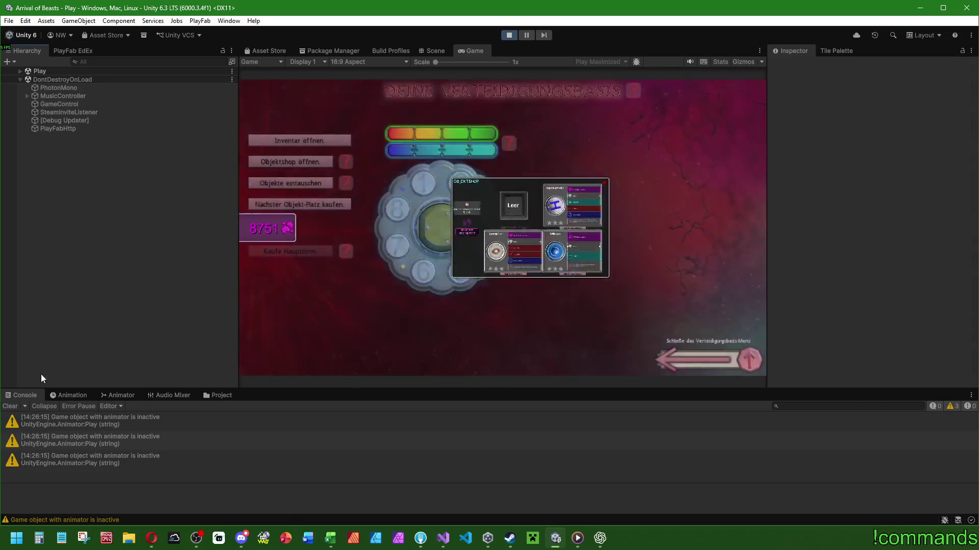
pyautogui.doubleClick(485, 47)
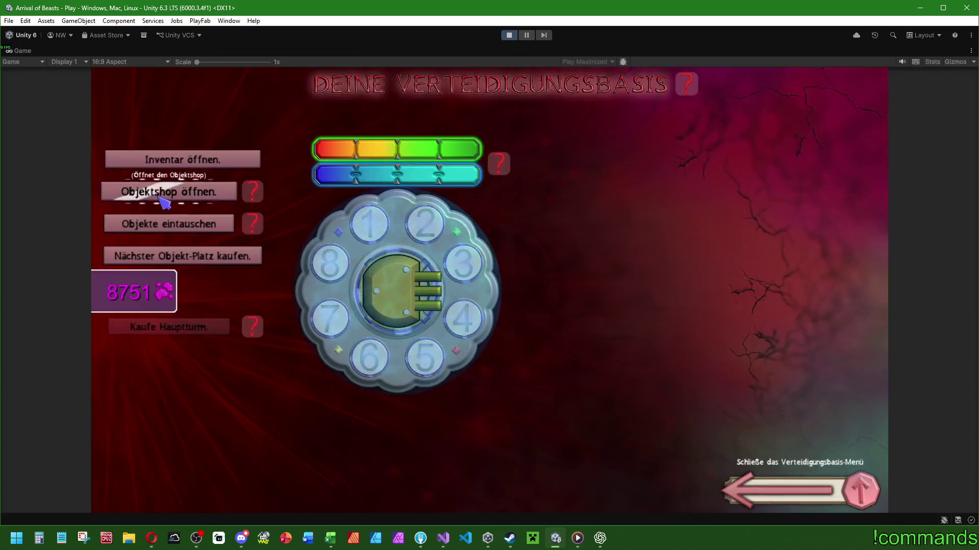
pyautogui.click(168, 191)
# - Generate new shop offers and buy Windkraft for 2 points, leaving 8749
pyautogui.click(268, 268)
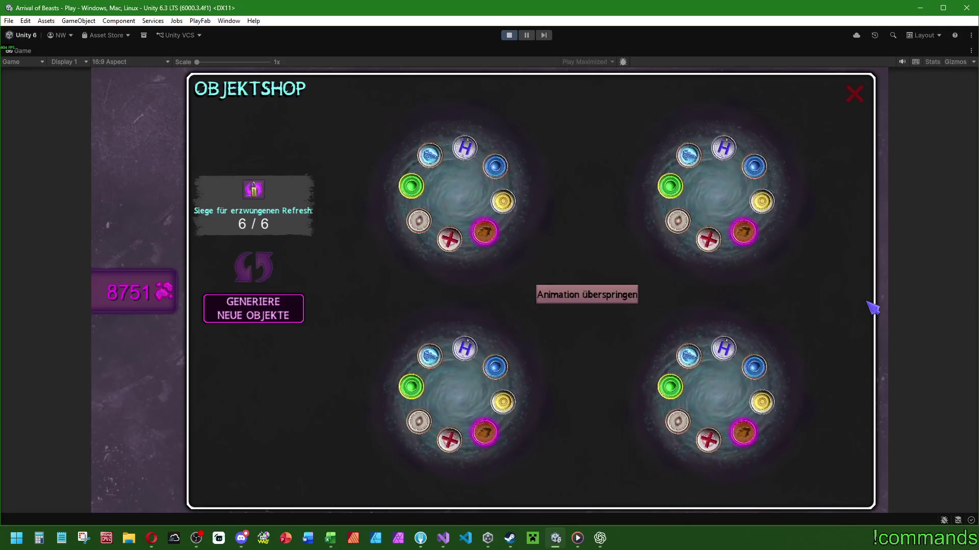
pyautogui.click(580, 298)
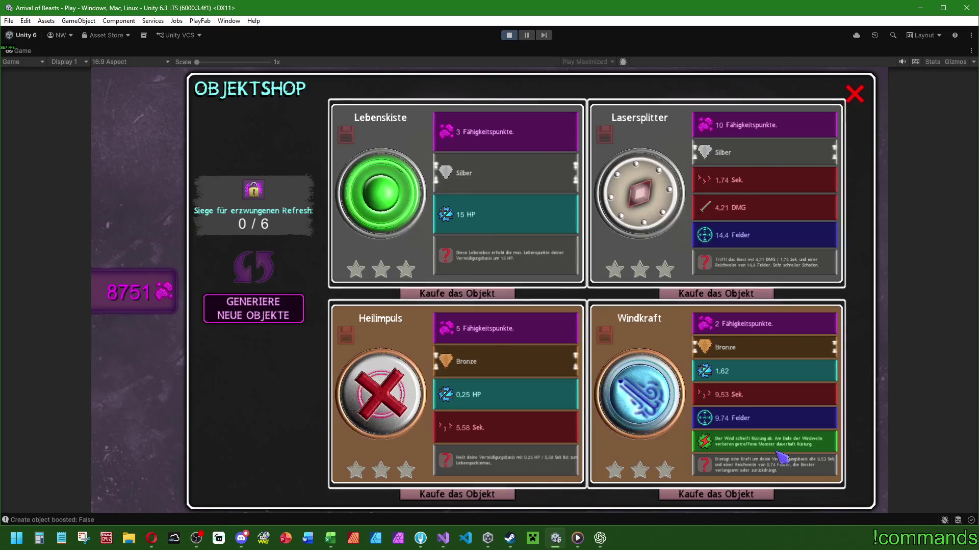
pyautogui.click(715, 496)
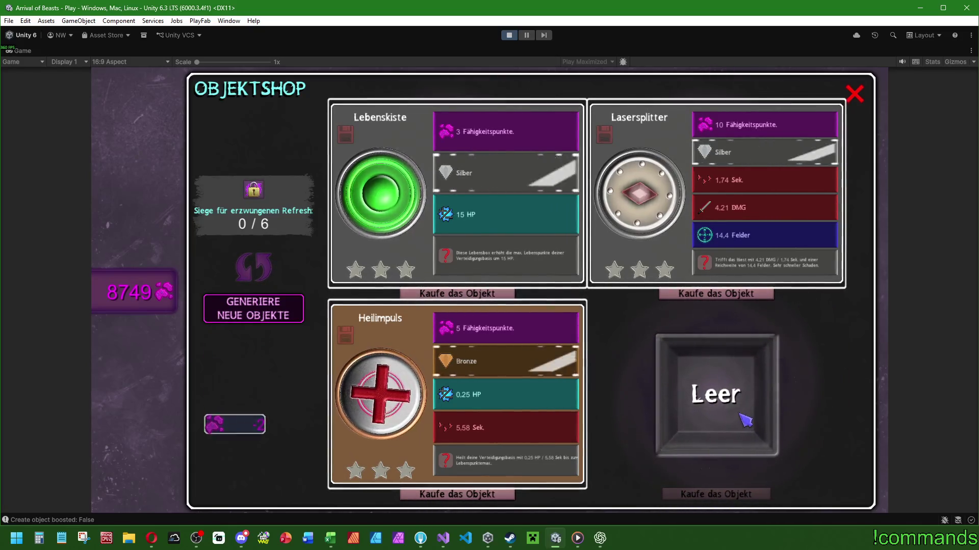
pyautogui.click(865, 100)
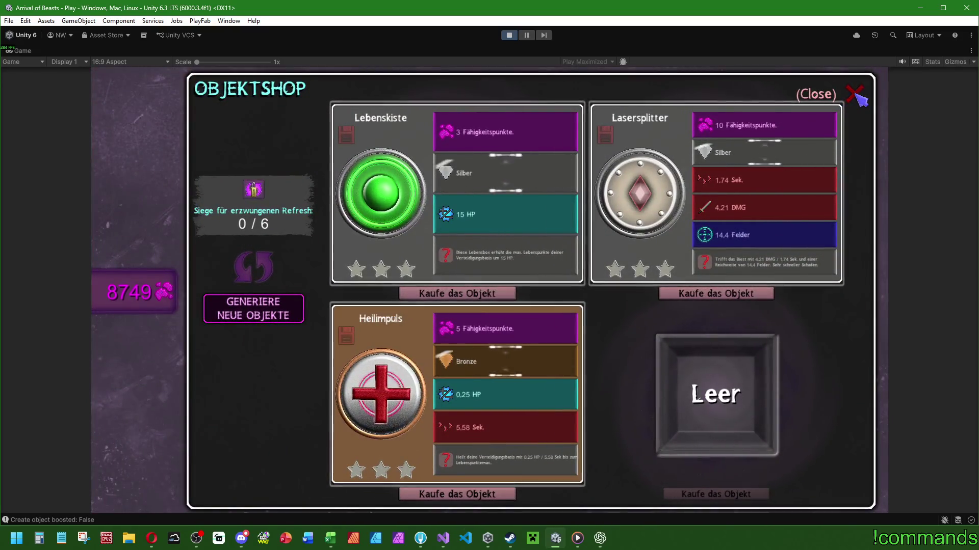
pyautogui.click(861, 99)
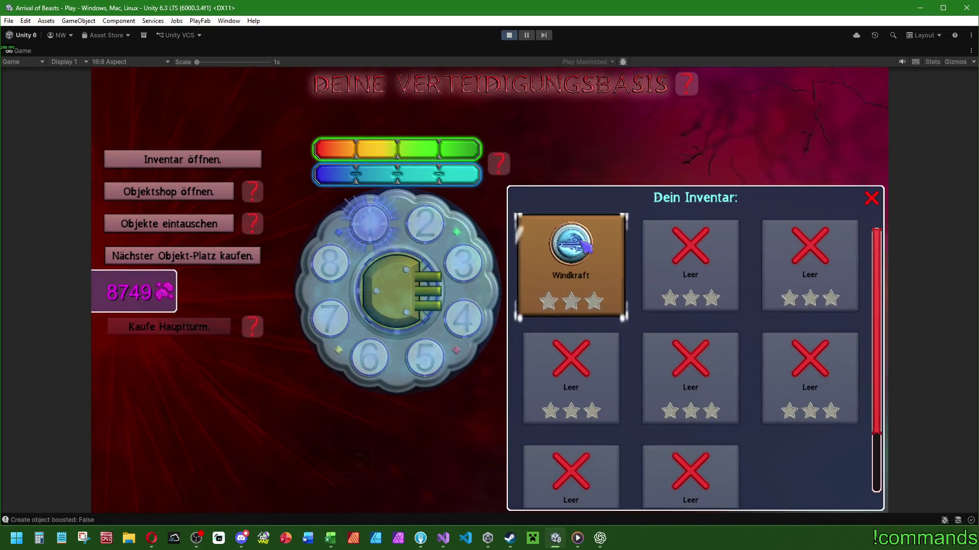
# - Place Windkraft on the next free base slot, then send it back to the inventory
pyautogui.click(871, 198)
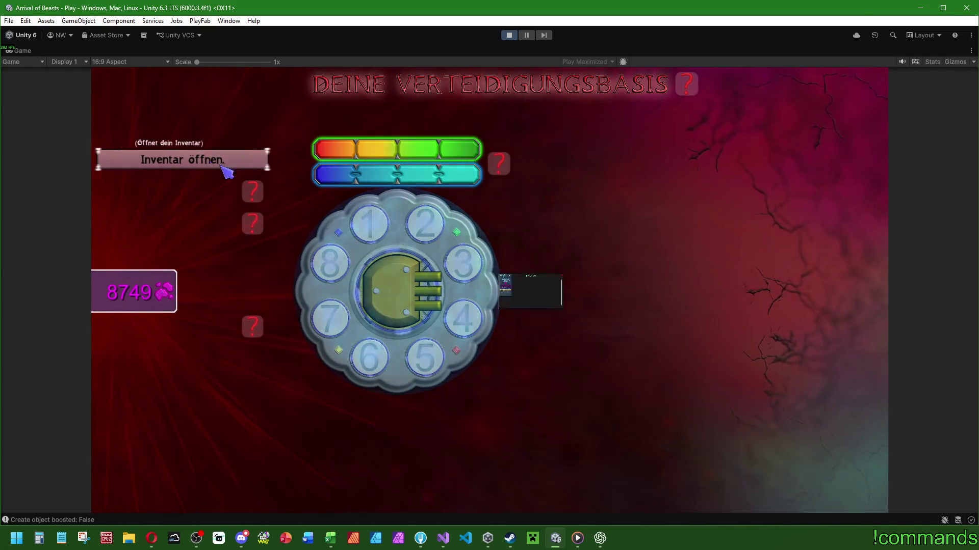
pyautogui.click(219, 165)
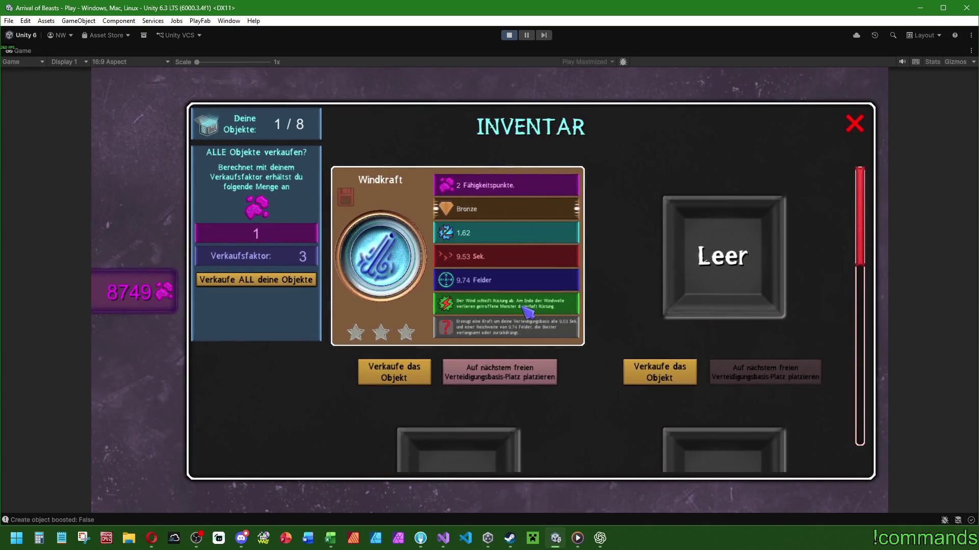
pyautogui.click(502, 371)
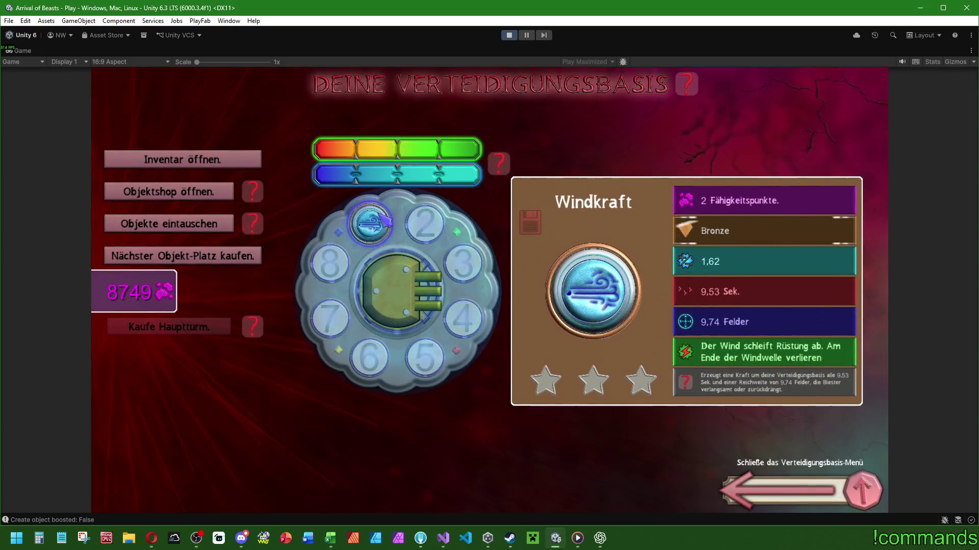
pyautogui.click(379, 222)
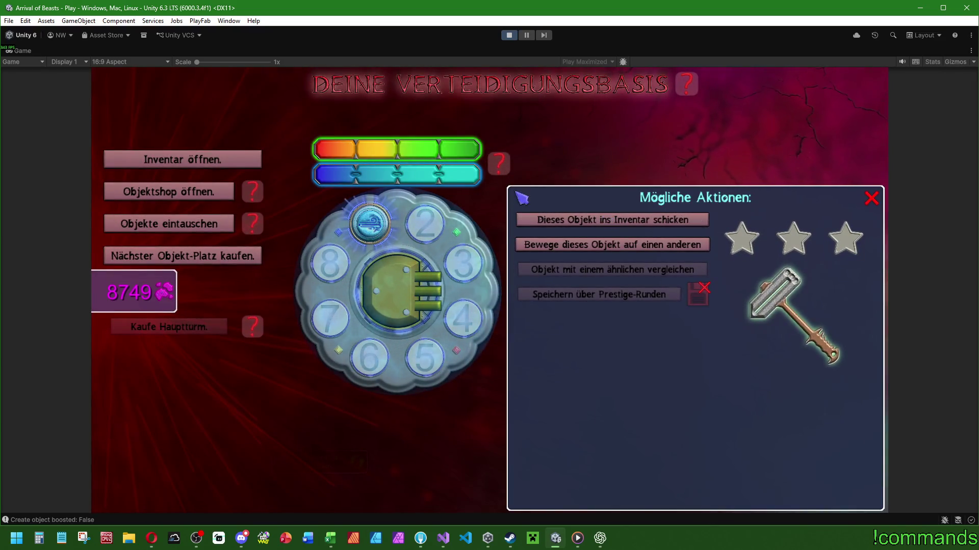
pyautogui.click(871, 199)
pyautogui.moveTo(365, 221)
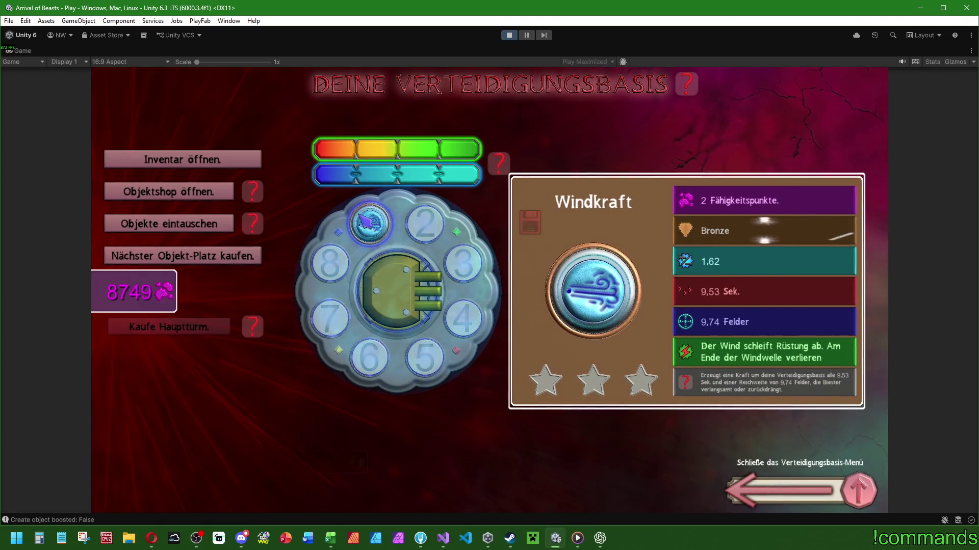
pyautogui.click(365, 221)
pyautogui.click(572, 219)
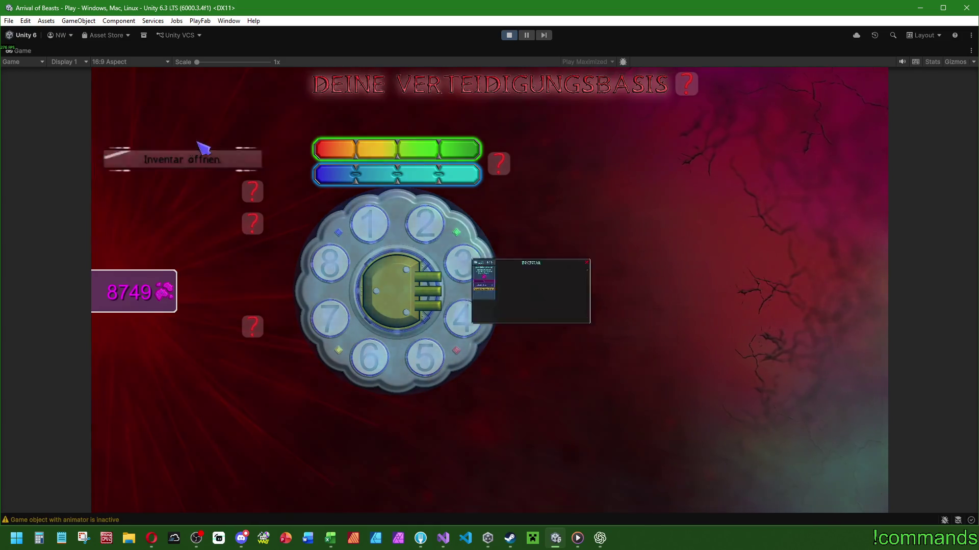
# - Sell Windkraft for 1 point, bringing the total to 8750, and reopen the object shop
pyautogui.click(193, 159)
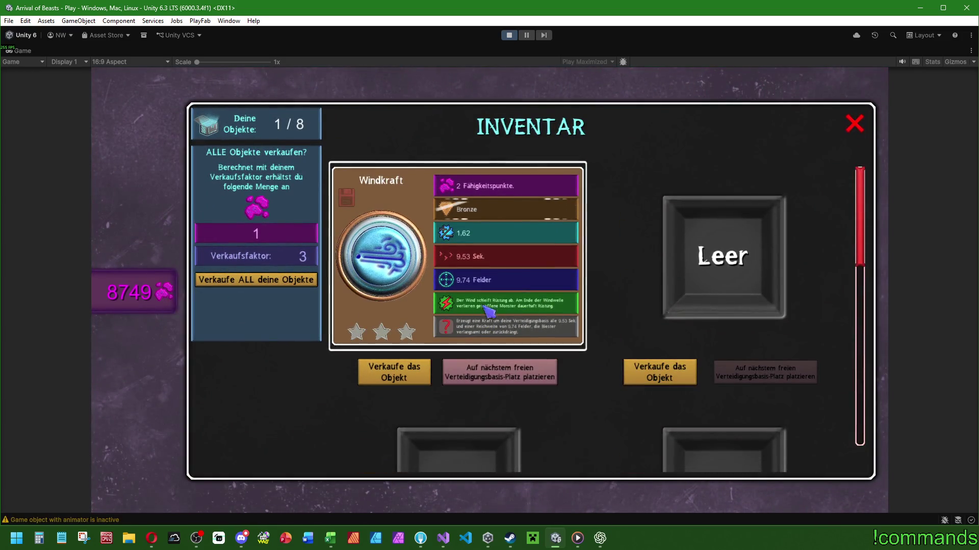
pyautogui.click(419, 373)
pyautogui.click(412, 296)
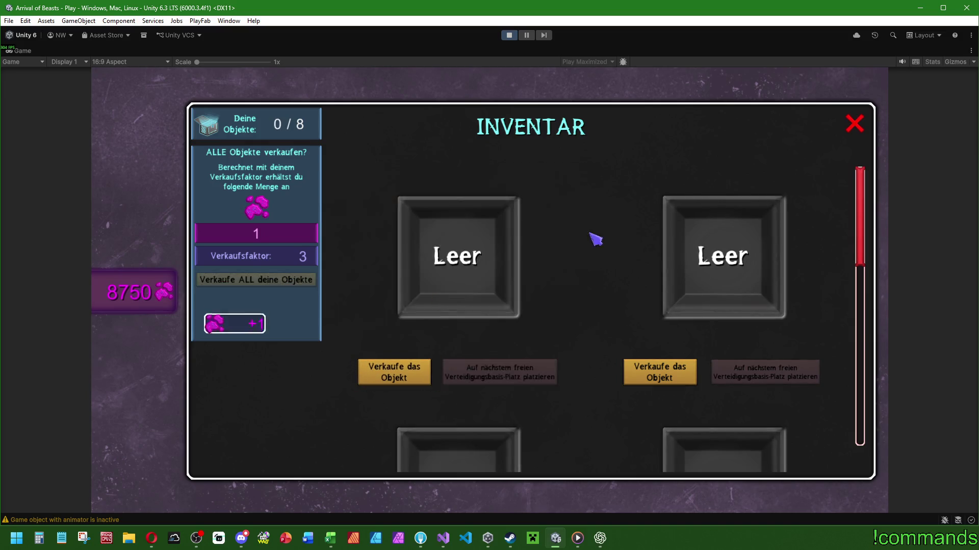
pyautogui.click(854, 124)
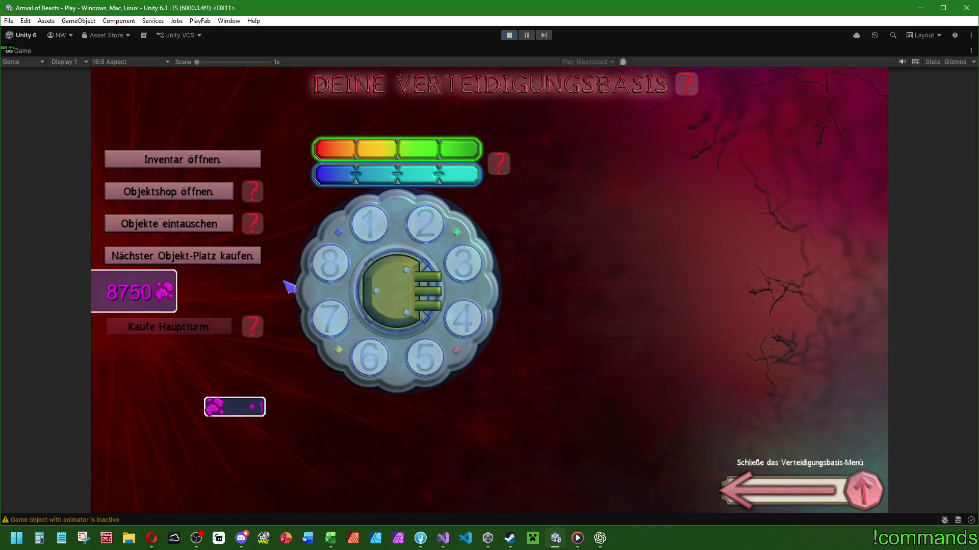
pyautogui.click(110, 196)
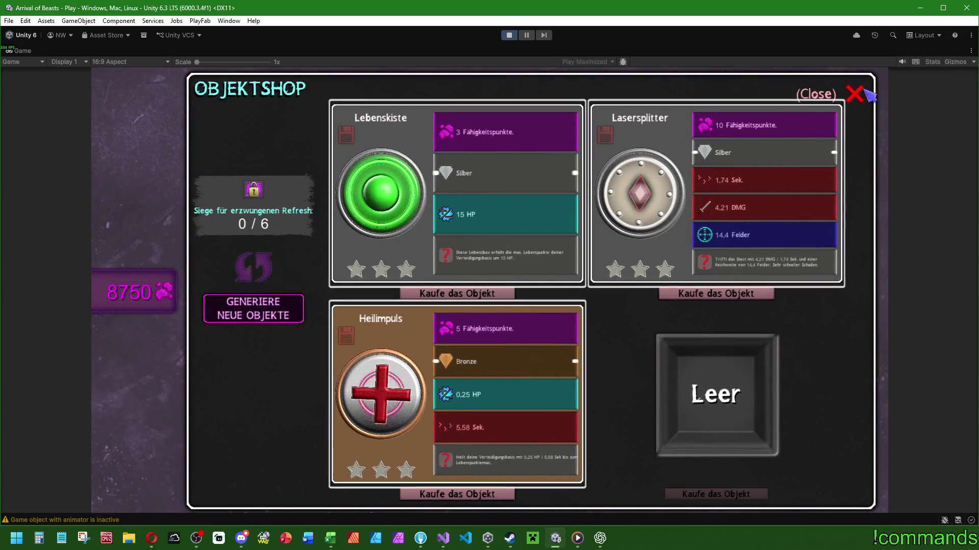
# - Stop the running game and open the Play scene from the project assets
pyautogui.click(855, 93)
pyautogui.click(509, 35)
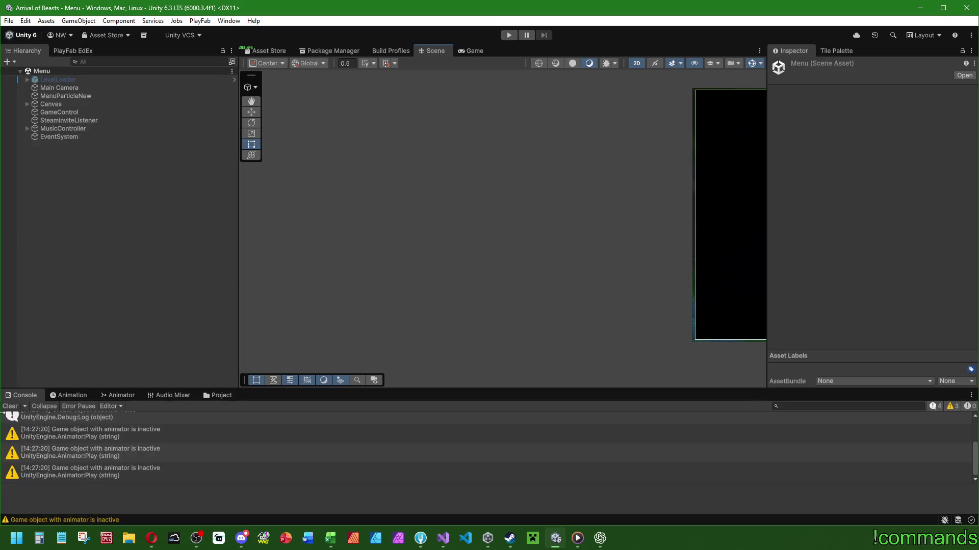
pyautogui.click(217, 395)
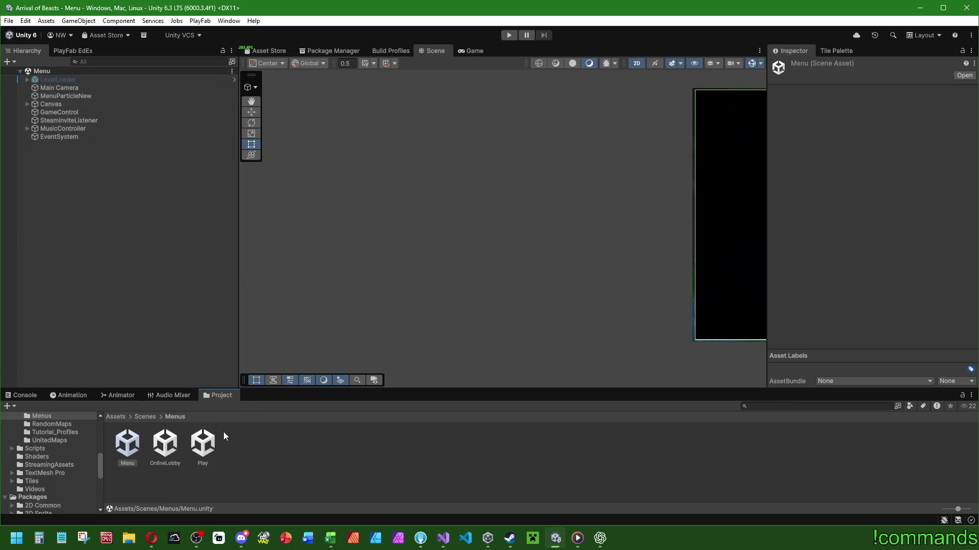
pyautogui.doubleClick(202, 443)
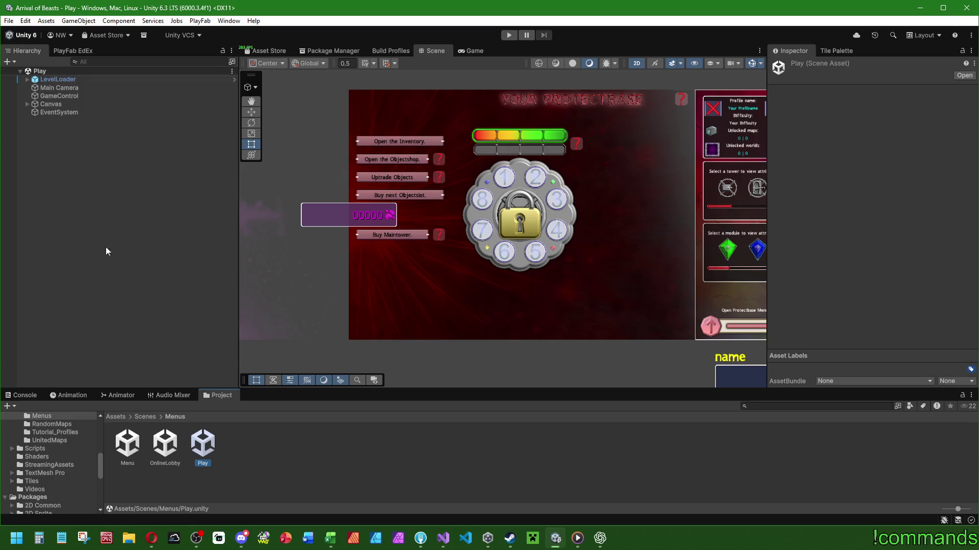
# - Open the Menu scene from Assets > Scenes > Menus
pyautogui.click(116, 417)
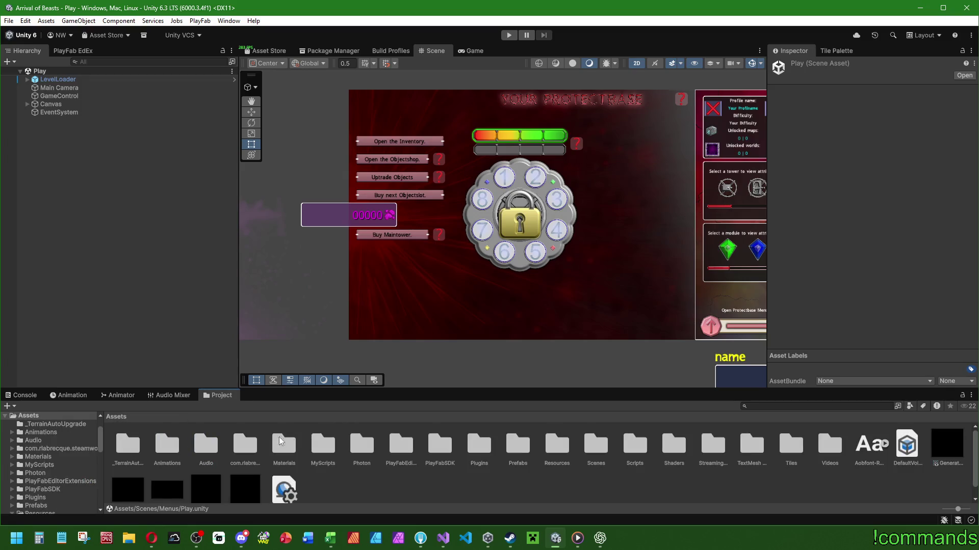
pyautogui.doubleClick(595, 445)
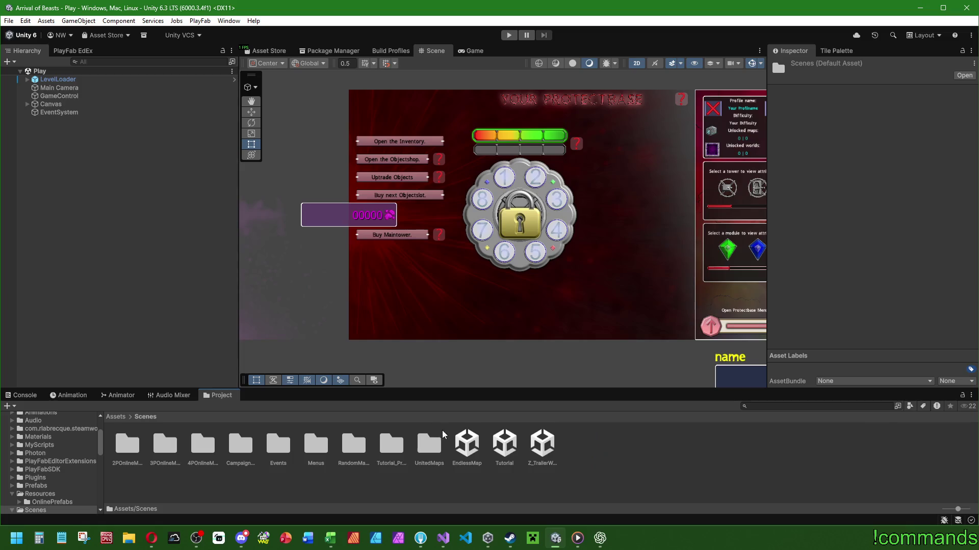
pyautogui.doubleClick(308, 442)
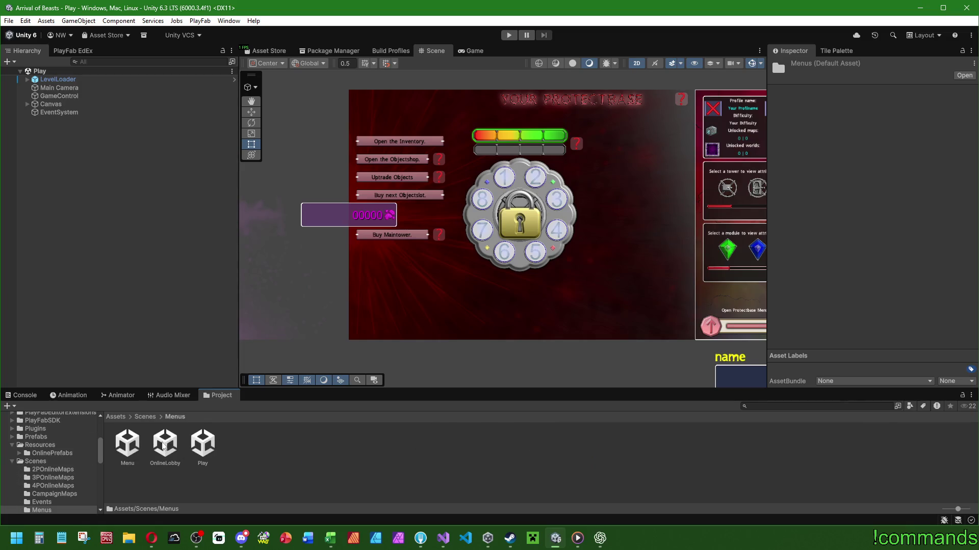
pyautogui.doubleClick(127, 444)
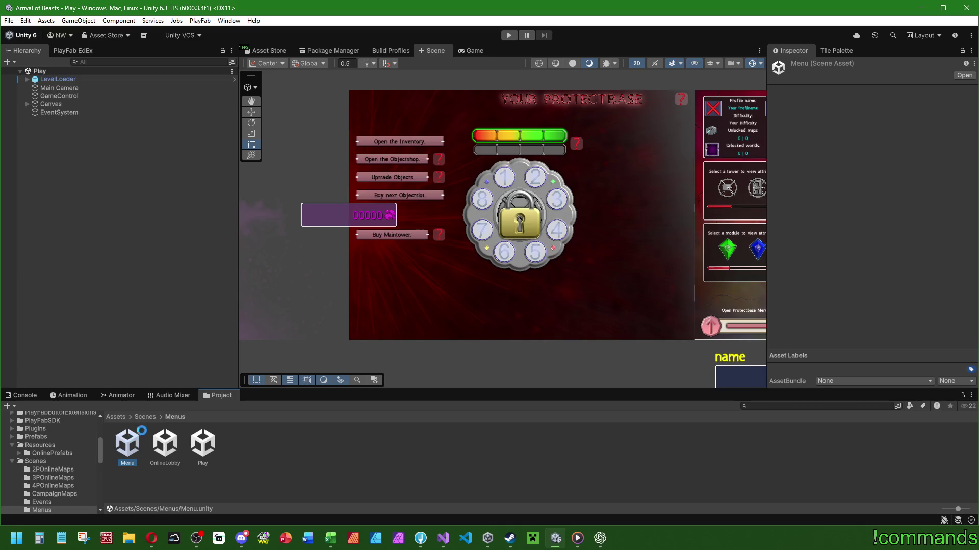
pyautogui.click(117, 417)
pyautogui.click(362, 444)
pyautogui.doubleClick(518, 444)
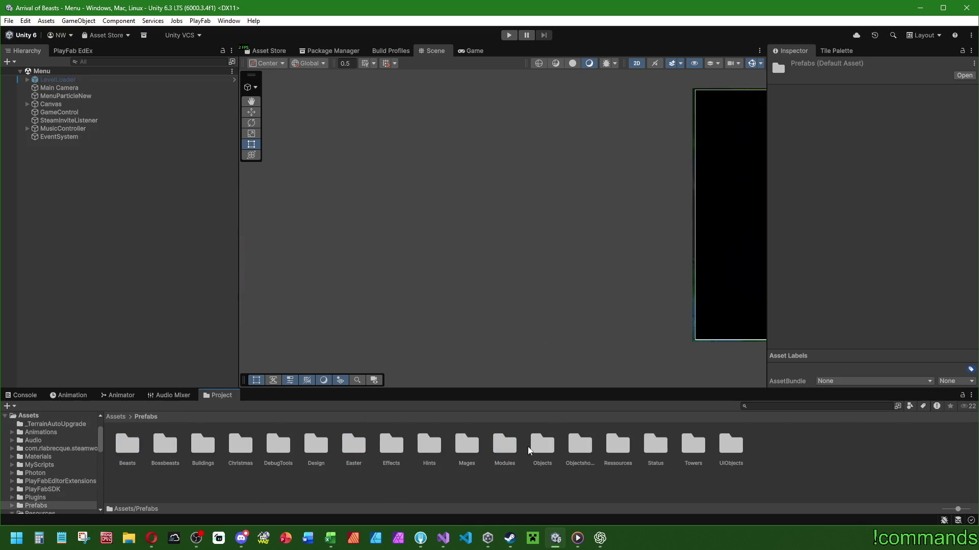
pyautogui.moveTo(633, 221); pyautogui.dragTo(411, 288)
pyautogui.scroll(5, 548, 261)
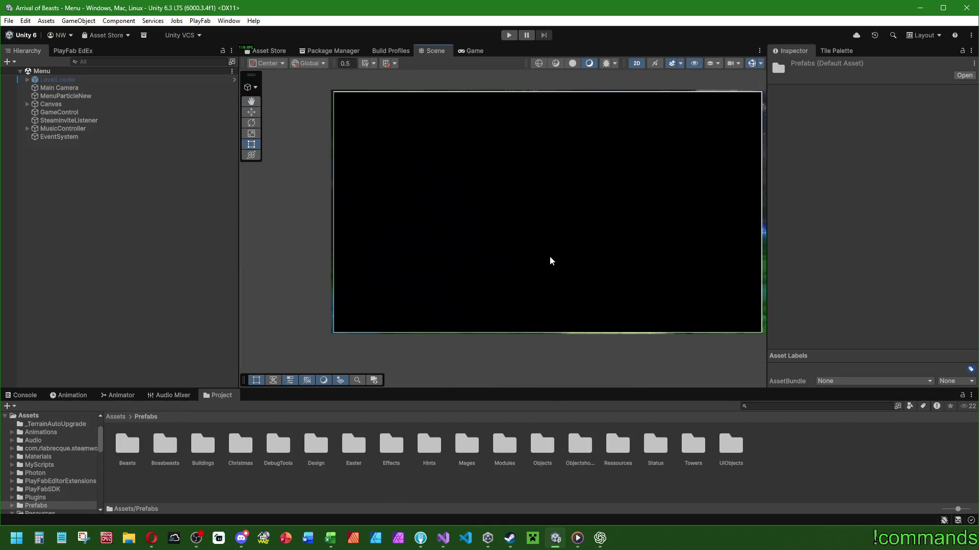
# - Save the project with File > Save Project
pyautogui.click(8, 21)
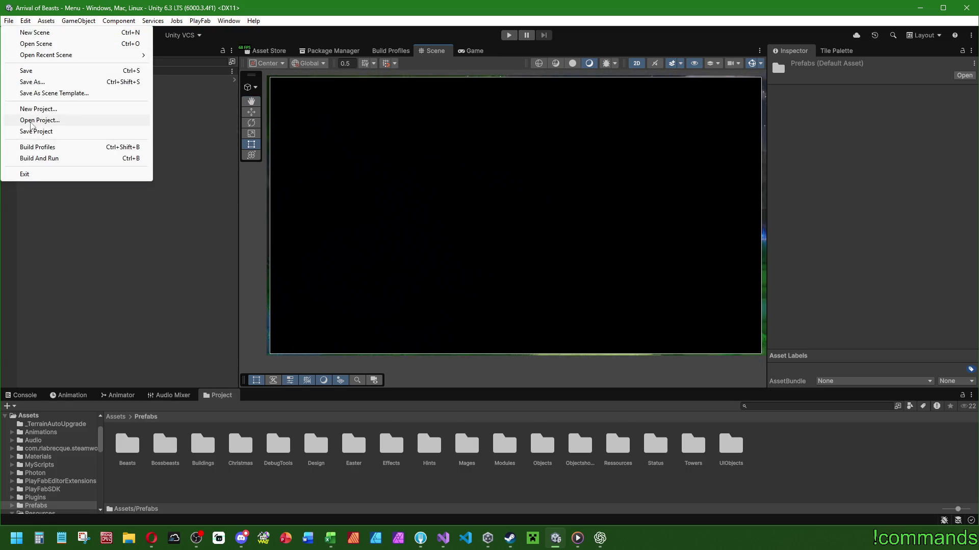
pyautogui.click(35, 131)
pyautogui.click(9, 21)
pyautogui.click(35, 75)
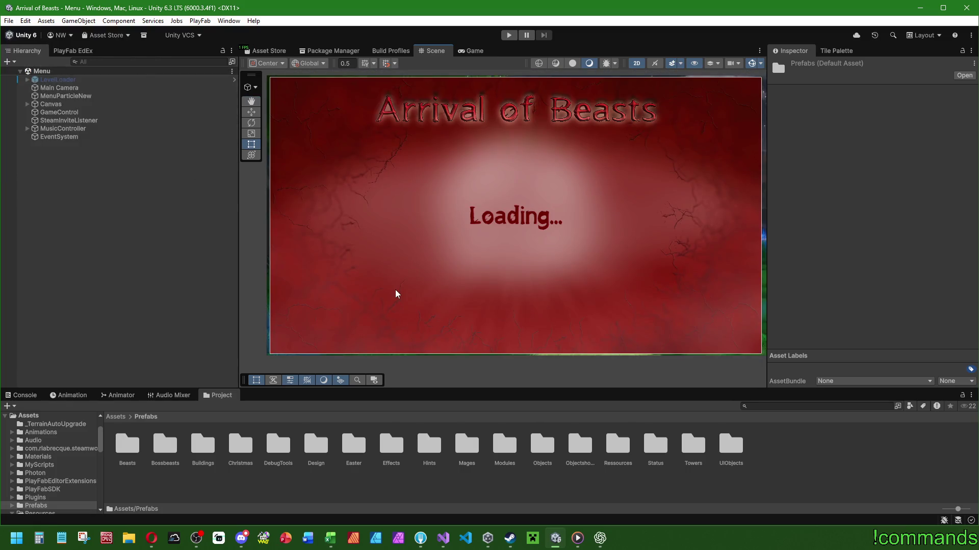
# - Open the ObjectPB prefab from Prefabs > UIObjects > Information in Prefab Mode
pyautogui.doubleClick(730, 445)
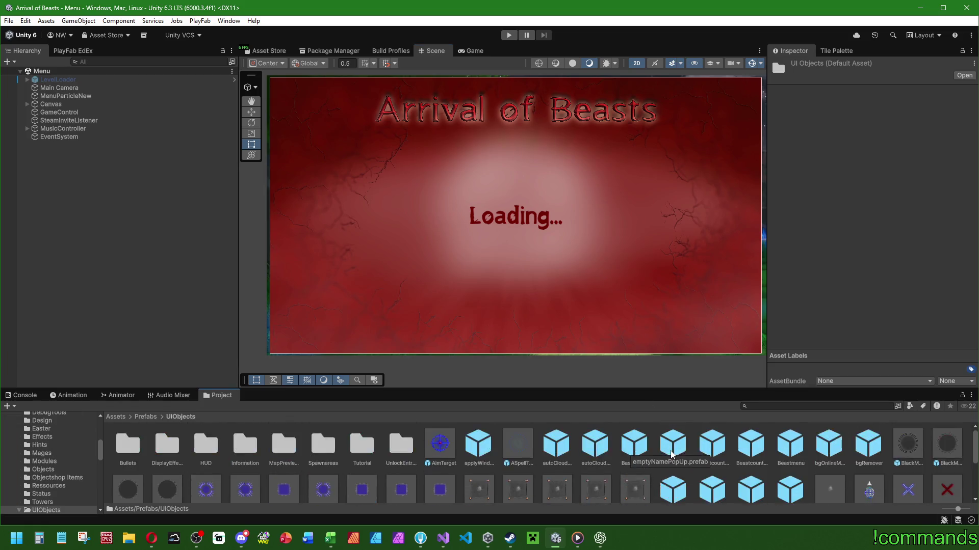
pyautogui.doubleClick(206, 445)
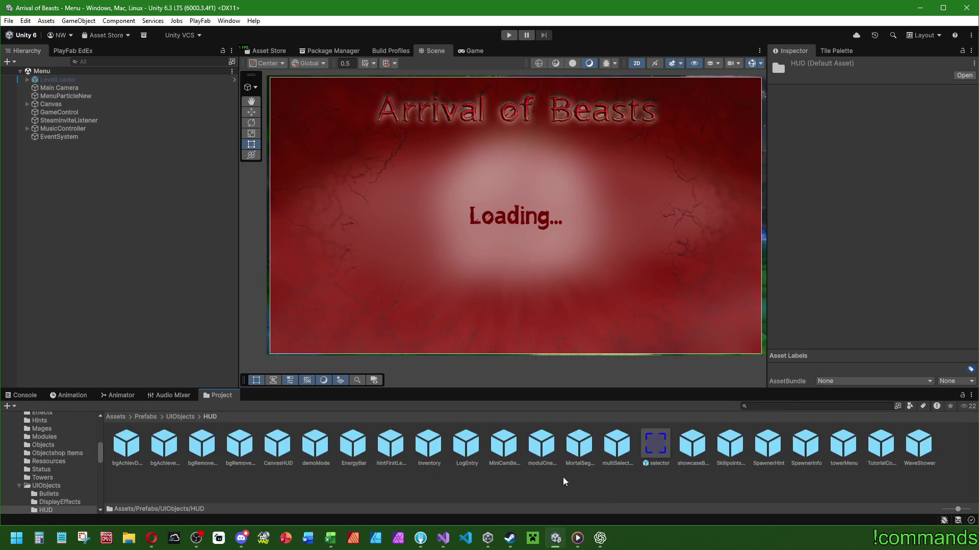
pyautogui.click(179, 417)
pyautogui.doubleClick(244, 445)
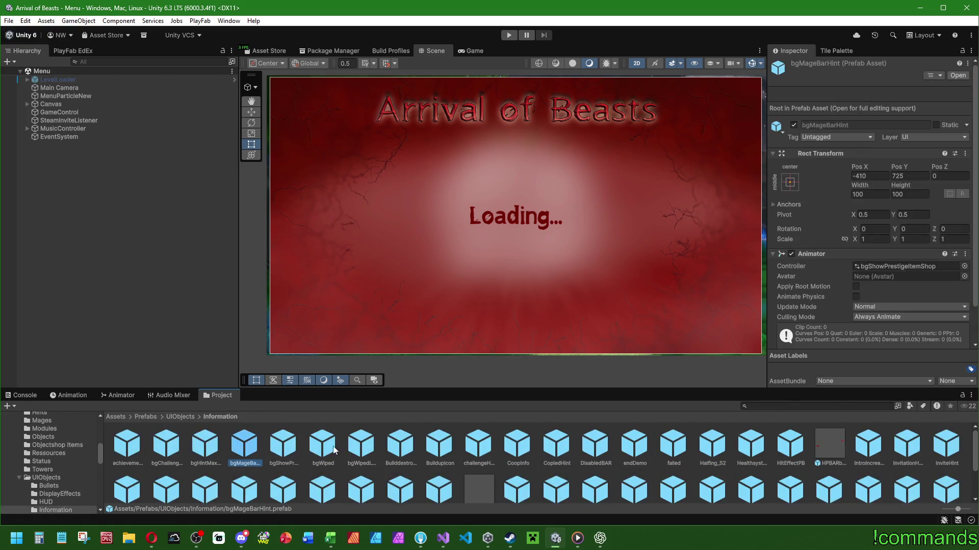
pyautogui.scroll(-2, 559, 478)
pyautogui.doubleClick(594, 461)
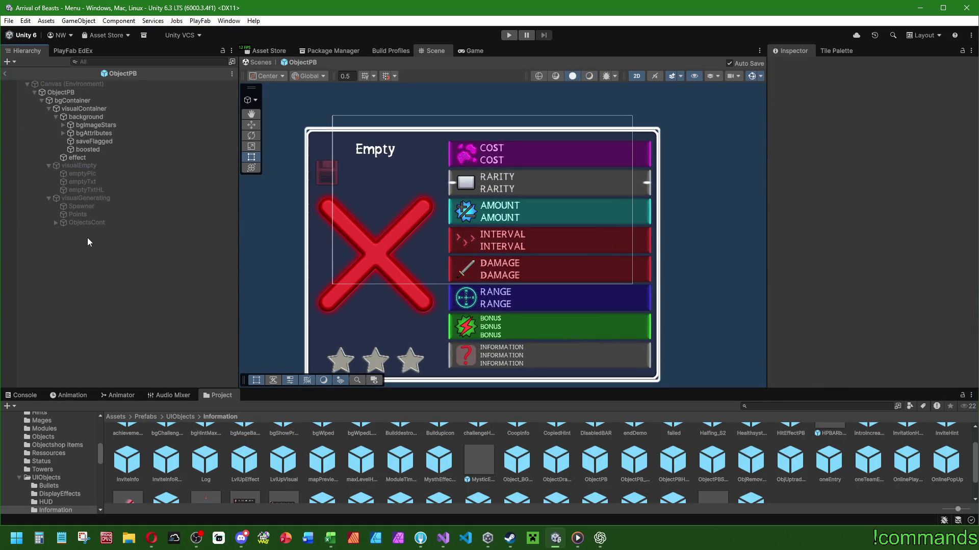
# - Expand bgAttributes and all its attribute rows in the Hierarchy
pyautogui.click(60, 134)
pyautogui.click(63, 133)
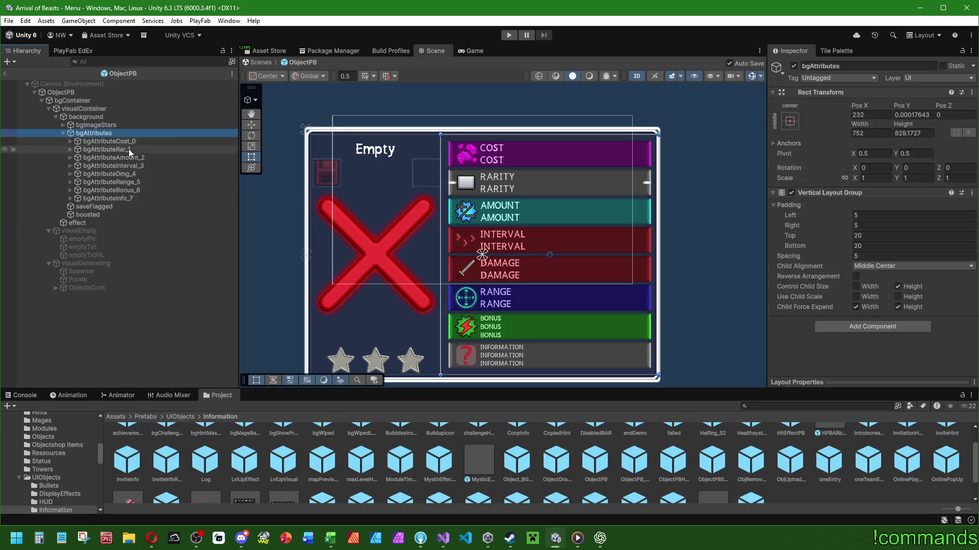
pyautogui.click(72, 199)
pyautogui.click(70, 198)
pyautogui.click(77, 190)
pyautogui.click(70, 190)
pyautogui.click(70, 182)
pyautogui.click(70, 174)
pyautogui.click(70, 166)
pyautogui.click(70, 166)
pyautogui.click(70, 158)
pyautogui.click(70, 181)
pyautogui.click(69, 149)
pyautogui.click(70, 141)
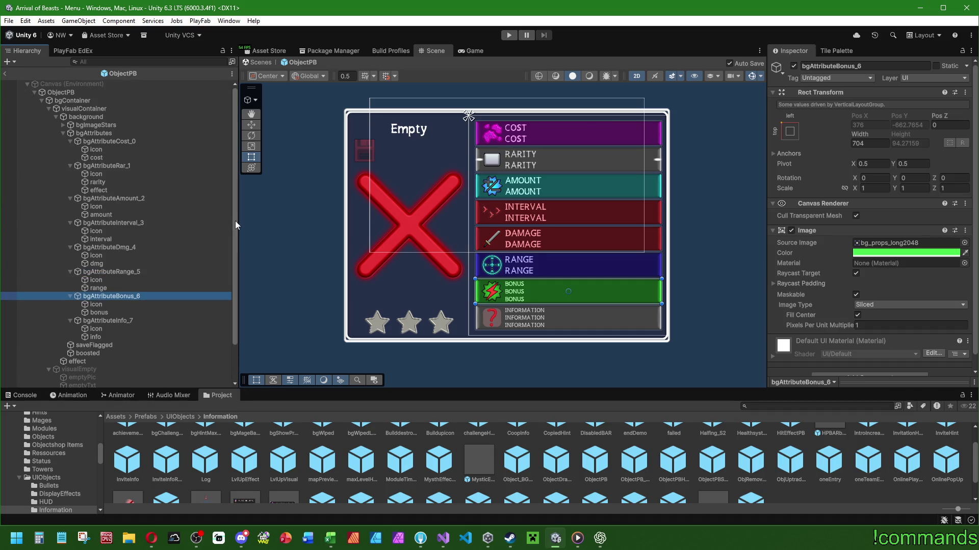
# - Select bgAttributeInfo_7's info label and bring up its Text font size
pyautogui.click(103, 338)
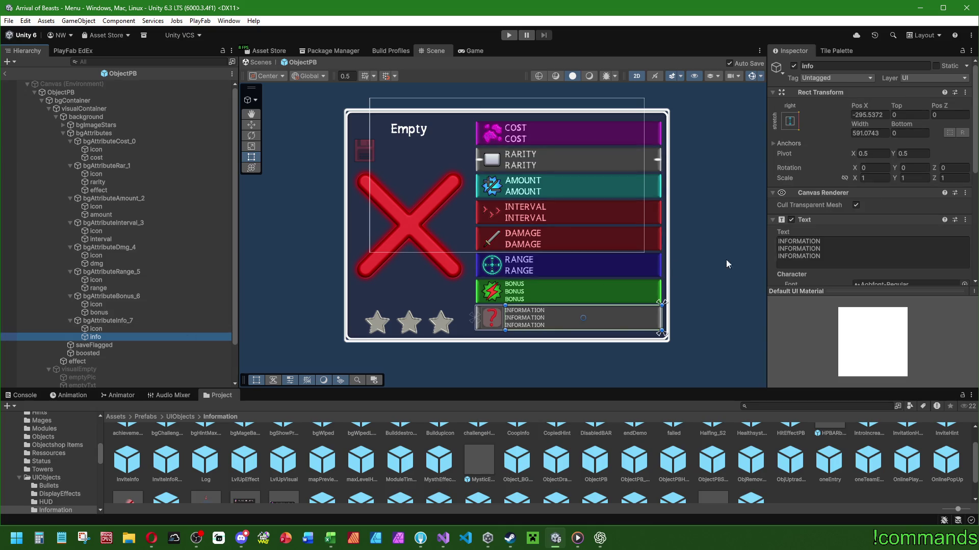
pyautogui.moveTo(637, 265); pyautogui.dragTo(593, 227)
pyautogui.scroll(-5, 848, 248)
pyautogui.scroll(5, 519, 283)
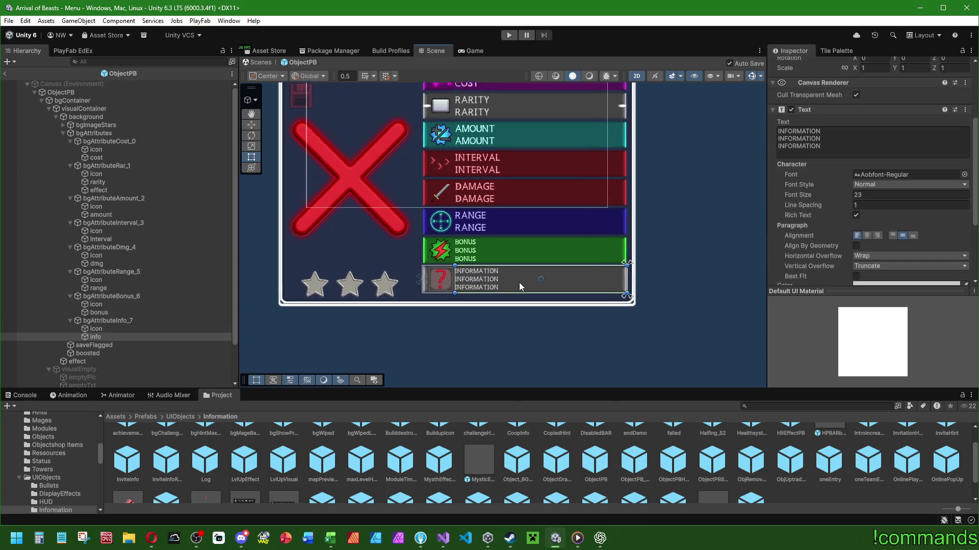
pyautogui.scroll(2, 512, 263)
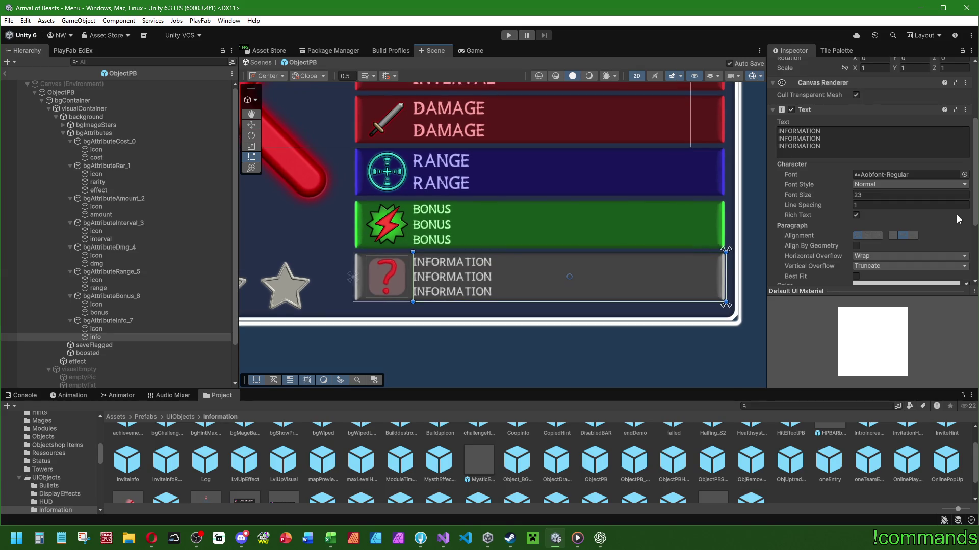
pyautogui.scroll(-3, 815, 221)
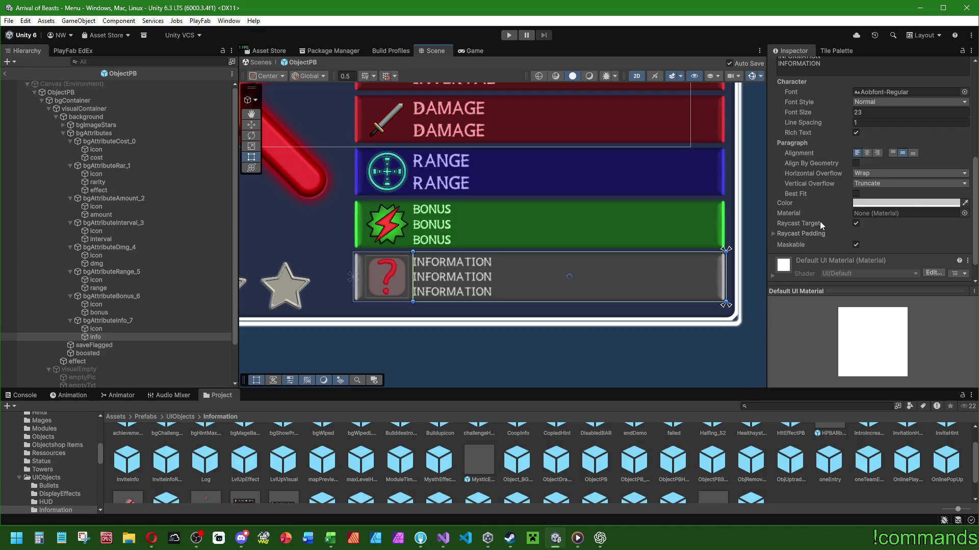
pyautogui.scroll(1, 821, 219)
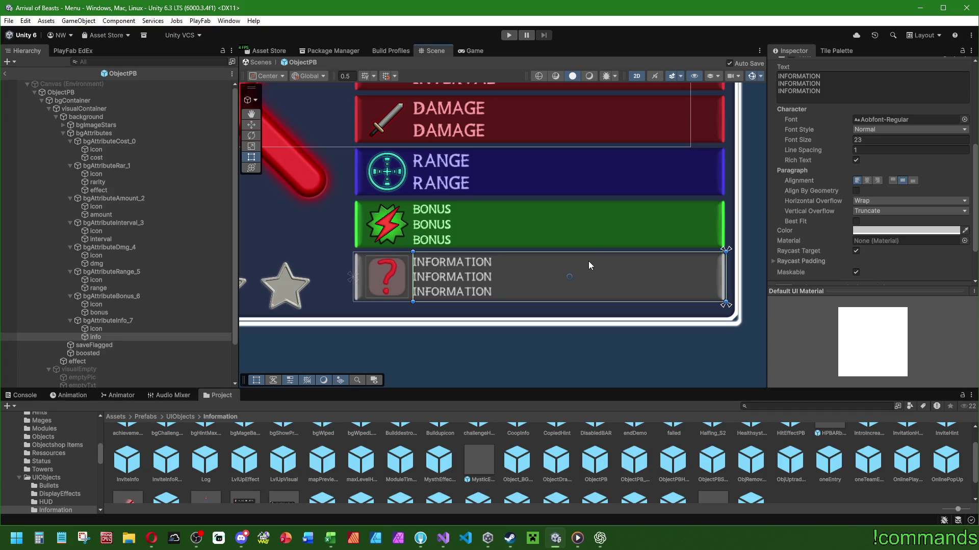
pyautogui.scroll(-5, 576, 253)
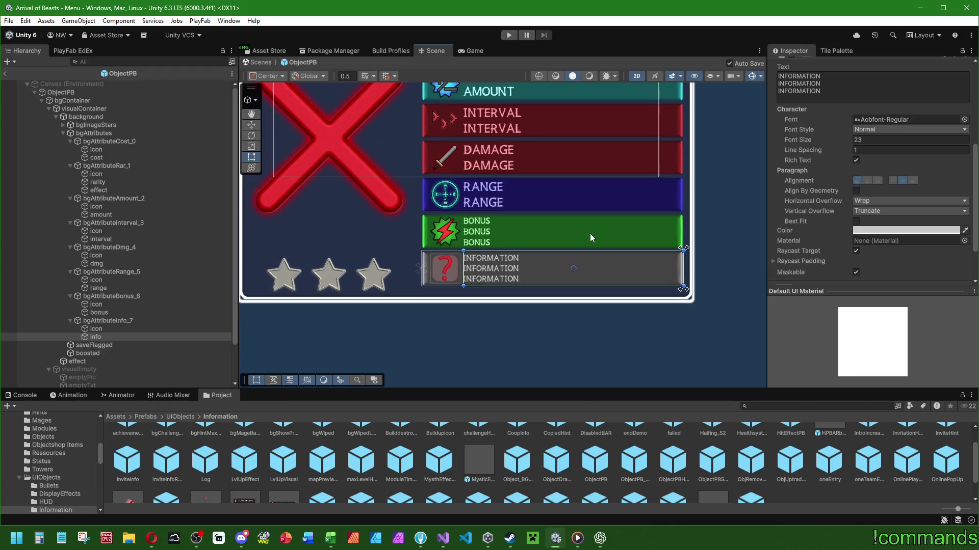
pyautogui.moveTo(617, 210); pyautogui.dragTo(627, 243)
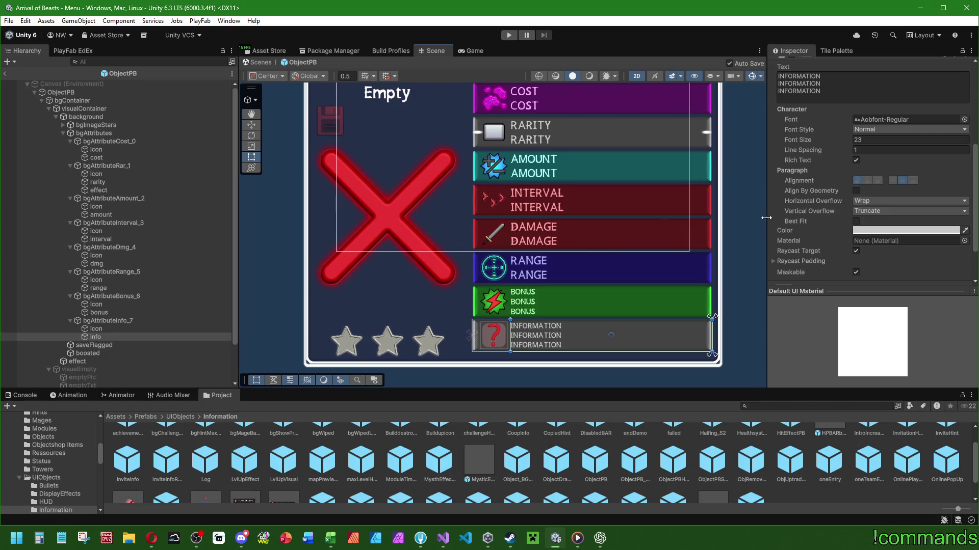
pyautogui.scroll(3, 831, 251)
pyautogui.click(870, 222)
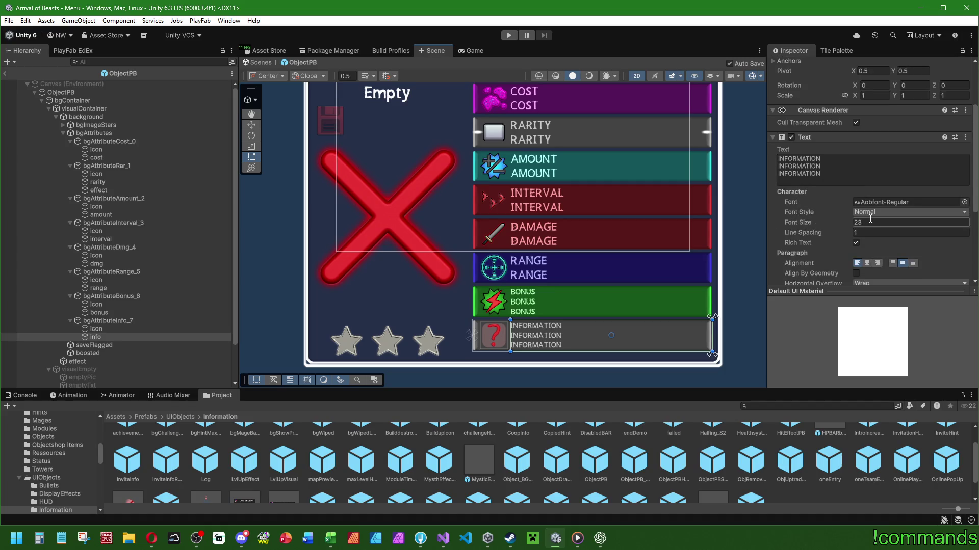
# - Set the INFORMATION label's font size to 25, undoing a trial value of 27
pyautogui.write('24')
pyautogui.press('BackSpace')
pyautogui.write('5')
pyautogui.press('Return')
pyautogui.write('27')
pyautogui.press('Return')
pyautogui.hotkey('ctrl', 'z')
pyautogui.hotkey('ctrl', 'z')
pyautogui.hotkey('ctrl', 'z')
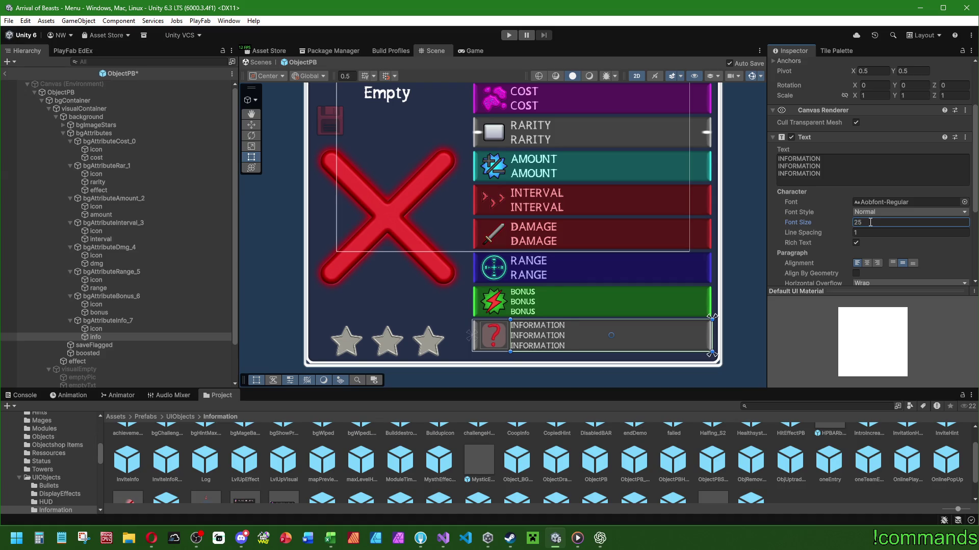
# - Set the BONUS label's font size to 25 and compare with the RANGE label
pyautogui.click(877, 223)
pyautogui.press('BackSpace')
pyautogui.write('6')
pyautogui.press('BackSpace')
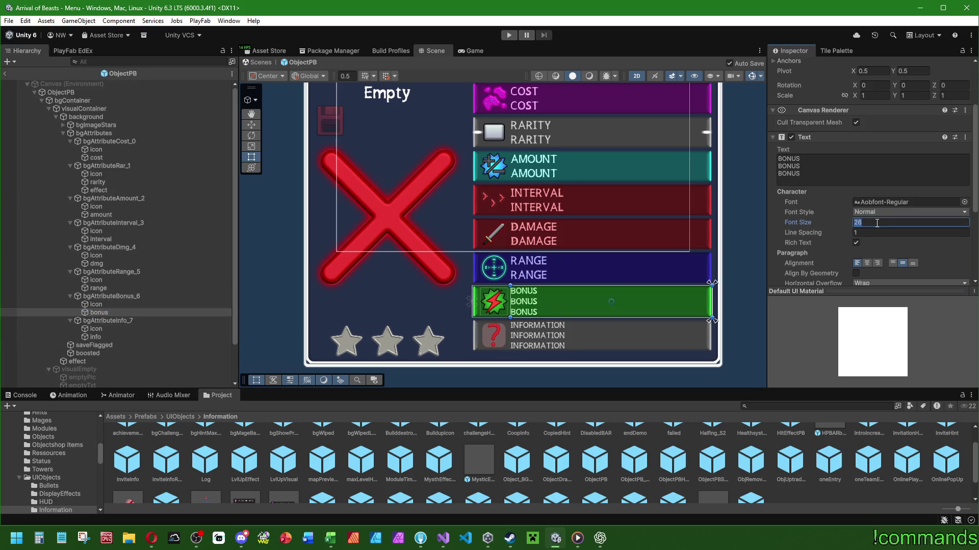
pyautogui.write('5')
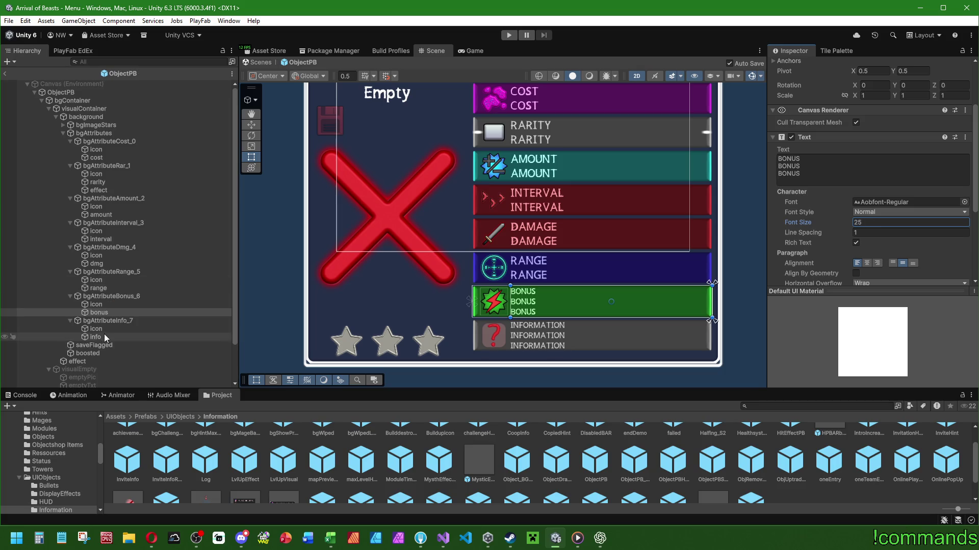
pyautogui.click(105, 337)
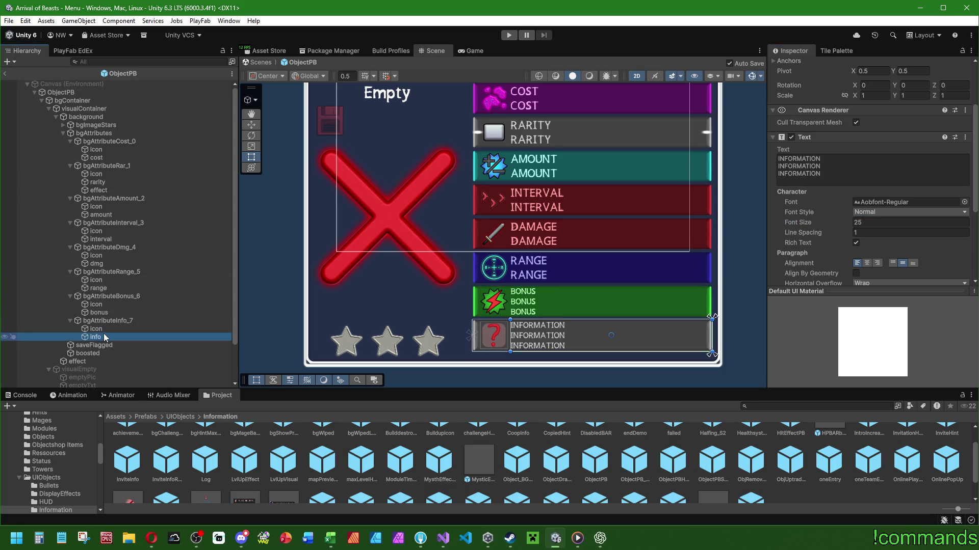
pyautogui.click(107, 288)
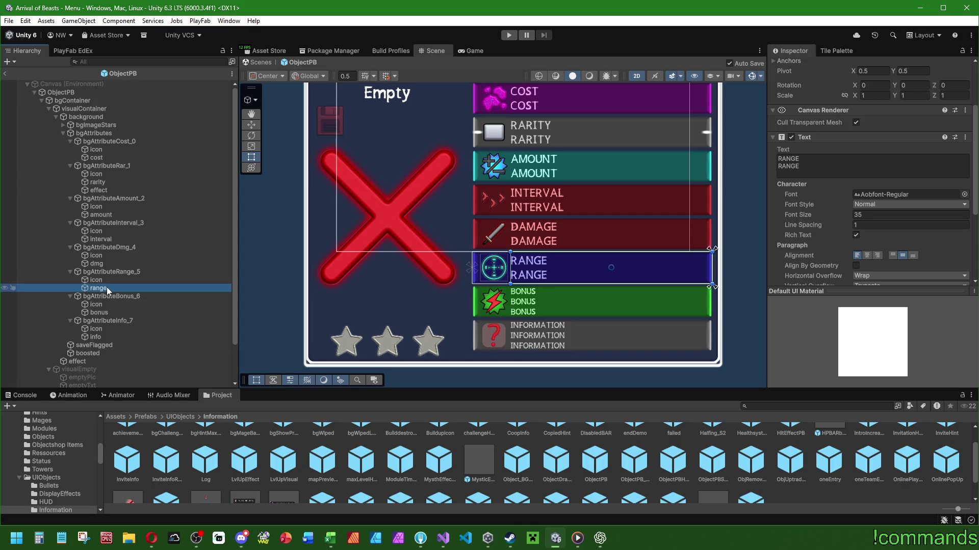
pyautogui.scroll(-2, 592, 225)
pyautogui.scroll(-1, 550, 218)
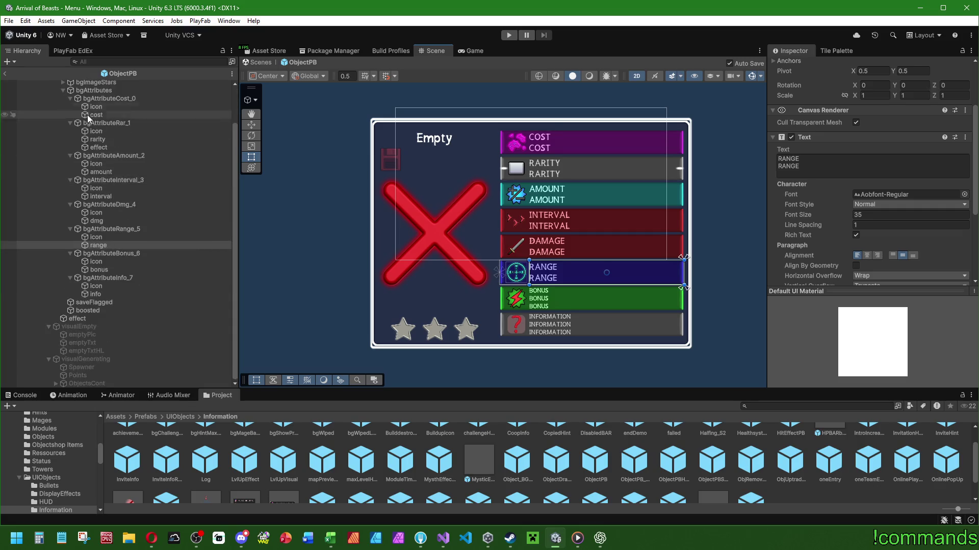
# - Exit Prefab Mode to the Menu scene, save the project, and show the Console
pyautogui.click(4, 73)
pyautogui.click(9, 21)
pyautogui.click(31, 131)
pyautogui.click(22, 395)
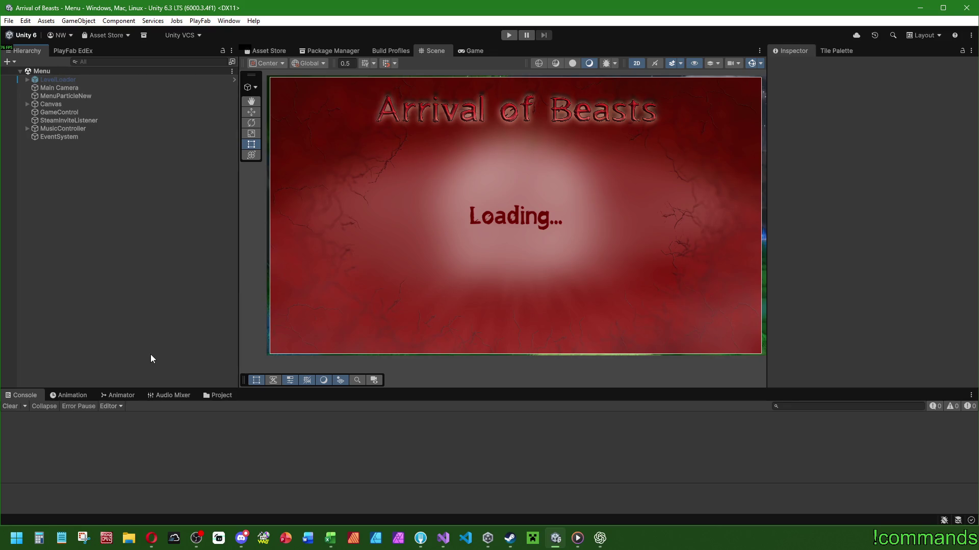
# - In the bug tracker, mark row 653 as fixed and set E698 to done
pyautogui.click(330, 538)
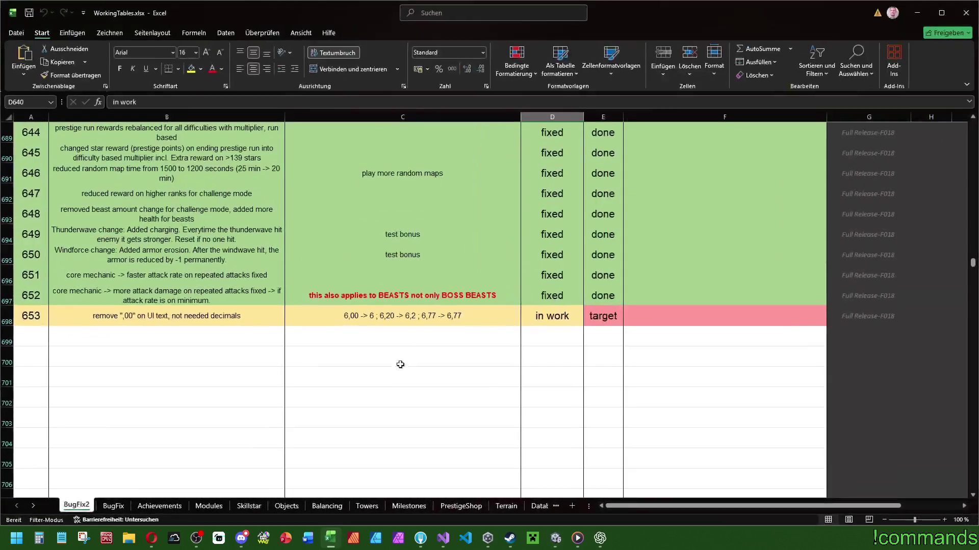
pyautogui.click(573, 324)
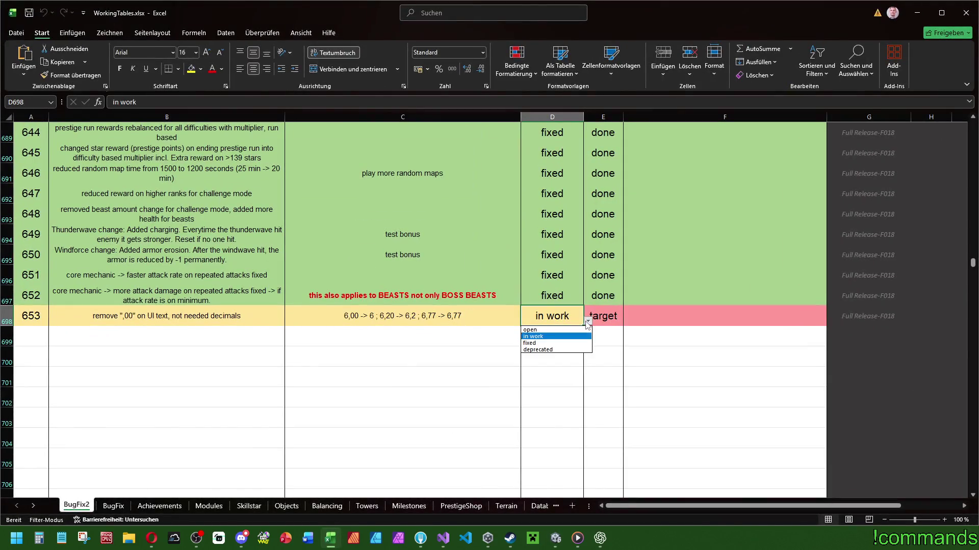
pyautogui.click(561, 347)
pyautogui.click(618, 321)
pyautogui.click(627, 321)
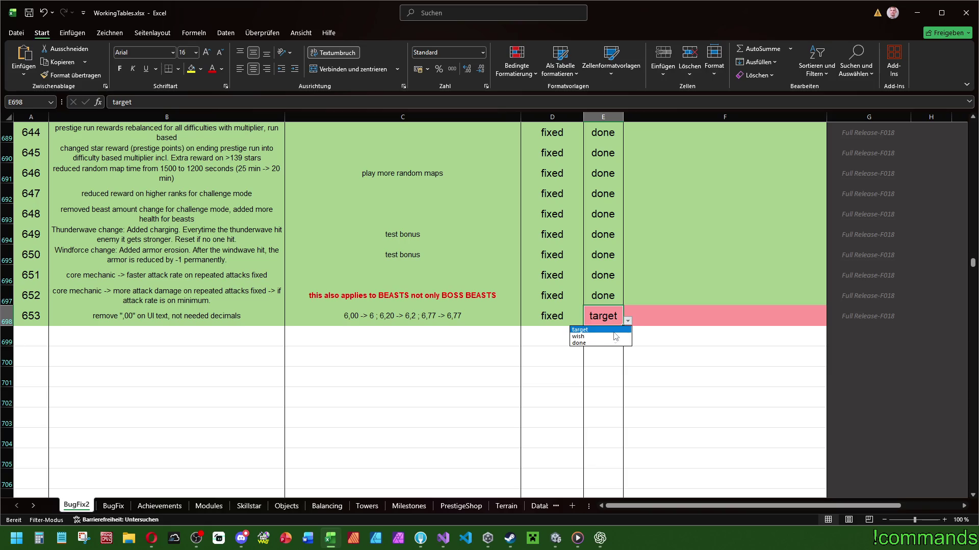
pyautogui.click(601, 341)
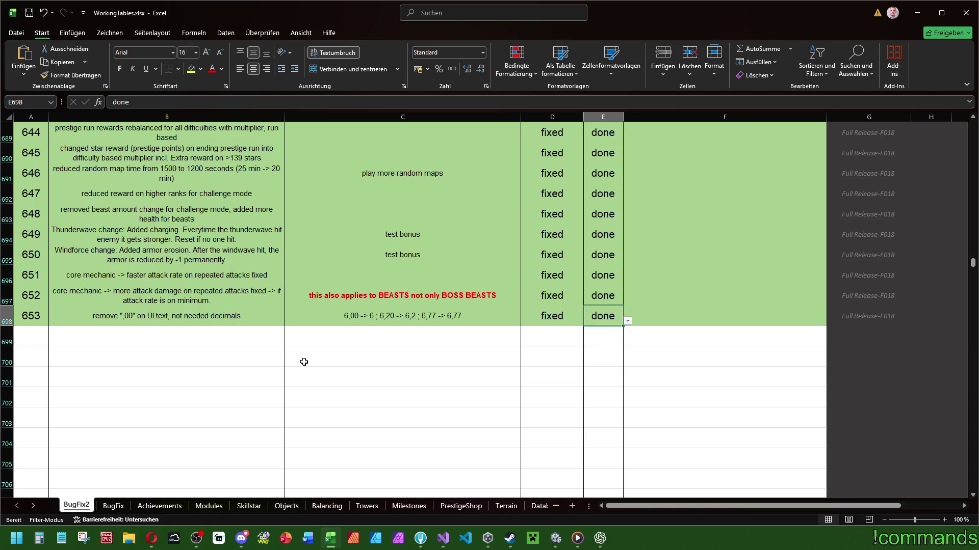
# - Set bug 638 'less mass -> higher props' to in work
pyautogui.scroll(6, 219, 292)
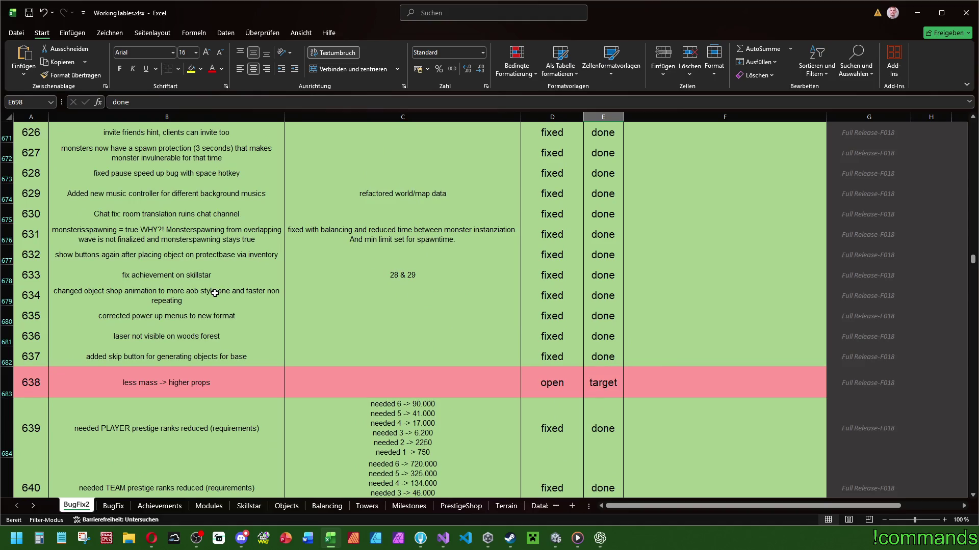
pyautogui.click(581, 374)
pyautogui.click(588, 393)
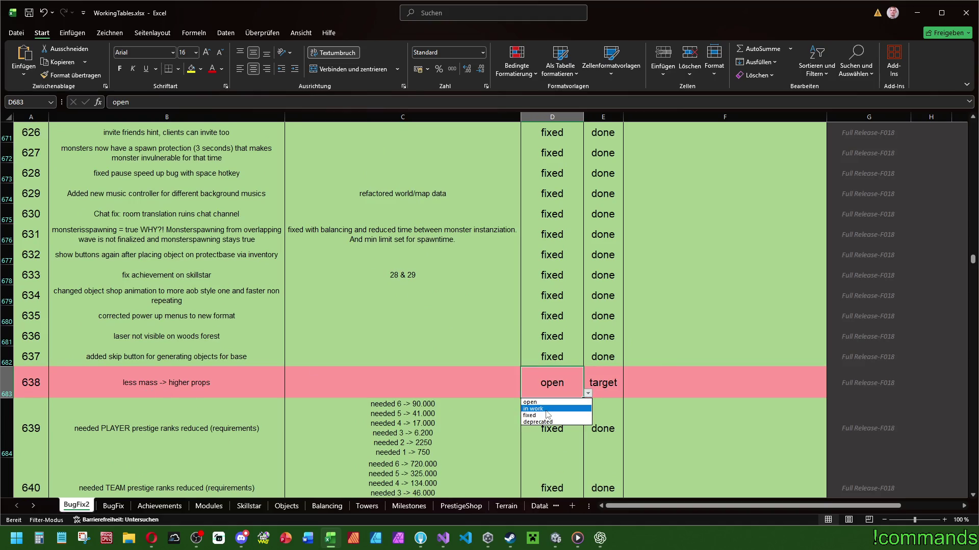
pyautogui.click(546, 410)
# - Select bug 595's description, then return to Unity with Alt+Tab
pyautogui.scroll(-4, 201, 384)
pyautogui.scroll(12, 201, 384)
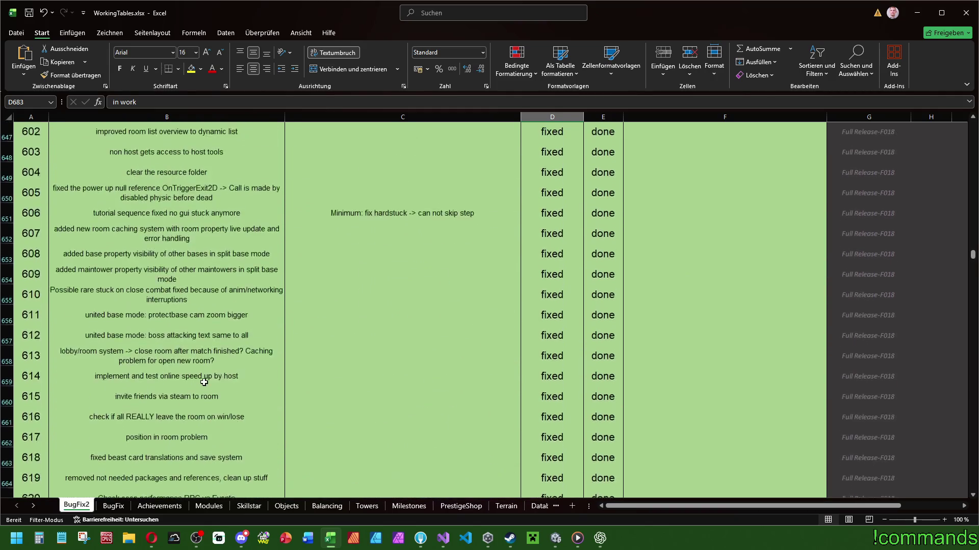
pyautogui.scroll(4, 203, 382)
pyautogui.scroll(2, 204, 378)
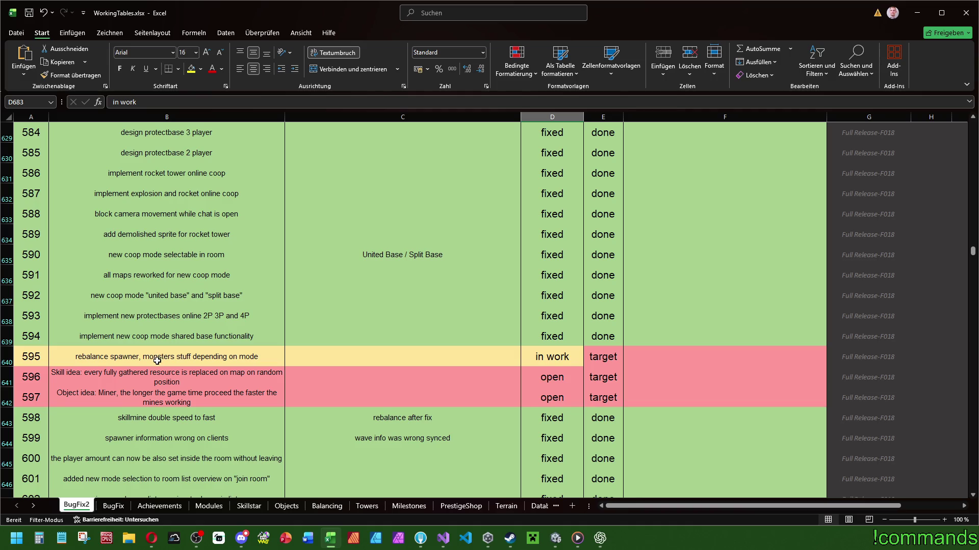
pyautogui.click(156, 360)
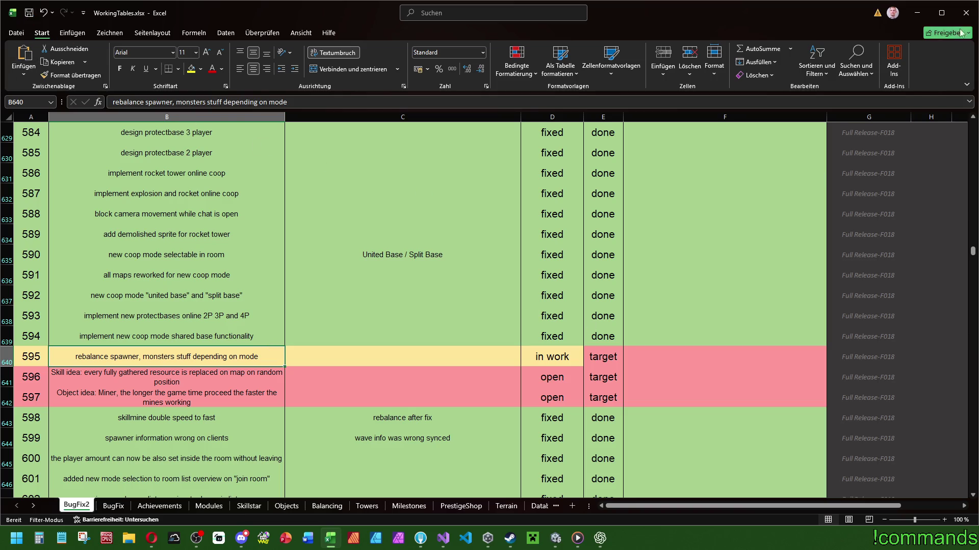
pyautogui.hotkey('alt', 'Tab')
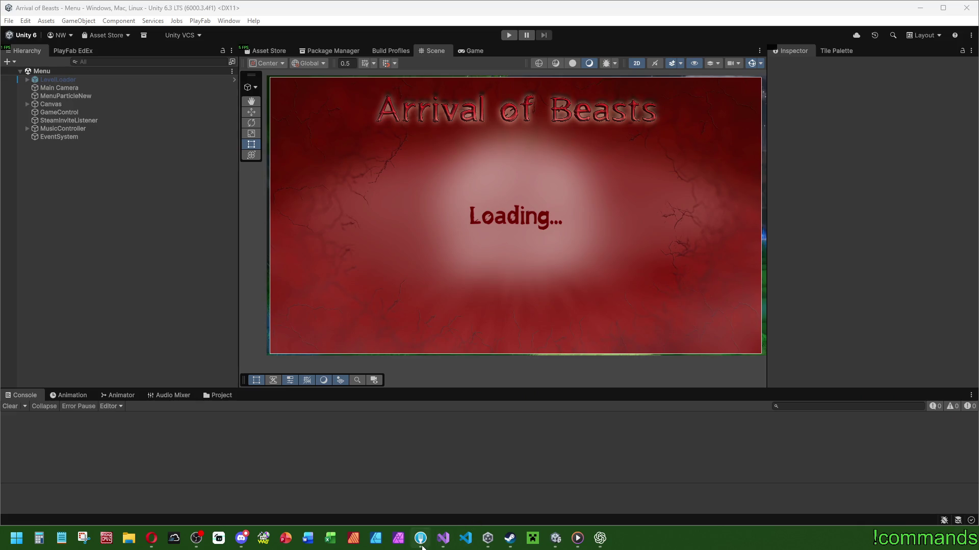
# - Show the local changes in Fork and stage all 24 changed files
pyautogui.click(422, 547)
pyautogui.click(86, 74)
pyautogui.click(79, 65)
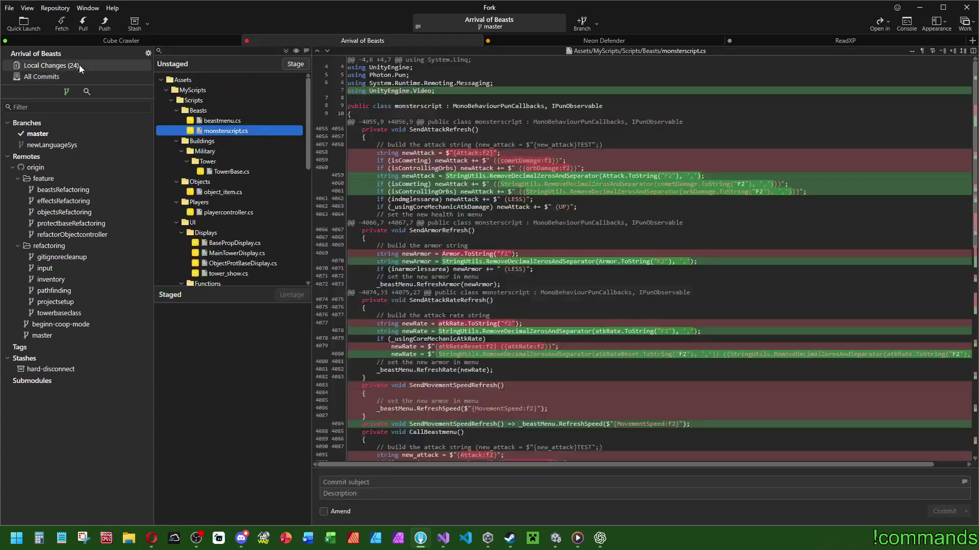
pyautogui.doubleClick(224, 82)
pyautogui.doubleClick(224, 81)
# - Commit as 'Full Release F018 Added StringUtils improved ui text, objectshop' and push to origin
pyautogui.click(343, 480)
pyautogui.write('Full Release F018 Added')
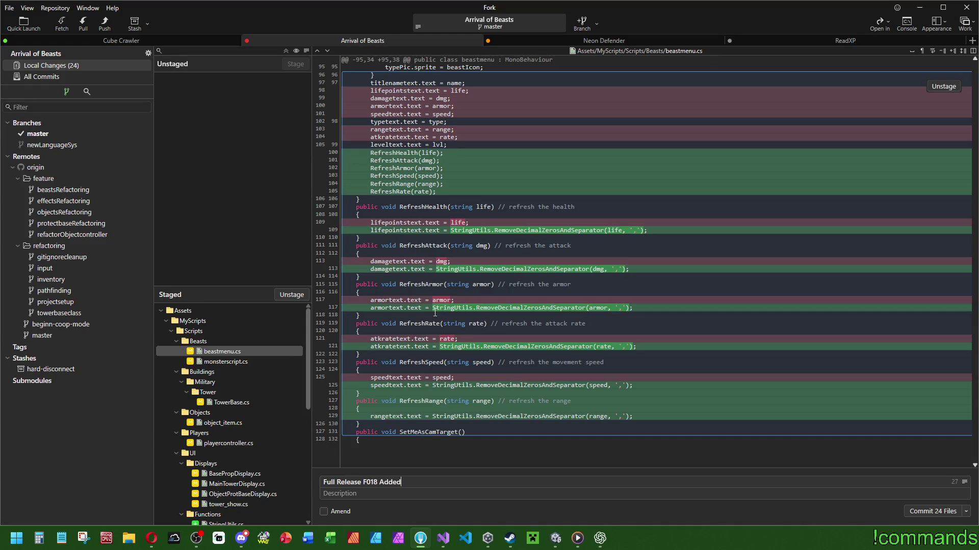
pyautogui.write('Utils r')
pyautogui.write('emoved')
pyautogui.press('BackSpace')
pyautogui.press('BackSpace')
pyautogui.press('BackSpace')
pyautogui.write('objectsshop')
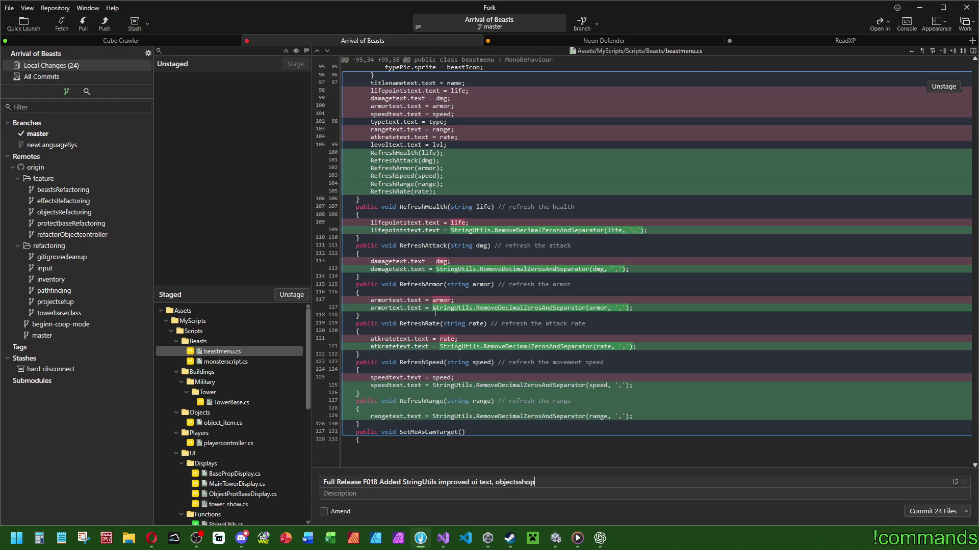
pyautogui.press('BackSpace')
pyautogui.click(966, 512)
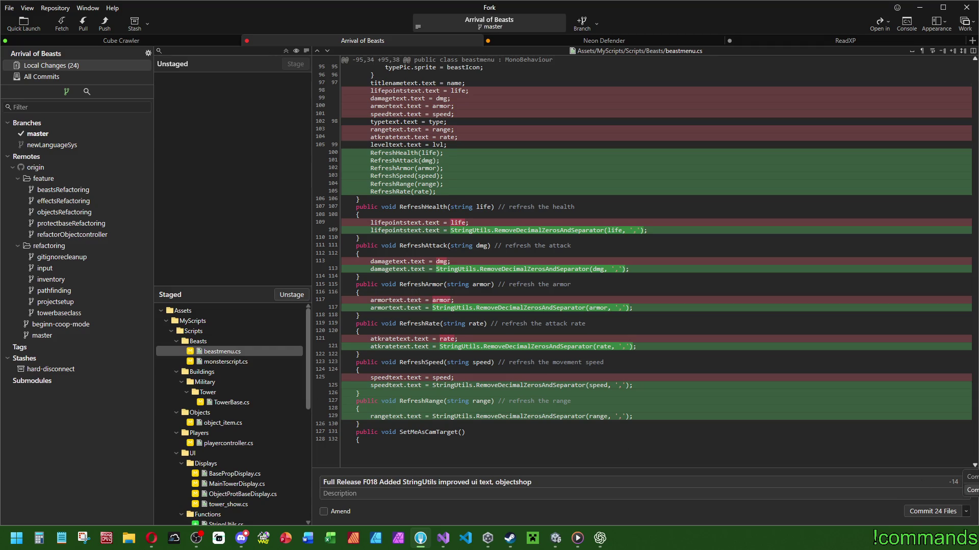
pyautogui.click(972, 490)
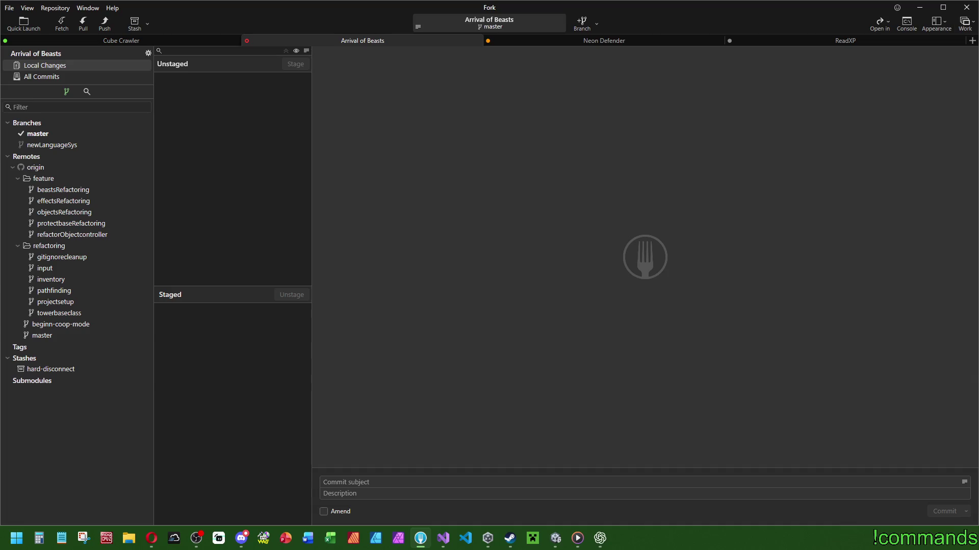
pyautogui.click(577, 539)
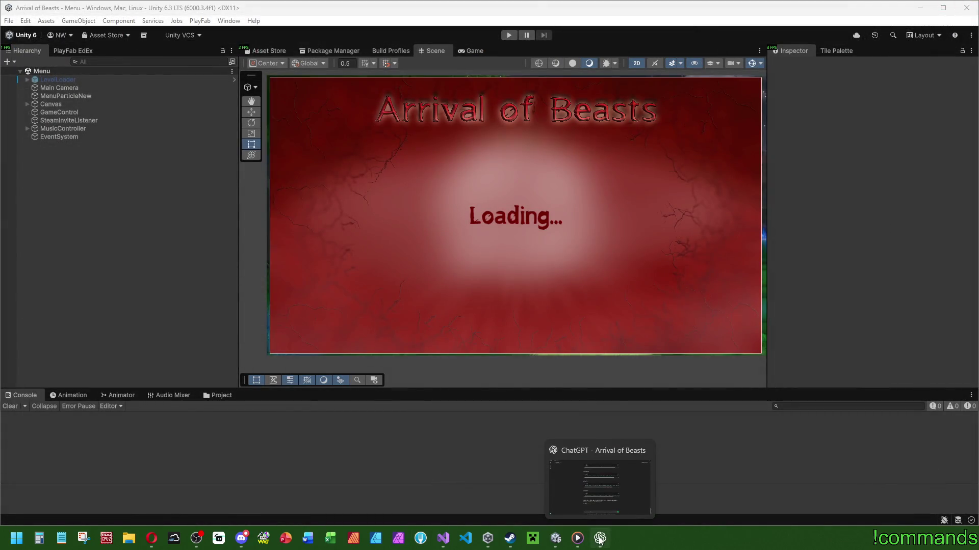
# - Close the ChatGPT and Visual Studio windows
pyautogui.click(599, 539)
pyautogui.click(967, 8)
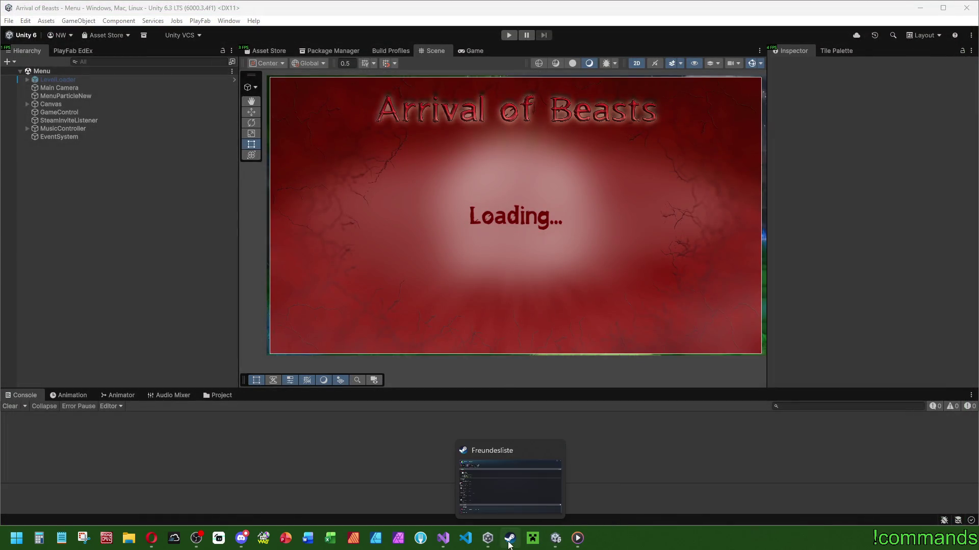
pyautogui.click(439, 545)
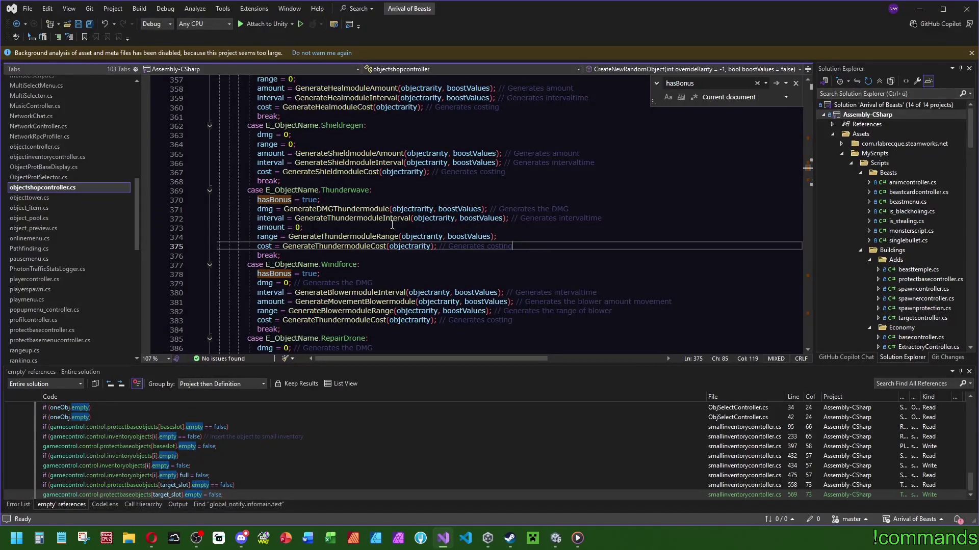
pyautogui.click(967, 8)
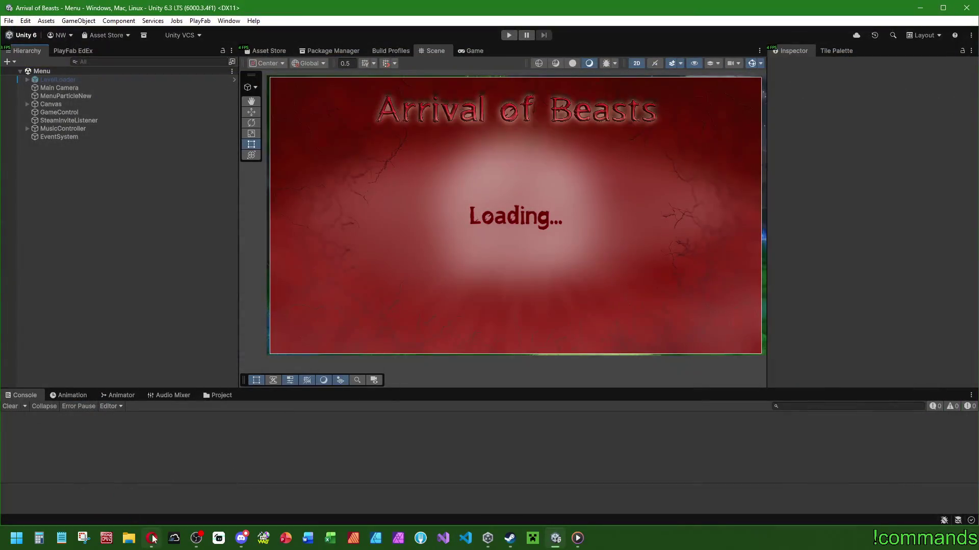
# - Switch Unity to the Game view and save both the project and the open scene
pyautogui.moveTo(153, 539)
pyautogui.click(468, 51)
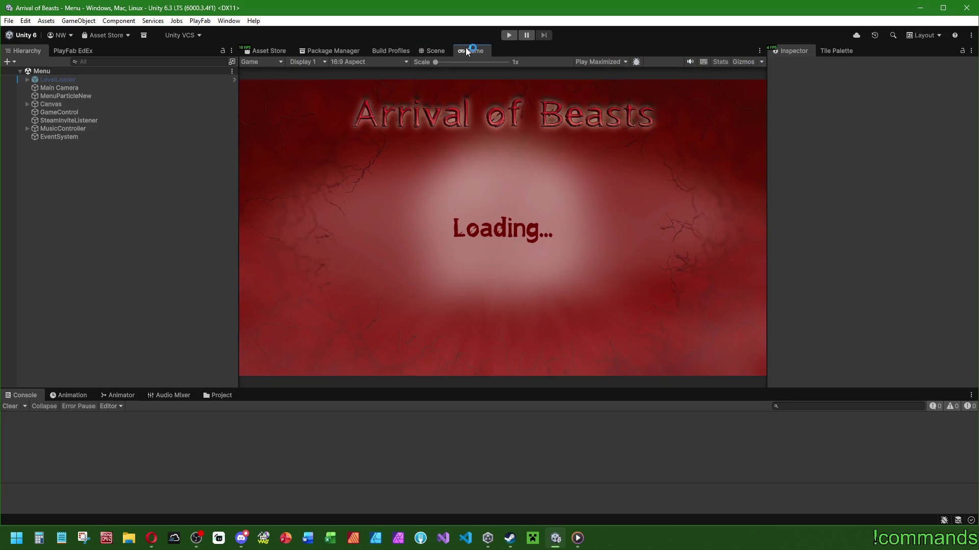
pyautogui.click(9, 21)
pyautogui.click(43, 131)
pyautogui.click(9, 21)
pyautogui.click(45, 72)
# - Reopen the WorkingTables workbook from Excel's recent list and maximize it
pyautogui.rightClick(330, 538)
pyautogui.click(292, 395)
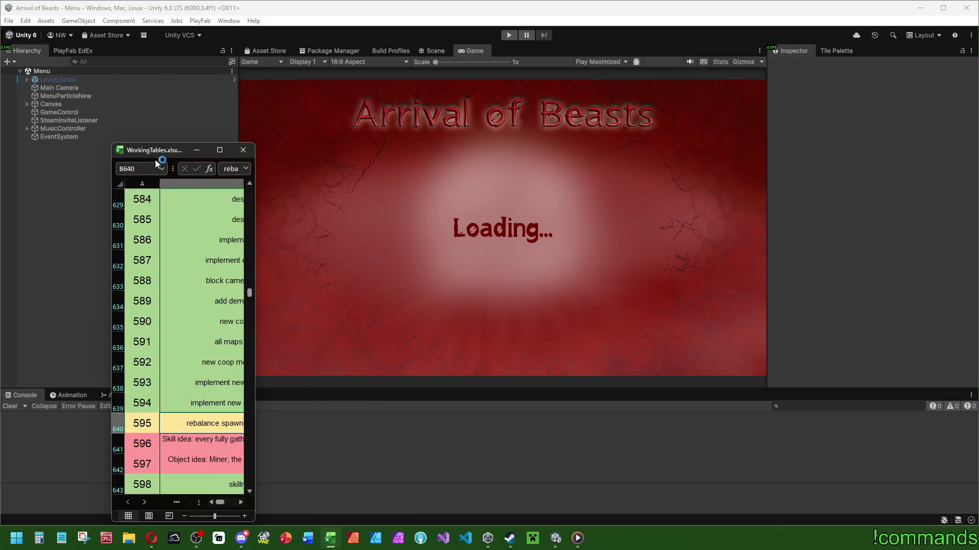
pyautogui.doubleClick(172, 151)
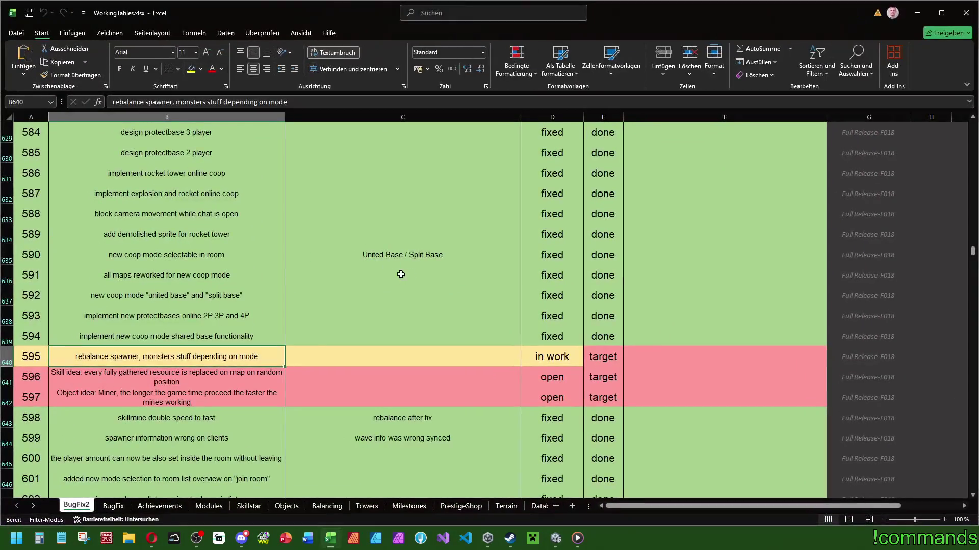
# - Check the tracker notes for bugs 595 and 638, then close the Excel workbook
pyautogui.click(294, 356)
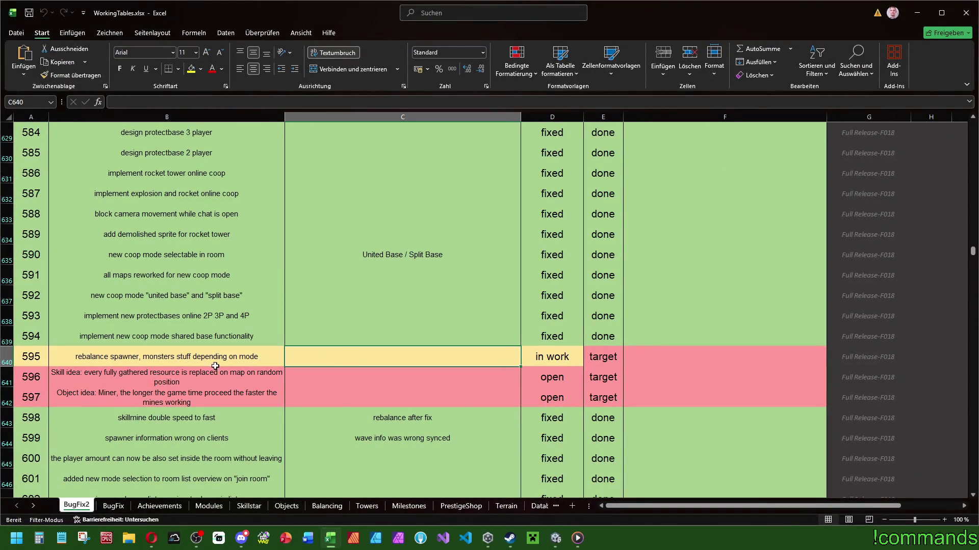
pyautogui.click(239, 358)
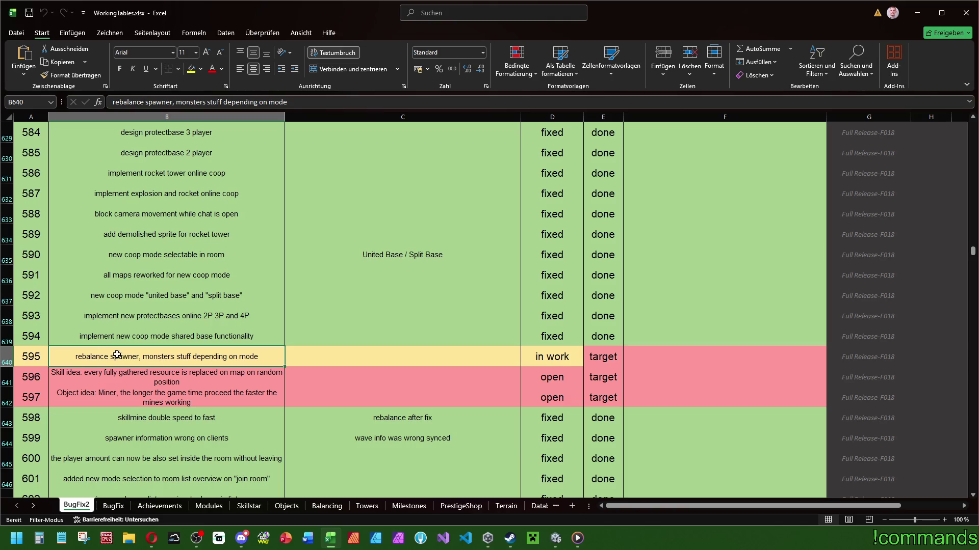
pyautogui.click(358, 363)
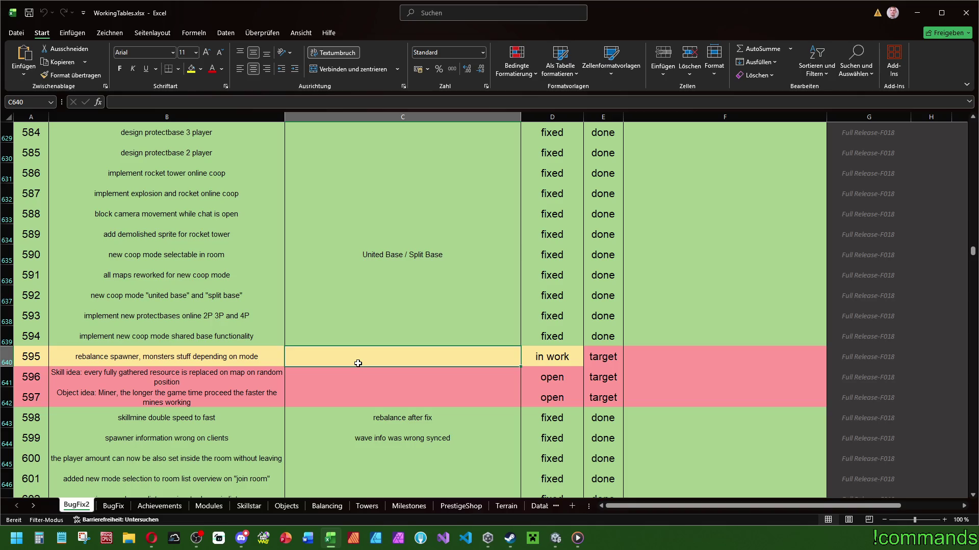
pyautogui.scroll(-15, 358, 363)
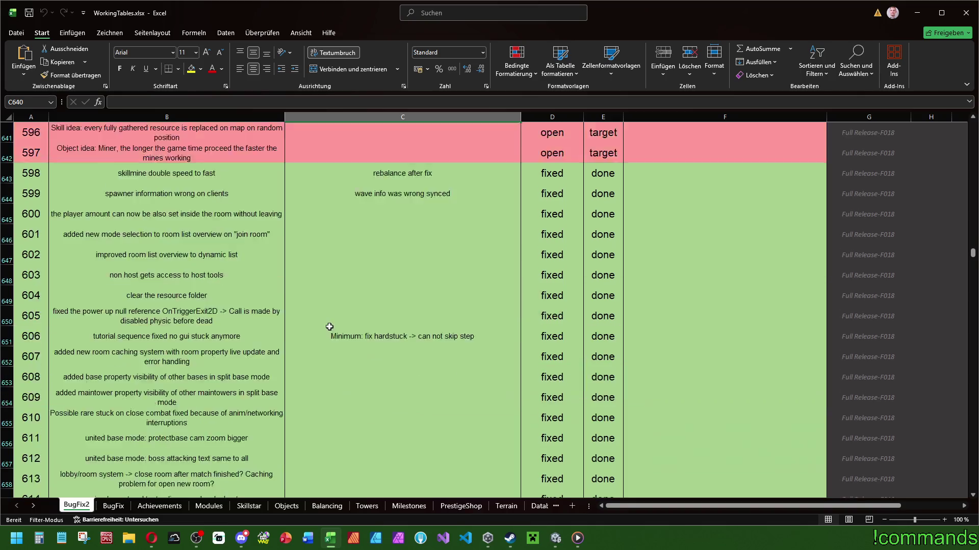
pyautogui.click(329, 261)
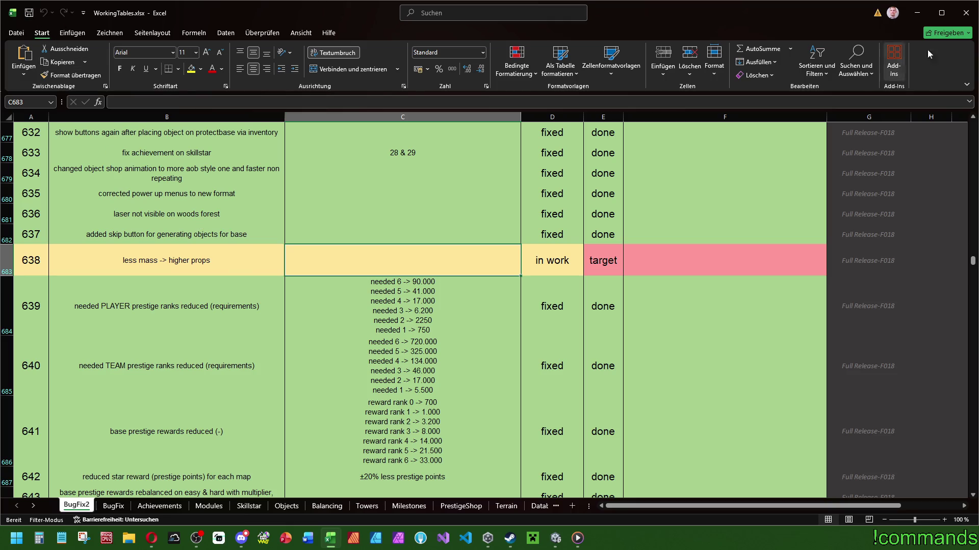
pyautogui.click(966, 13)
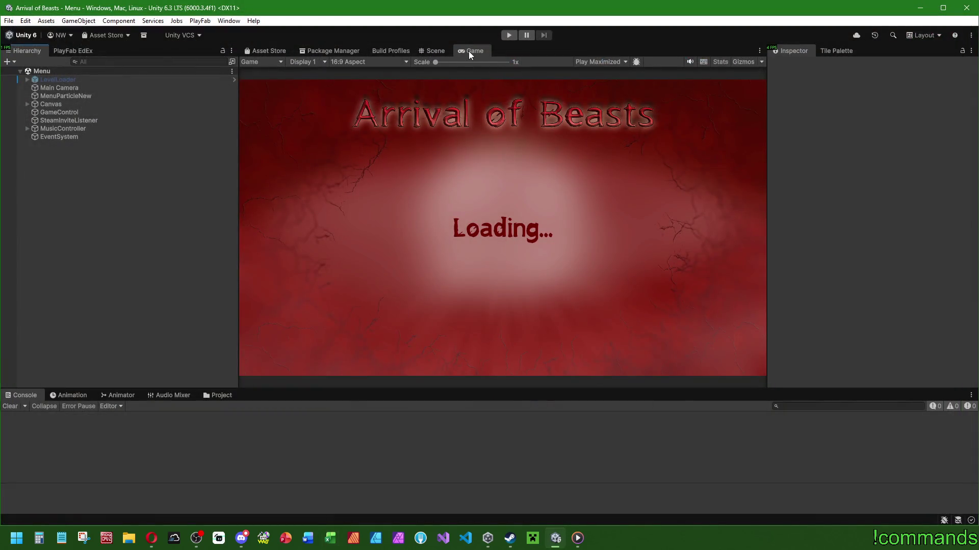
# - Enter Play mode, load the second local test profile and dismiss the welcome message
pyautogui.click(508, 34)
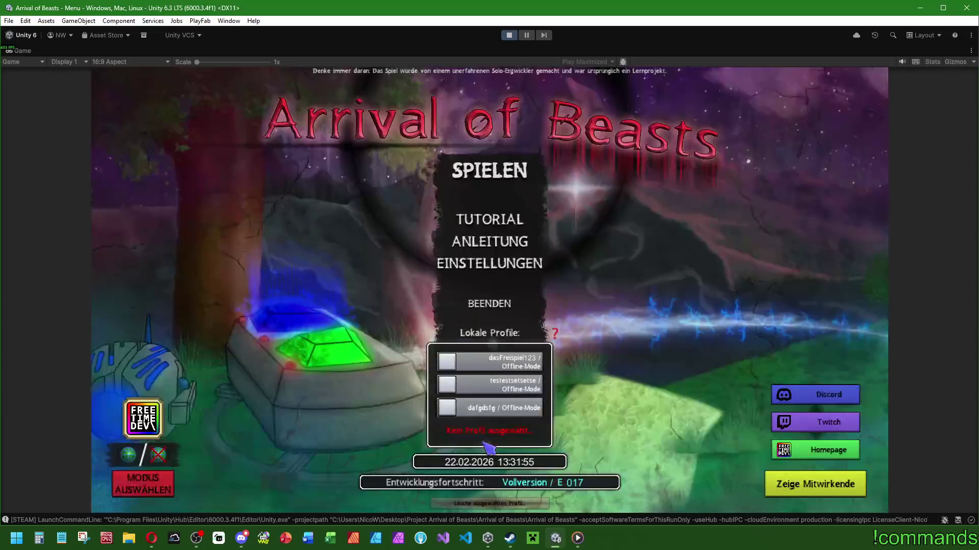
pyautogui.click(512, 388)
pyautogui.click(491, 171)
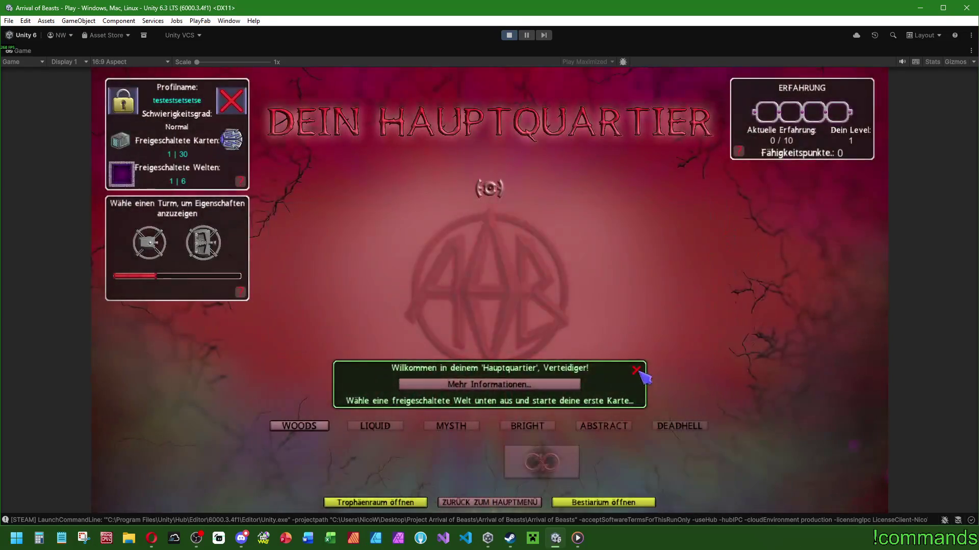
pyautogui.click(636, 370)
# - Return to the main menu and load the fully unlocked level 40 offline profile
pyautogui.click(477, 501)
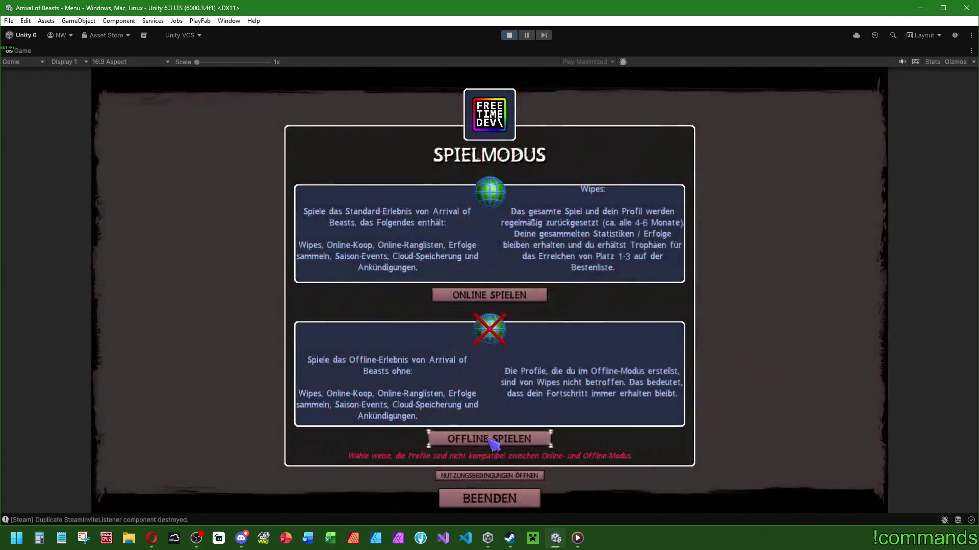
pyautogui.click(466, 362)
pyautogui.click(467, 362)
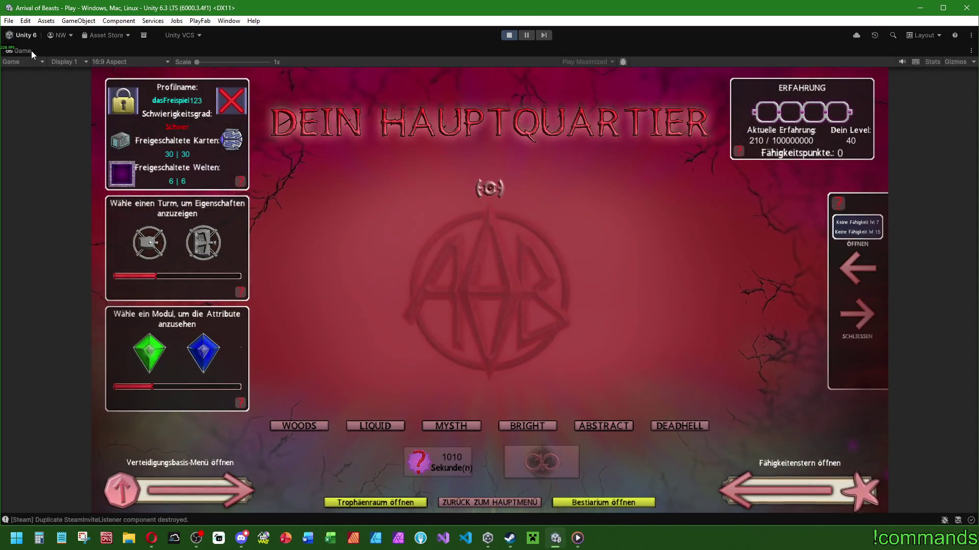
pyautogui.hotkey('shift', 'space')
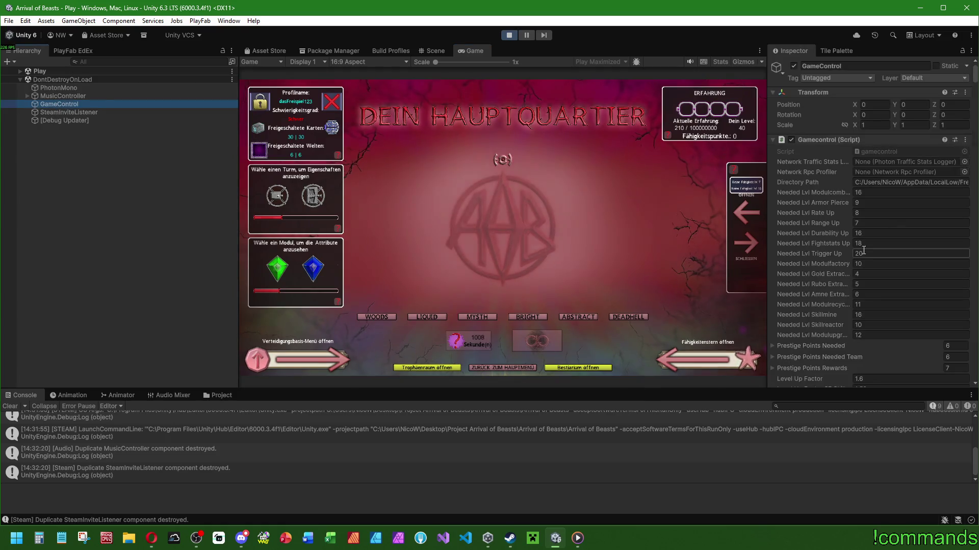
# - Set GameControl's Skillpoints field to 9000 in the Inspector during play
pyautogui.moveTo(973, 71); pyautogui.dragTo(970, 207)
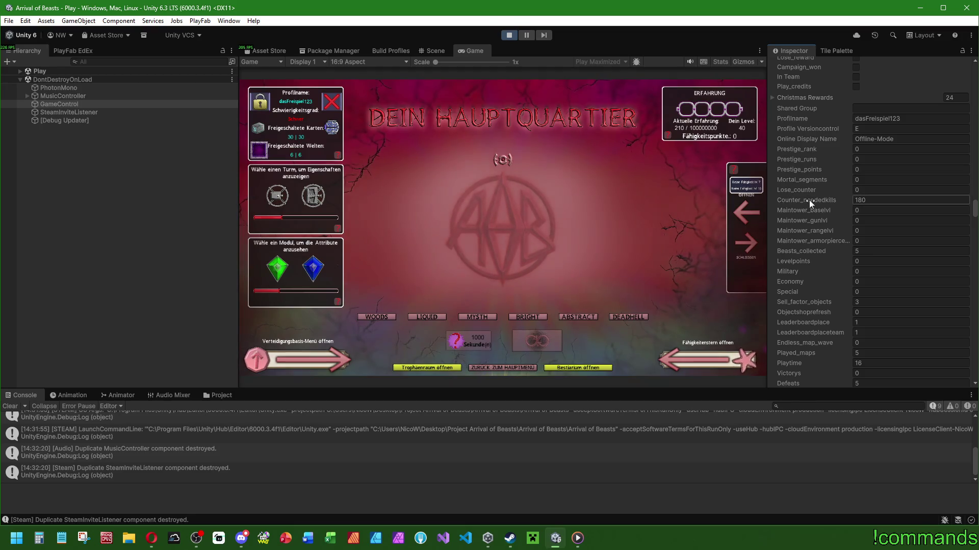
pyautogui.scroll(-5, 816, 229)
pyautogui.scroll(-6, 837, 288)
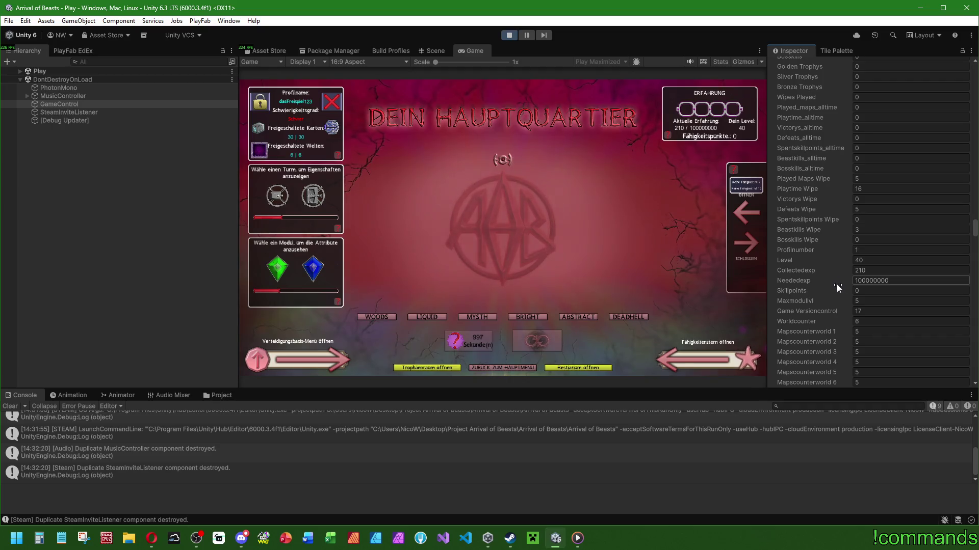
pyautogui.click(875, 290)
pyautogui.write('9000')
pyautogui.click(71, 286)
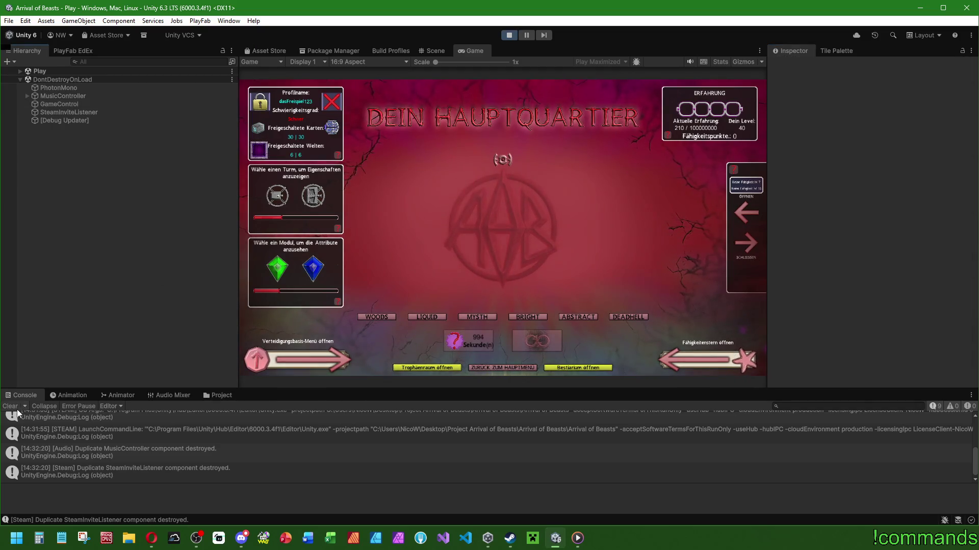
pyautogui.click(502, 368)
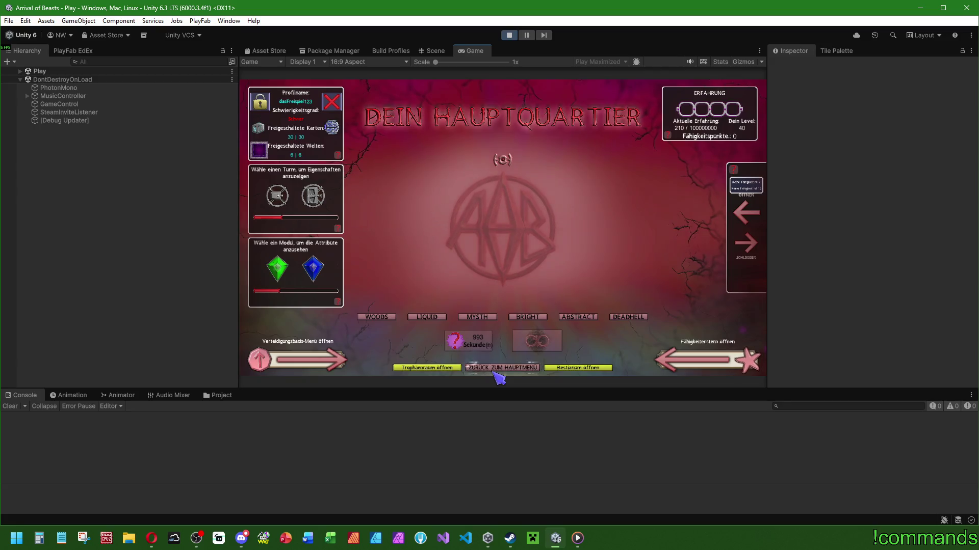
# - Maximize the Game view, pick a game mode and load profile 1 to reach the Verteidigungsbasis skill star
pyautogui.doubleClick(474, 53)
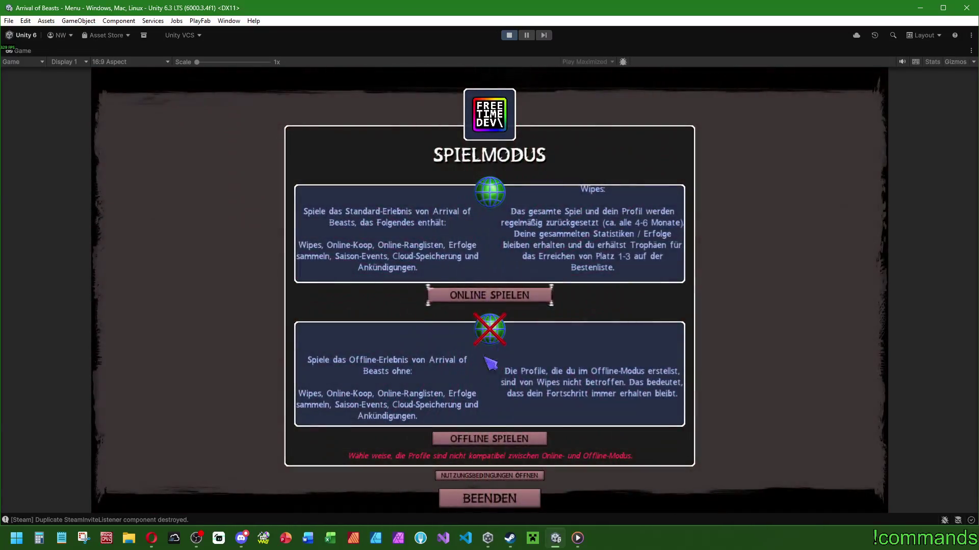
pyautogui.click(490, 296)
pyautogui.click(492, 167)
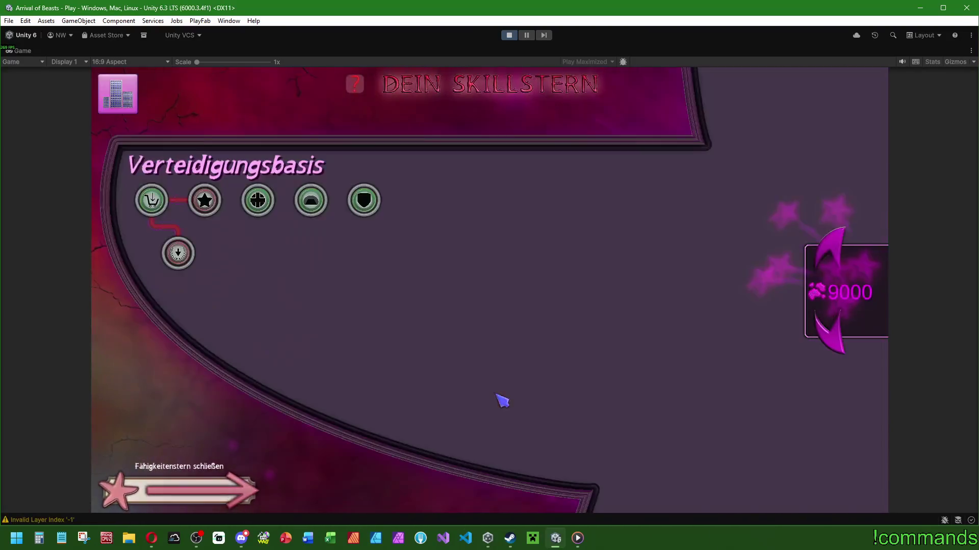
# - In the Hauptspiel tree, unlock the first skill and upgrade Max. Starttürme
pyautogui.click(810, 257)
pyautogui.moveTo(305, 297)
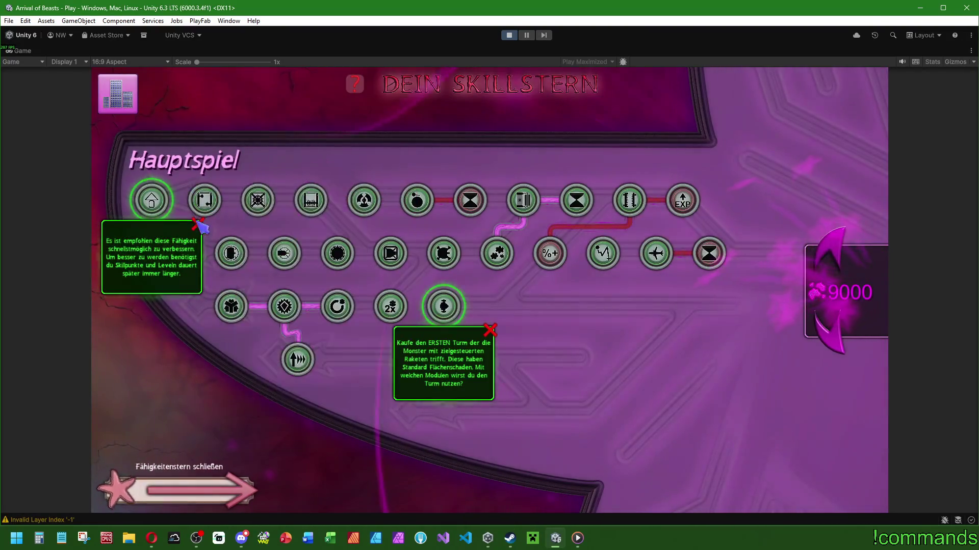
pyautogui.click(151, 200)
pyautogui.click(255, 434)
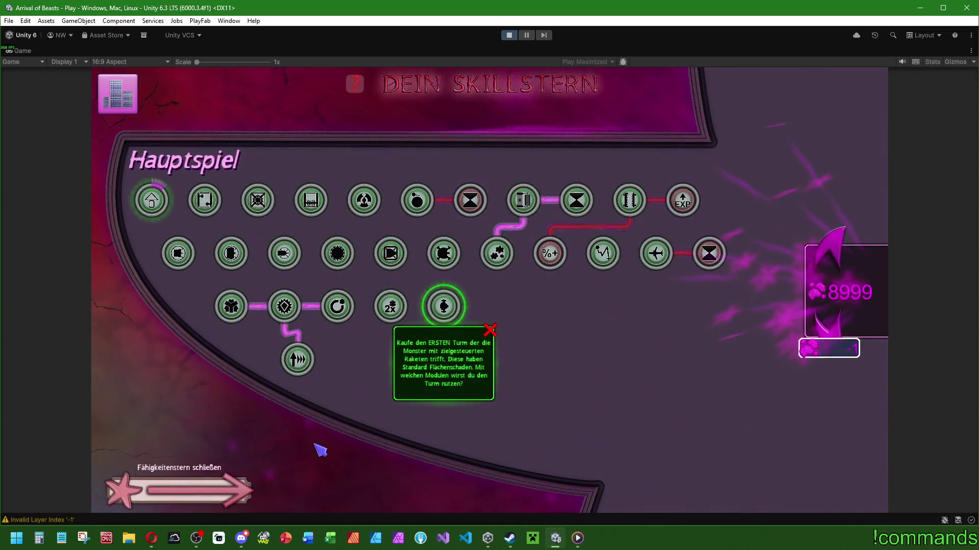
pyautogui.click(189, 260)
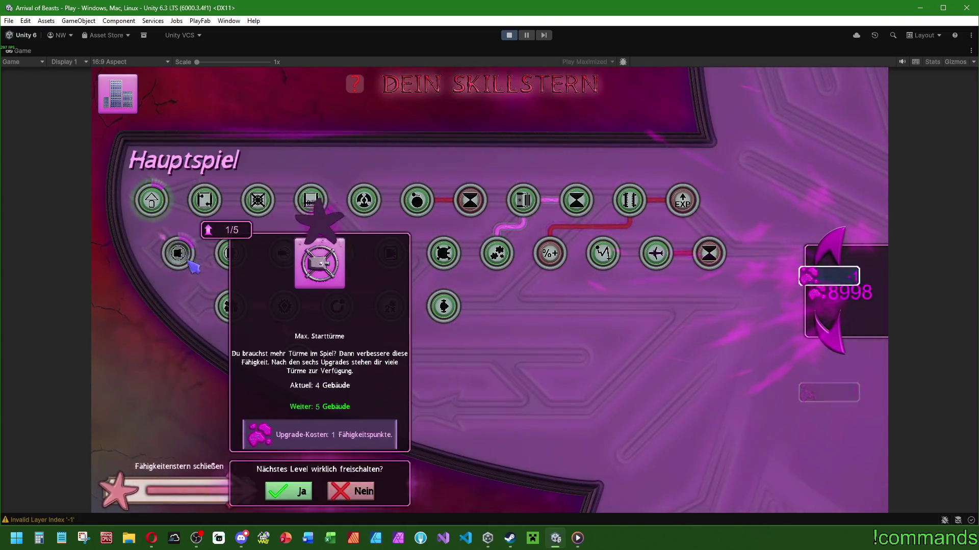
pyautogui.click(189, 260)
# - Upgrade Max. Einzeltürme, Max. Effektturm to 2/2 and Max. Raketentürme, leaving 8848 skill points
pyautogui.click(326, 262)
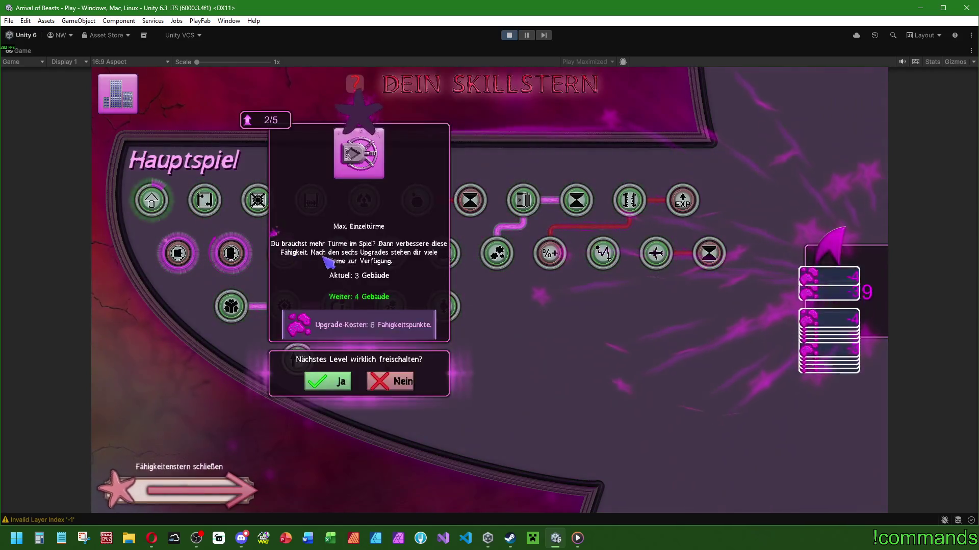
pyautogui.click(325, 263)
pyautogui.click(497, 253)
pyautogui.click(449, 271)
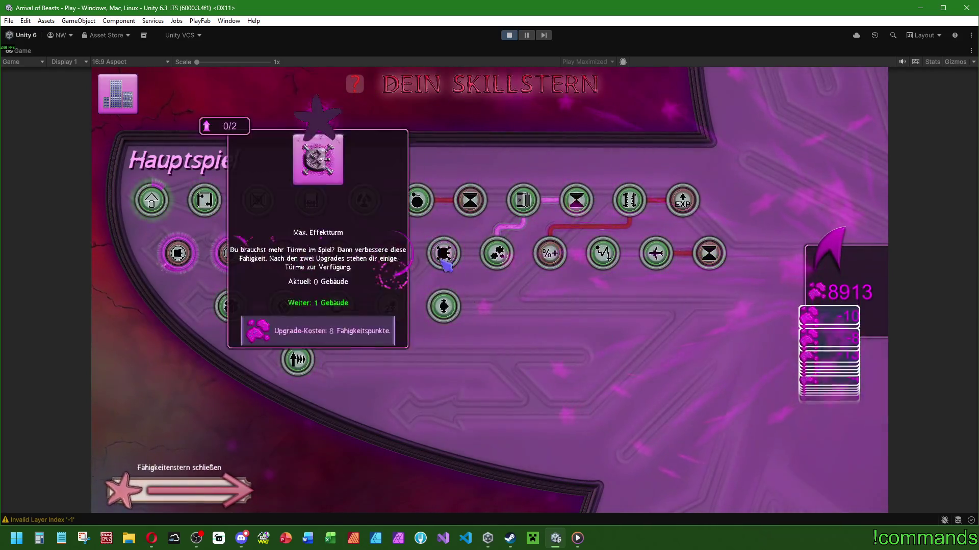
pyautogui.click(449, 271)
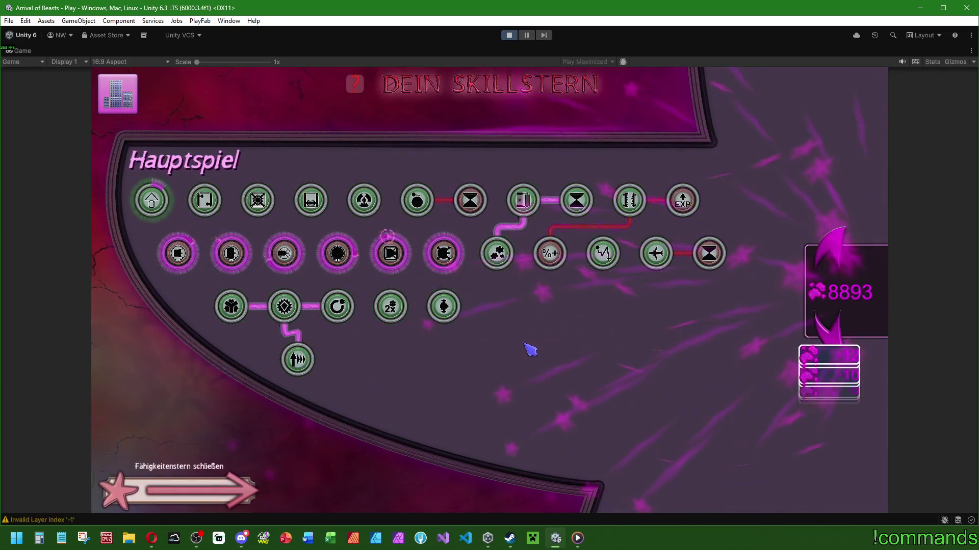
pyautogui.click(458, 309)
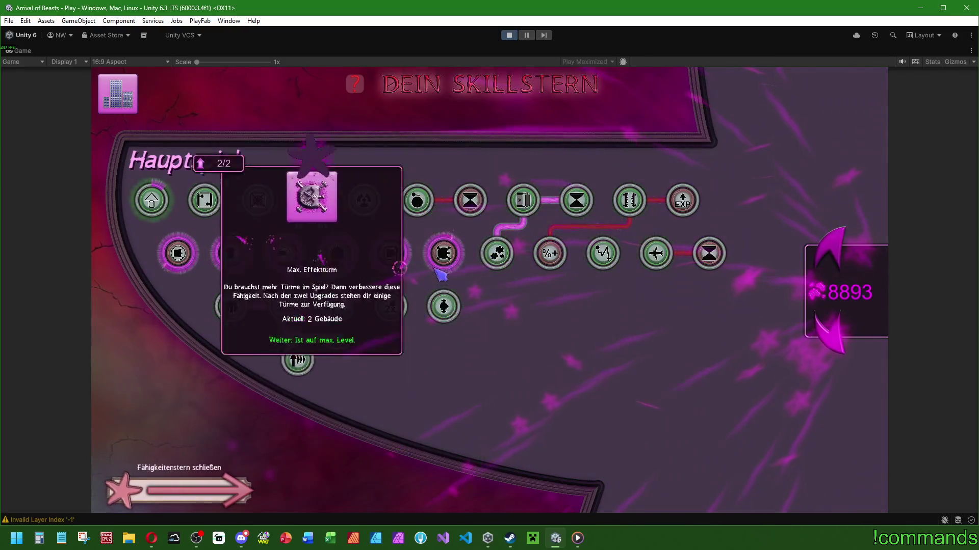
pyautogui.click(444, 305)
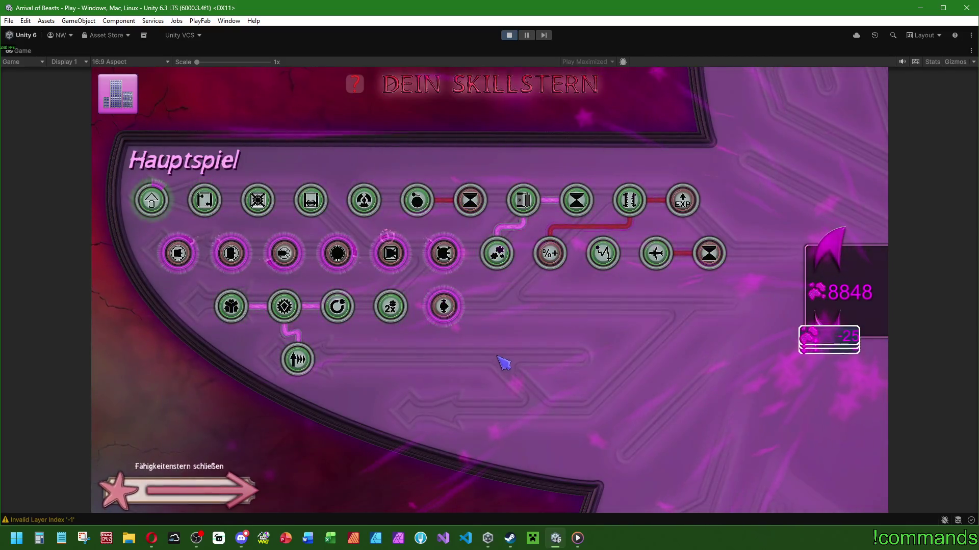
pyautogui.moveTo(178, 255)
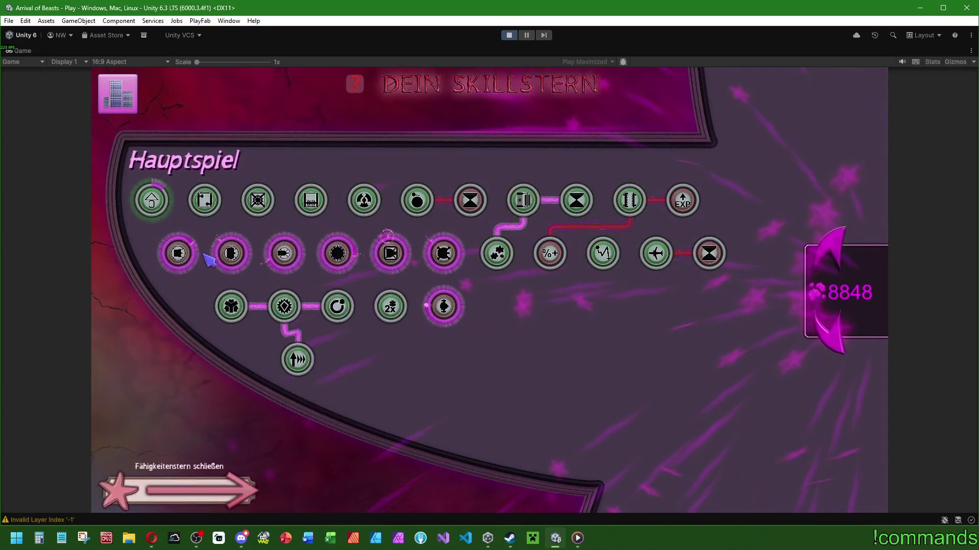
pyautogui.moveTo(230, 254)
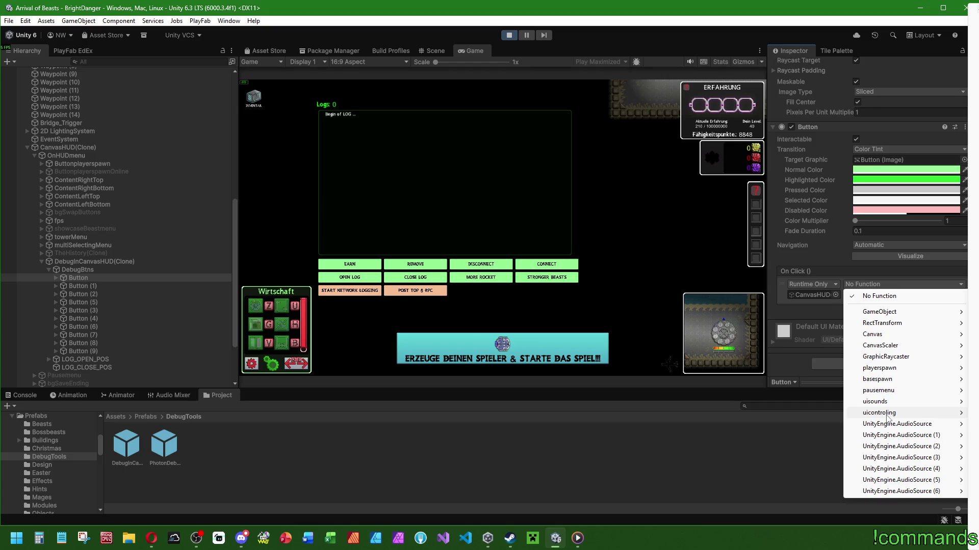
# - Link EARN to uicontroling.GetRess, earn 75000/15000/5000 resources, then hide the debug panel
pyautogui.click(898, 412)
pyautogui.click(362, 265)
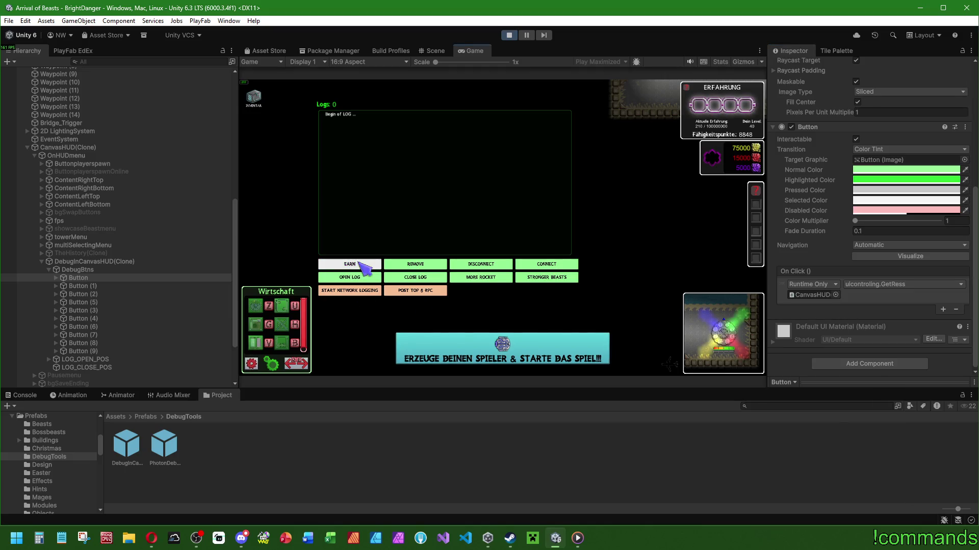
pyautogui.press('Delete')
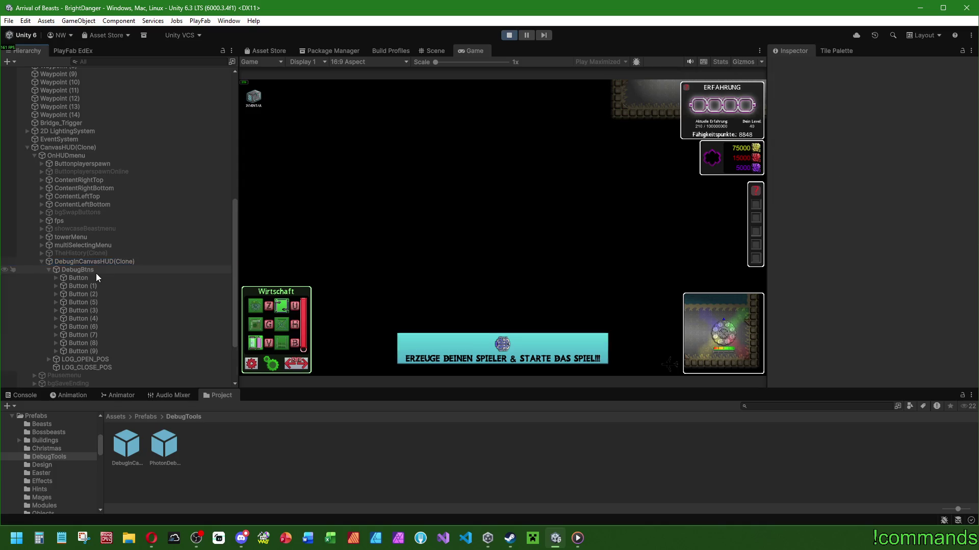
# - Collapse the debug canvas and BrightDanger hierarchy branches, show the Console and maximize the Game view
pyautogui.click(28, 228)
pyautogui.scroll(5, 35, 129)
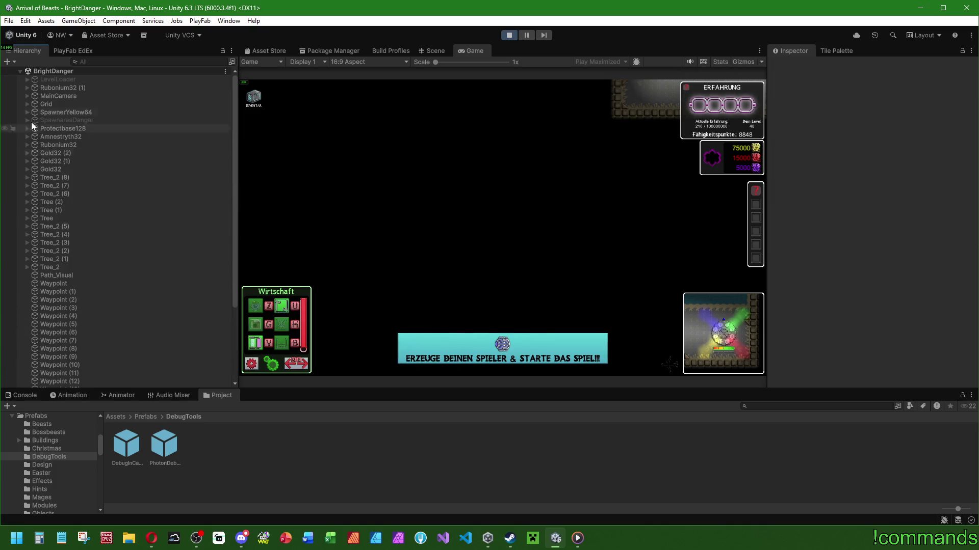
pyautogui.click(20, 71)
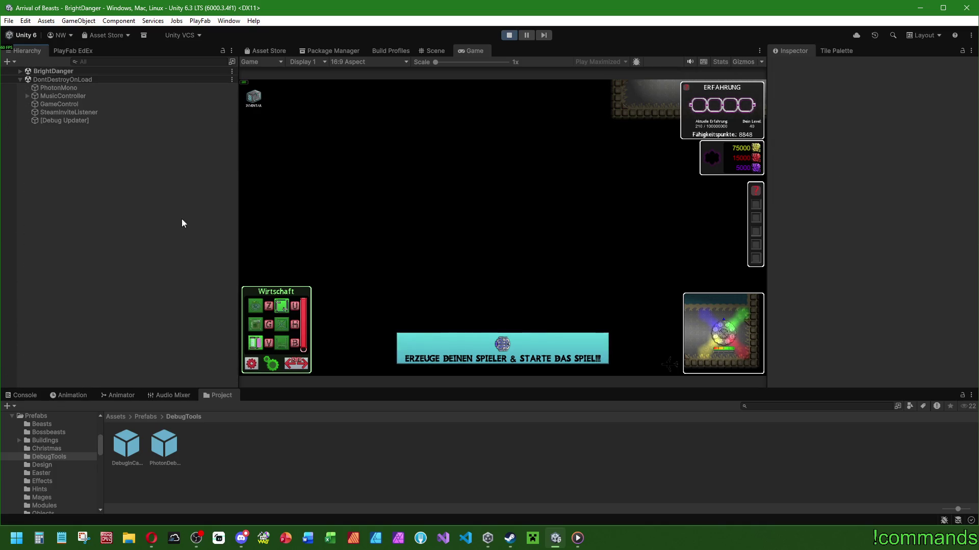
pyautogui.click(23, 394)
pyautogui.doubleClick(460, 53)
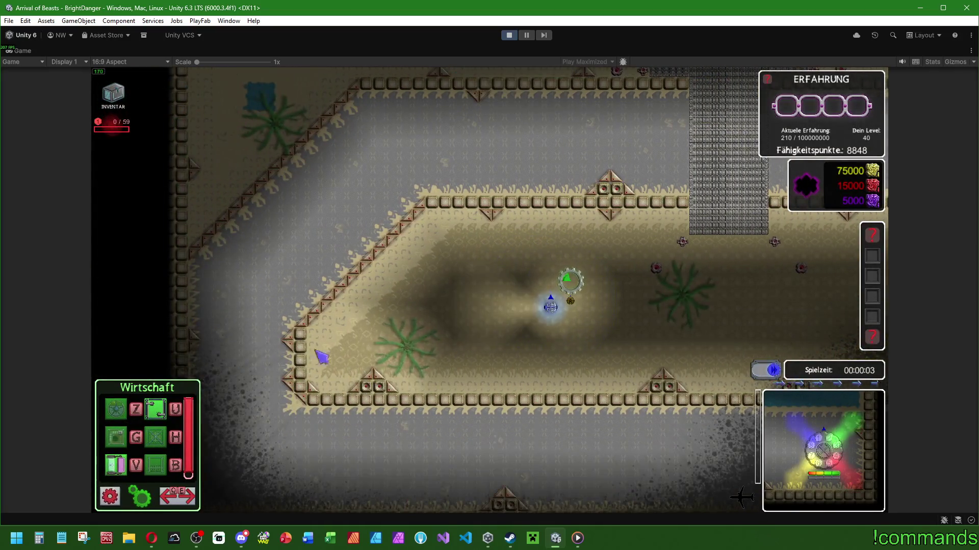
# - Place a row of Militär starter towers along the diagonal base wall
pyautogui.press('e')
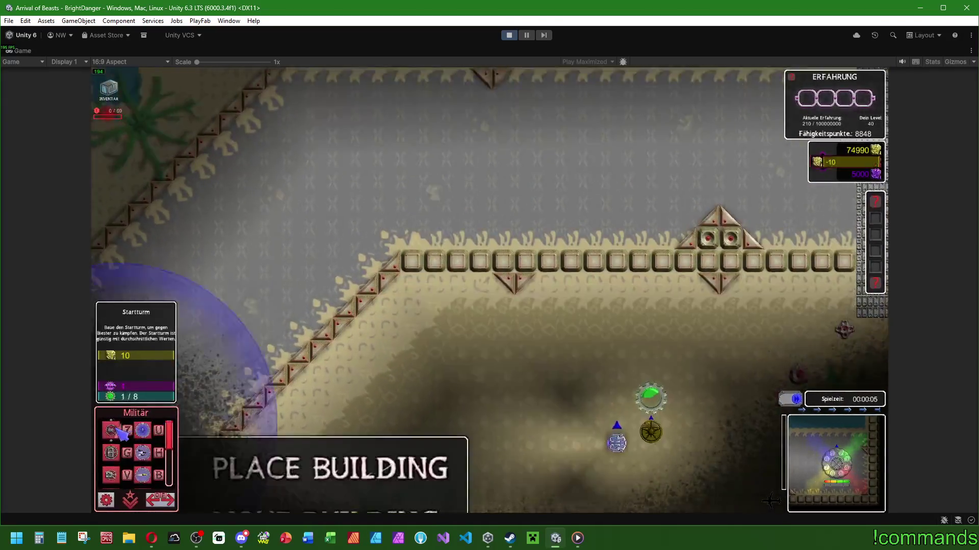
pyautogui.click(143, 428)
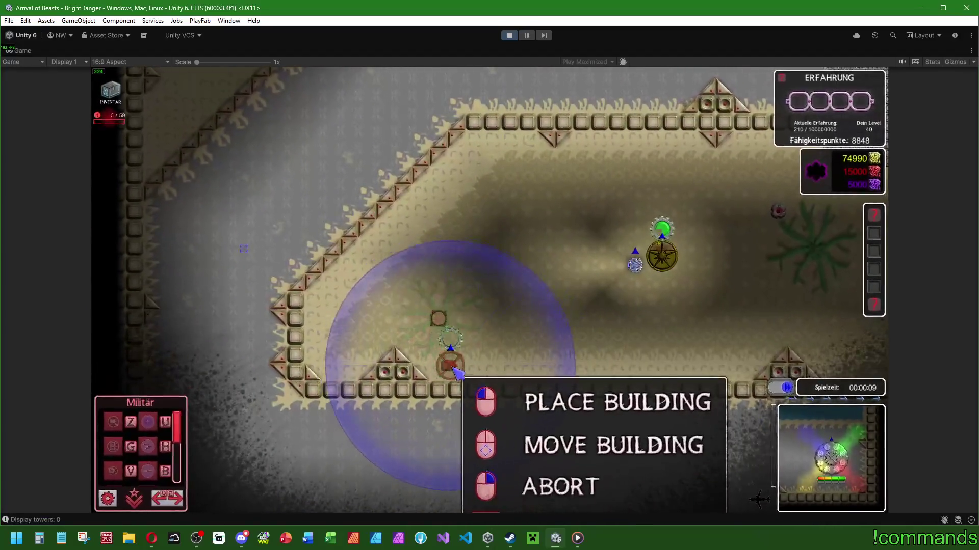
pyautogui.press('w')
pyautogui.moveTo(487, 227)
pyautogui.mouseDown()
pyautogui.moveTo(491, 239)
pyautogui.moveTo(339, 362)
pyautogui.moveTo(321, 406)
pyautogui.moveTo(336, 459)
pyautogui.moveTo(326, 408)
pyautogui.mouseUp()
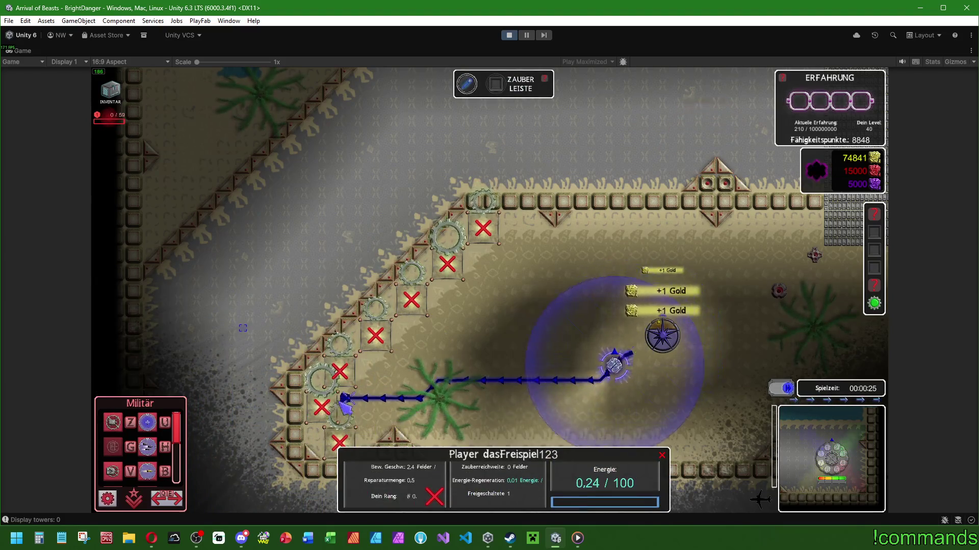
pyautogui.press('z')
pyautogui.click(525, 234)
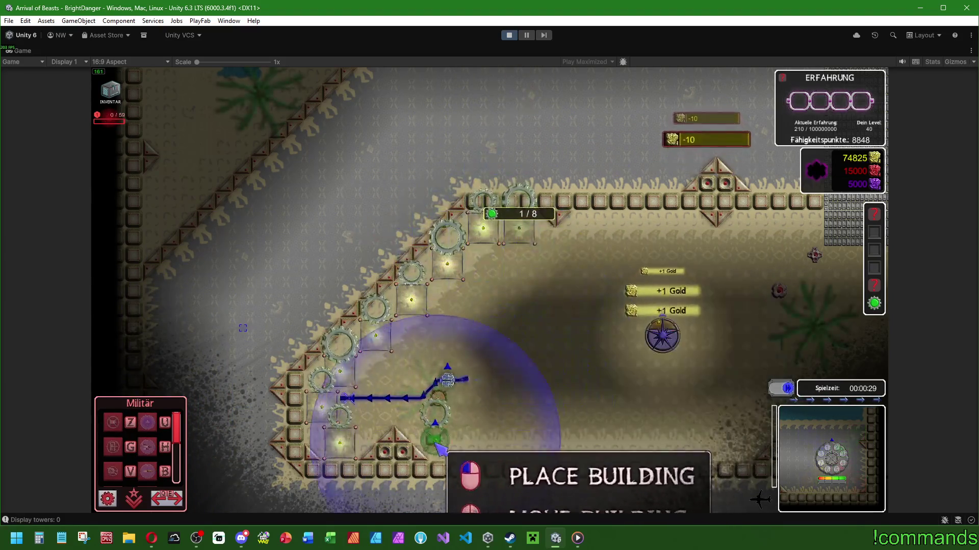
pyautogui.press('d')
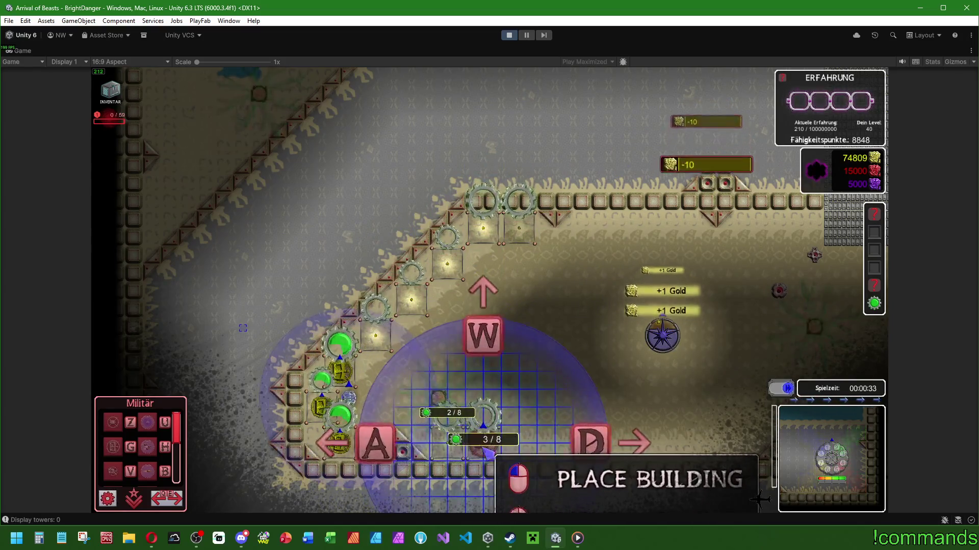
pyautogui.press('Escape')
# - Add a Kreisturm by the wall, pick the Einzelturm, and start wave 1
pyautogui.click(402, 323)
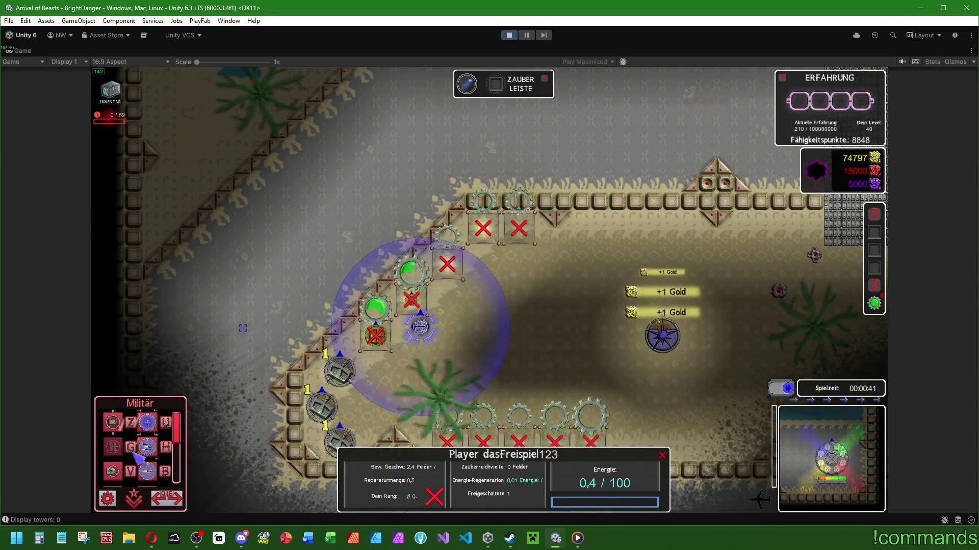
pyautogui.scroll(-1, 127, 474)
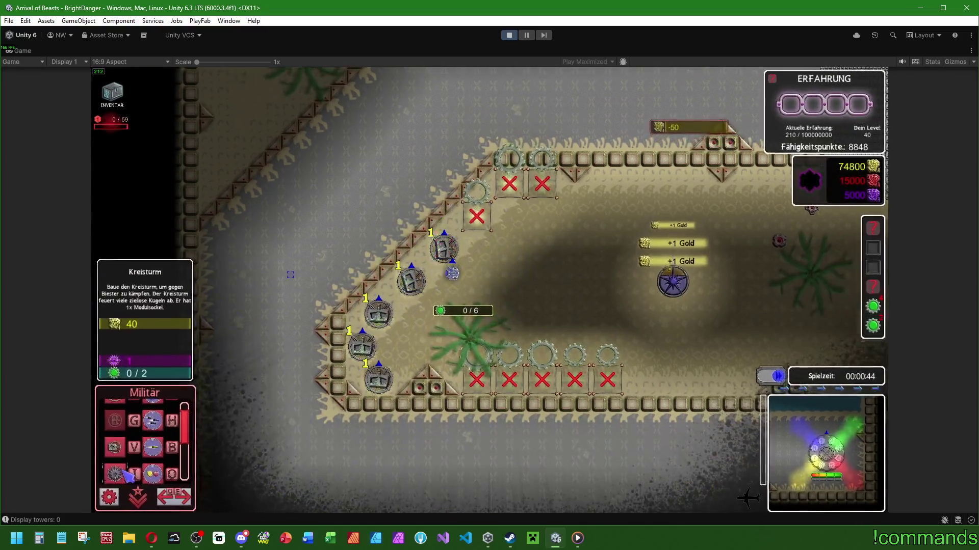
pyautogui.click(127, 476)
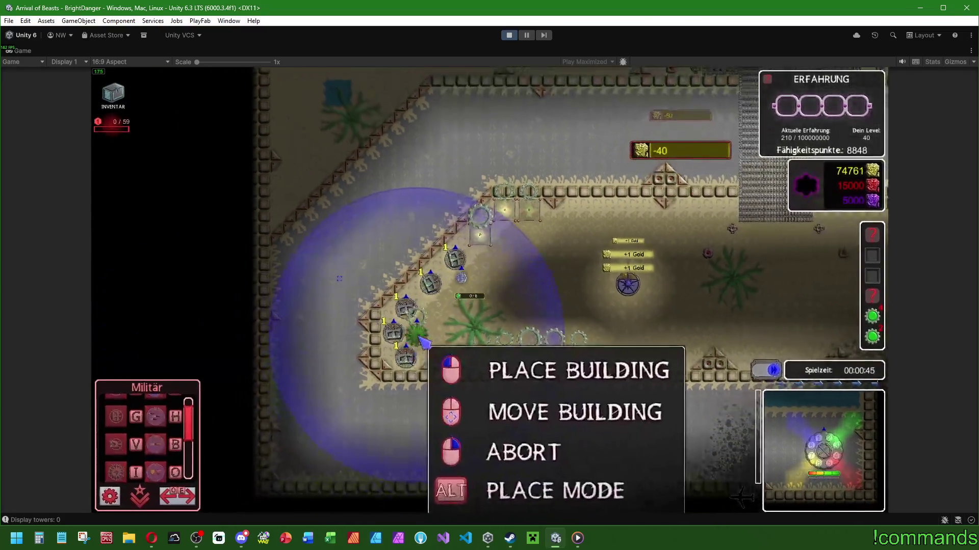
pyautogui.click(128, 476)
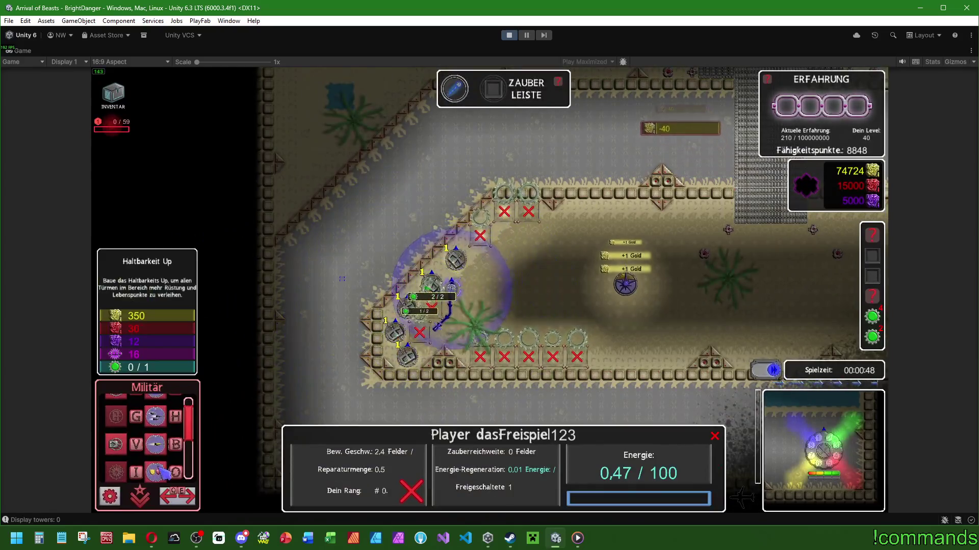
pyautogui.scroll(1, 155, 459)
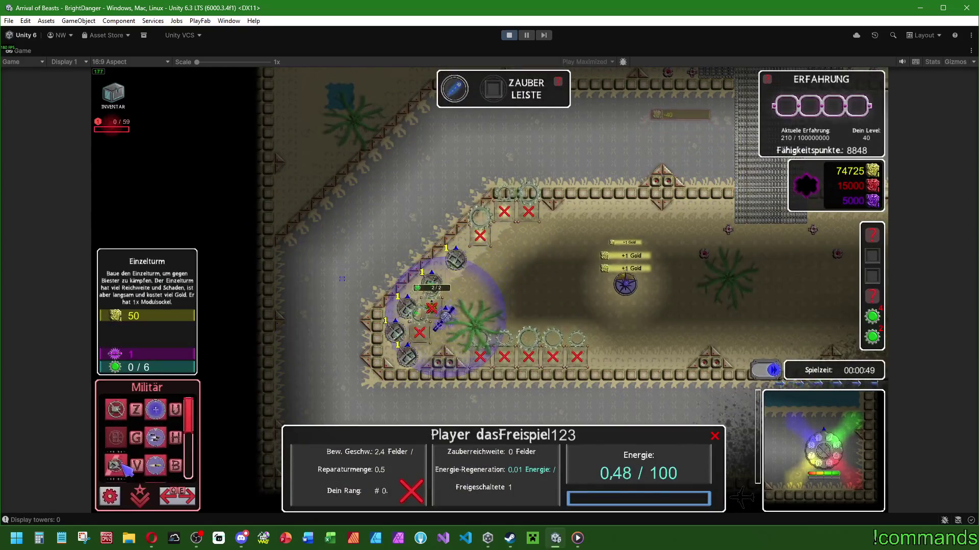
pyautogui.click(155, 472)
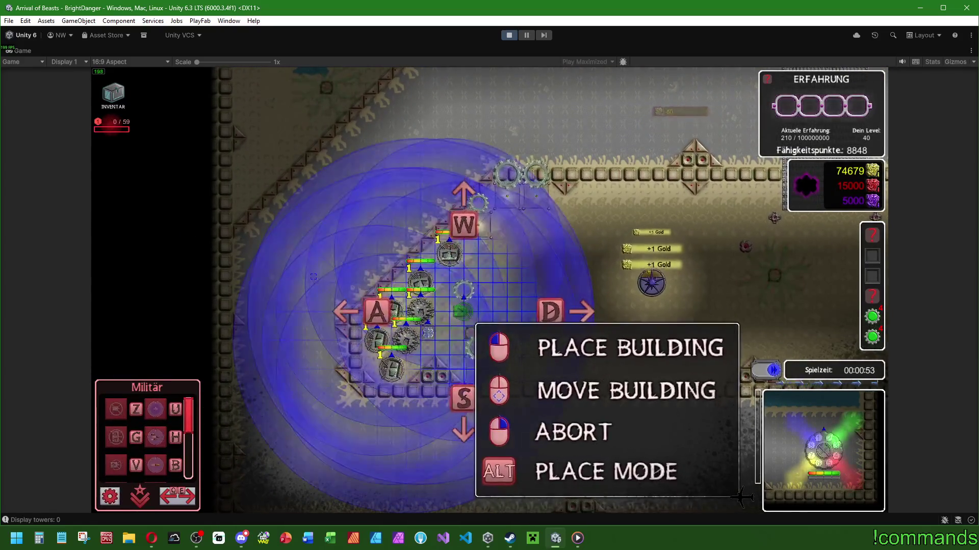
pyautogui.hotkey('alt', 'w')
pyautogui.press('Escape')
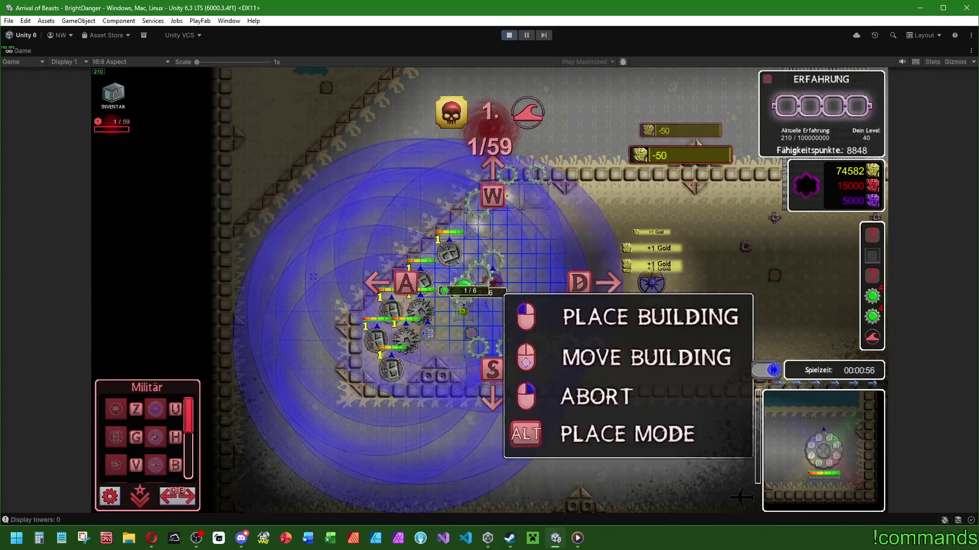
pyautogui.hotkey('alt', 'a')
pyautogui.press('Escape')
pyautogui.press('Escape')
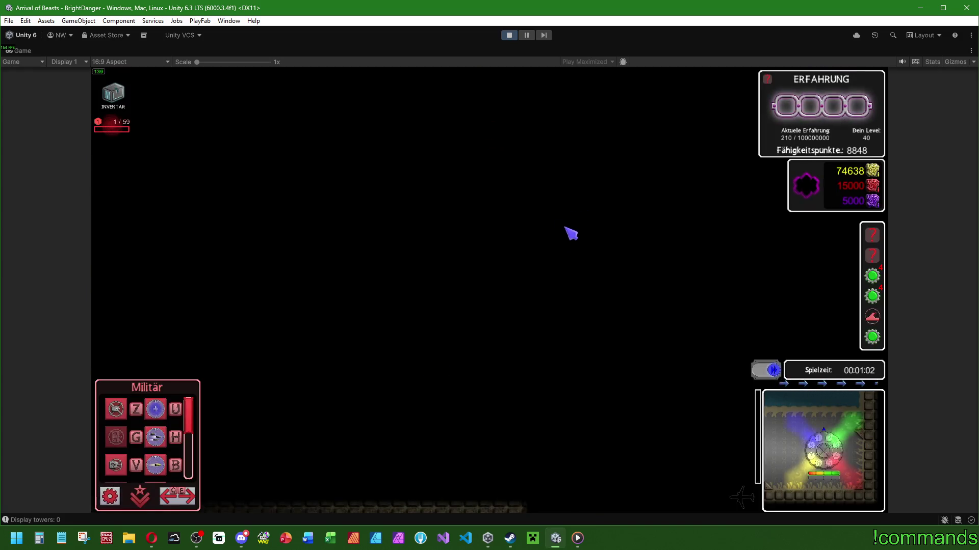
pyautogui.press('Escape')
pyautogui.press('Escape')
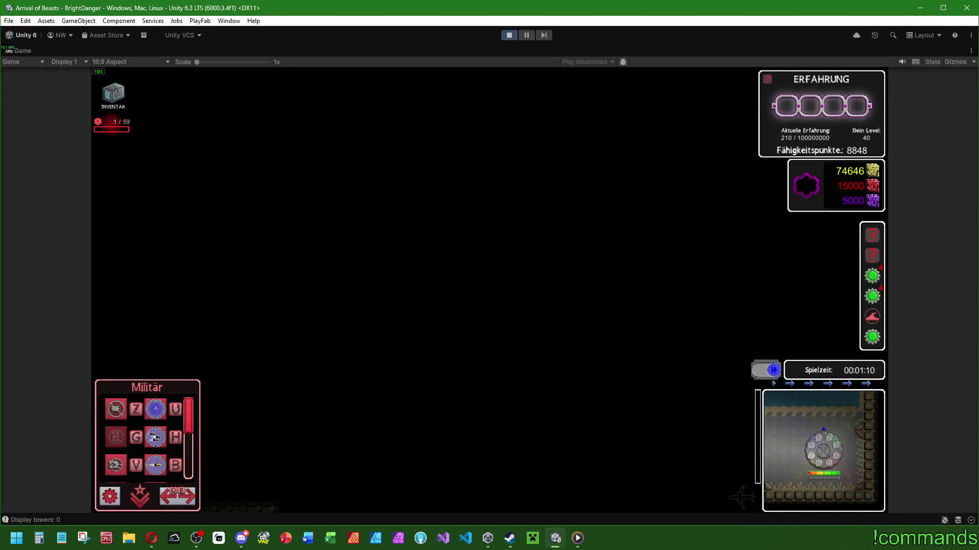
pyautogui.press('space')
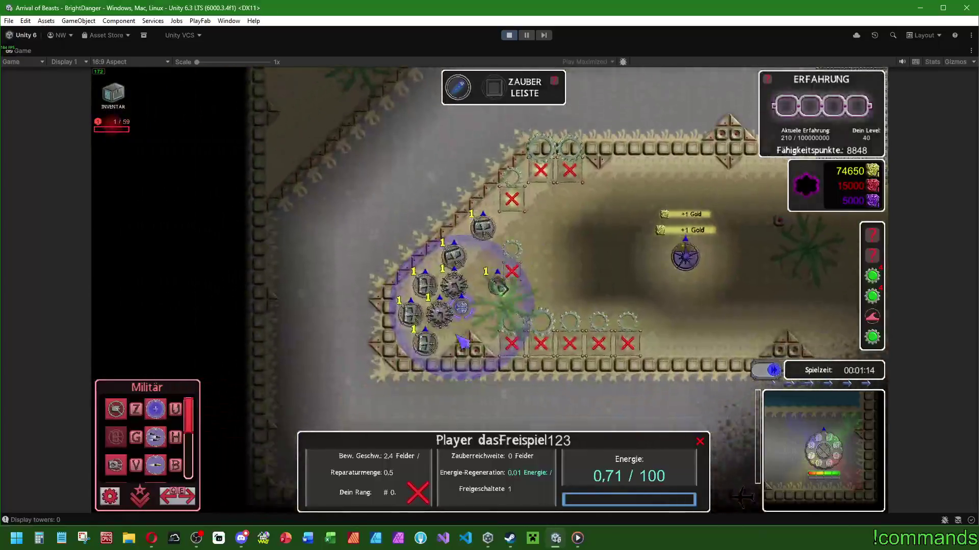
# - Place two more towers beside the existing ones, abandoning a few other placements
pyautogui.click(507, 302)
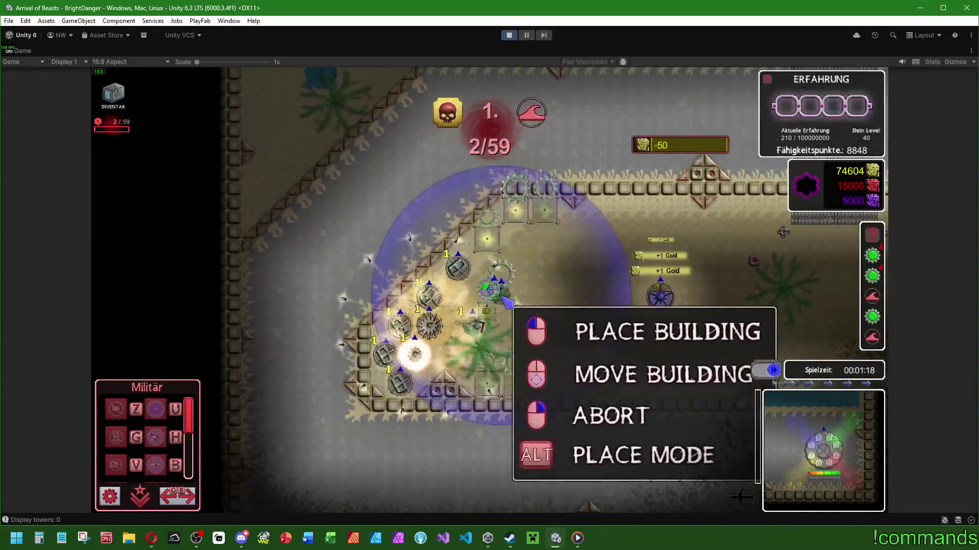
pyautogui.click(508, 301)
pyautogui.click(531, 275)
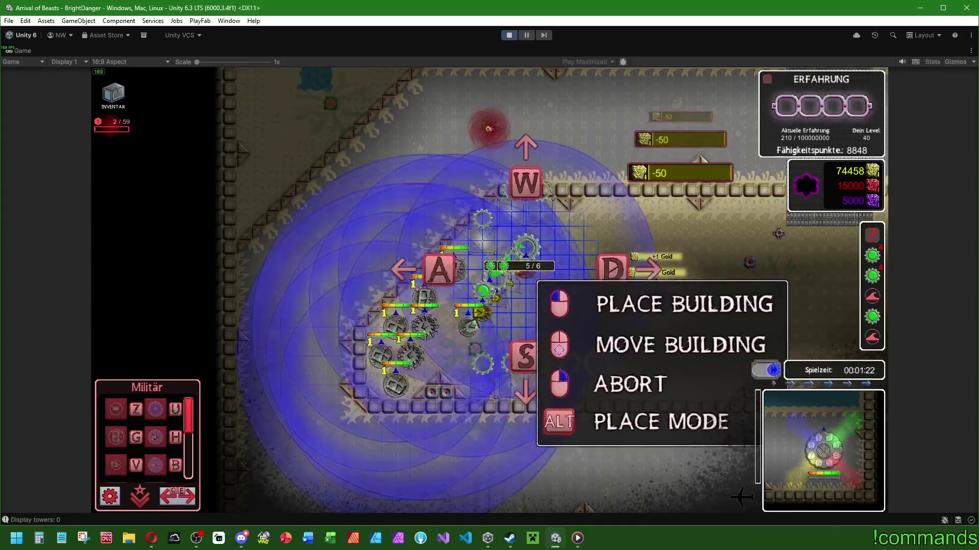
pyautogui.press('space')
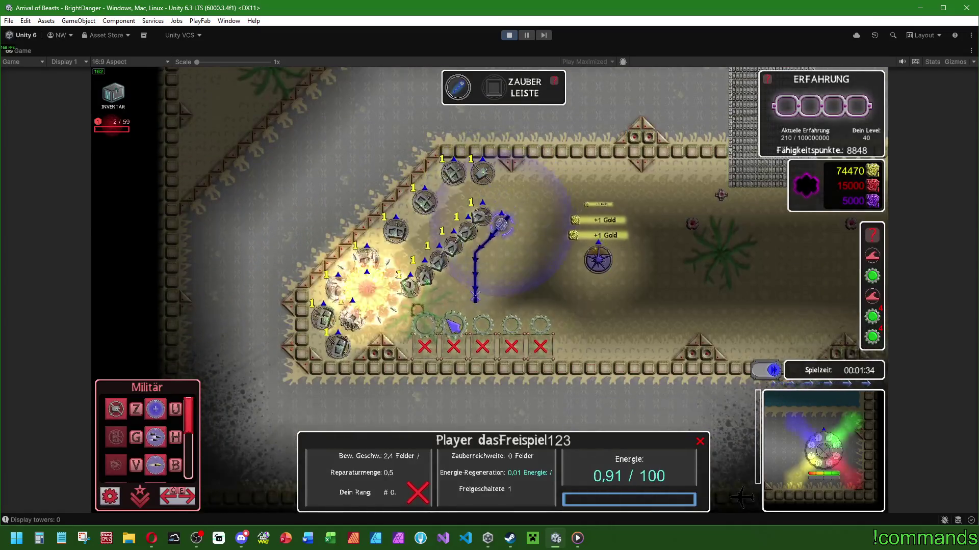
pyautogui.click(191, 411)
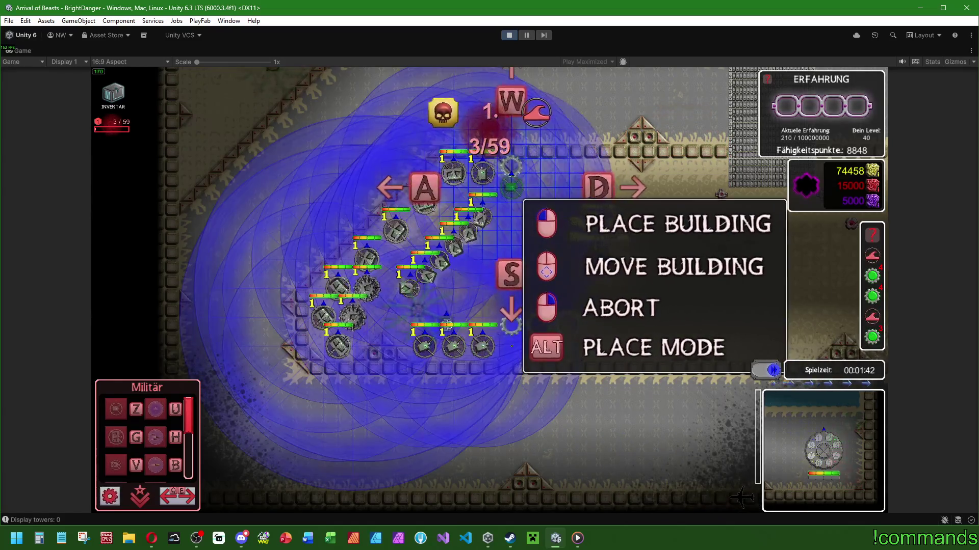
pyautogui.rightClick(512, 228)
pyautogui.scroll(-2, 187, 428)
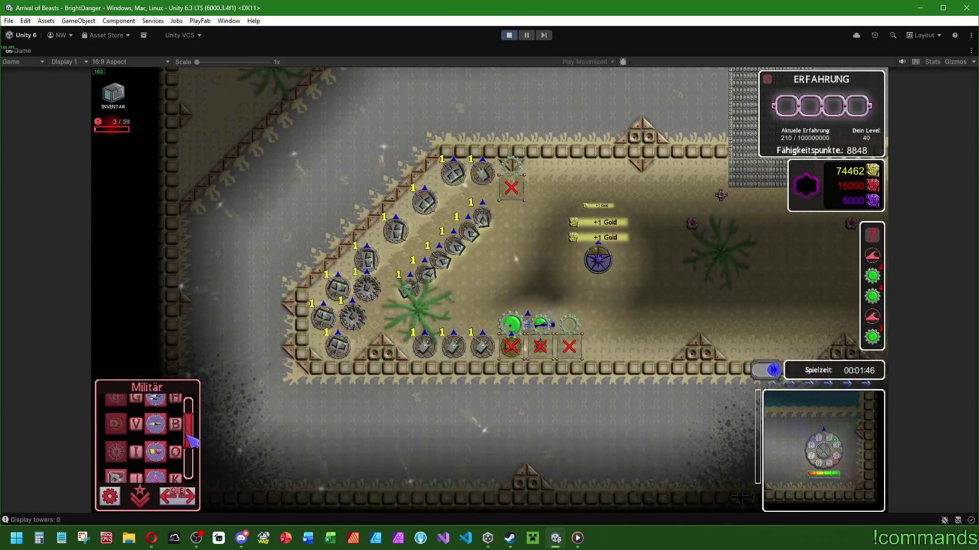
pyautogui.click(156, 428)
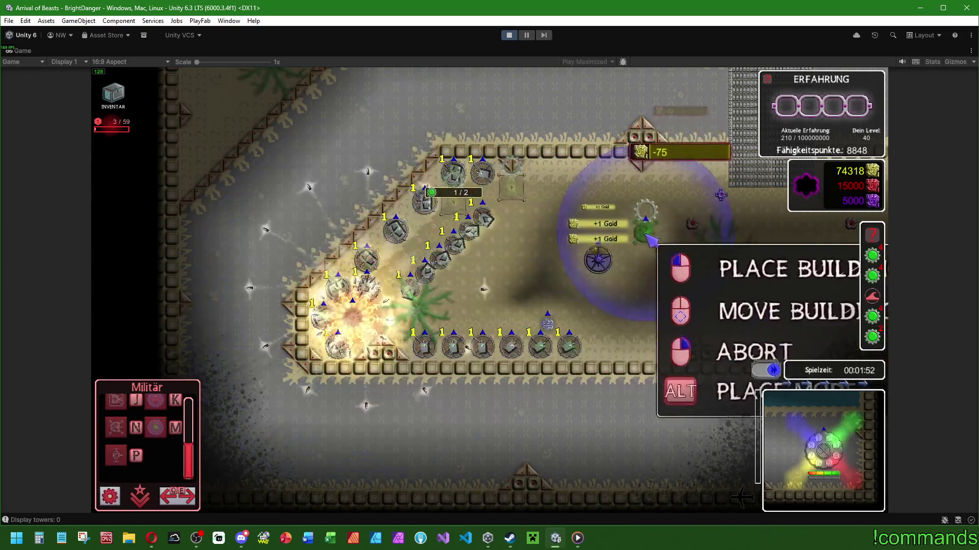
pyautogui.rightClick(518, 226)
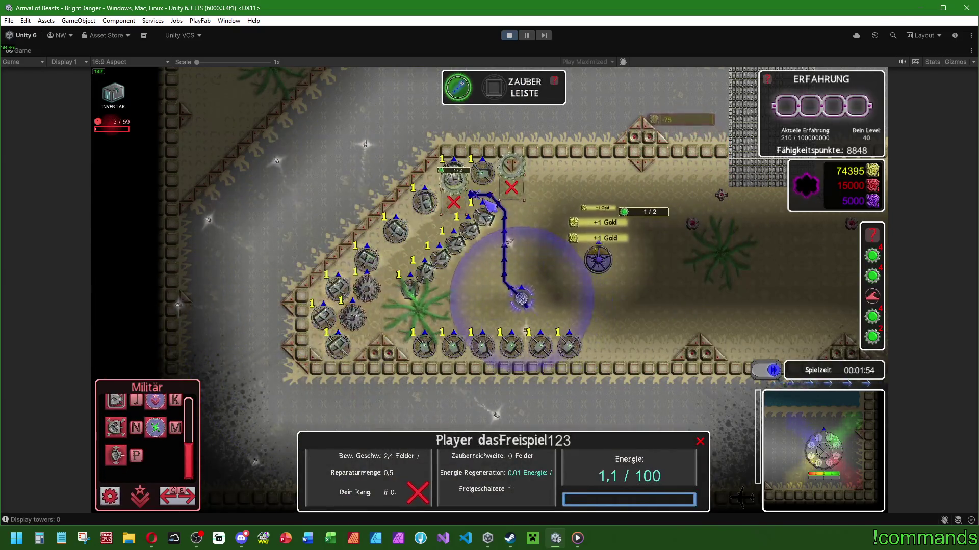
pyautogui.click(156, 428)
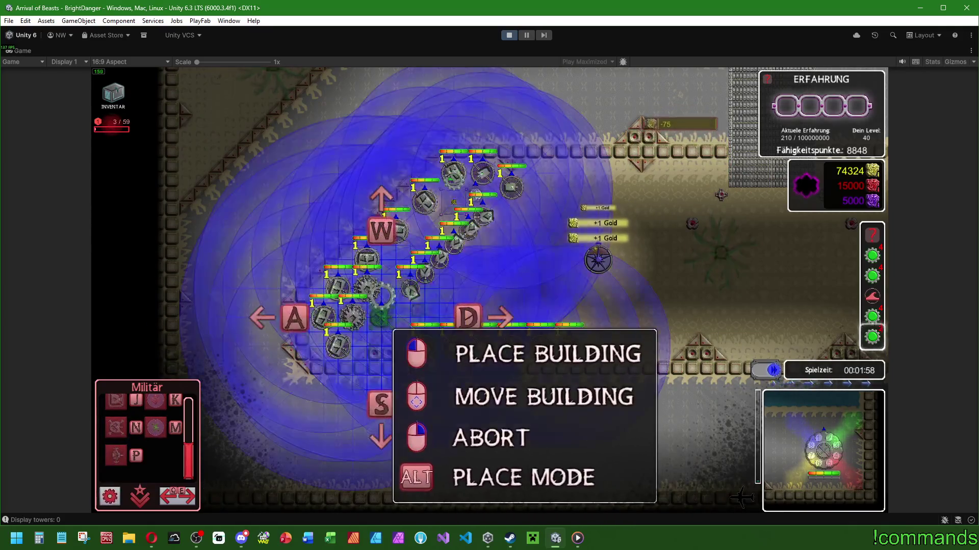
pyautogui.rightClick(380, 318)
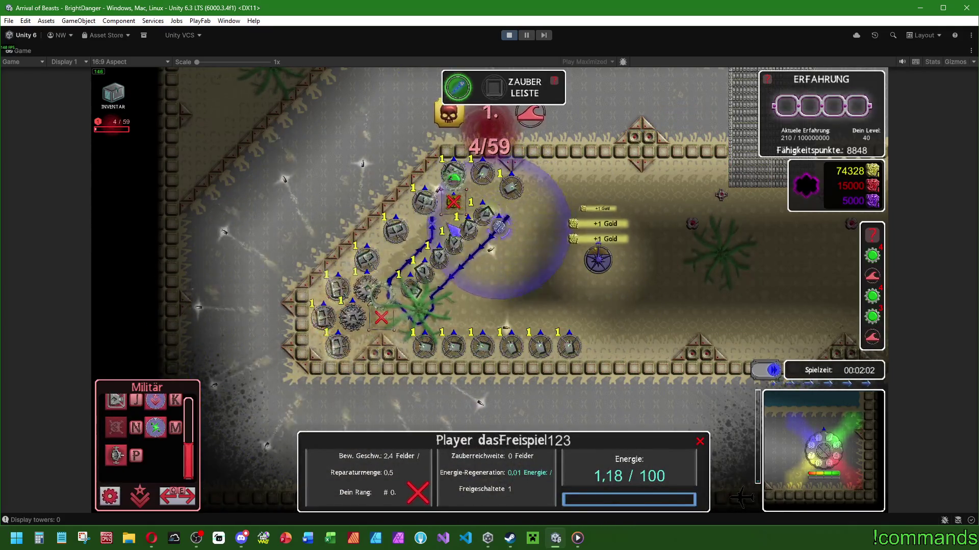
# - Build several more towers inside the base, including a row of Raketentürme
pyautogui.click(125, 406)
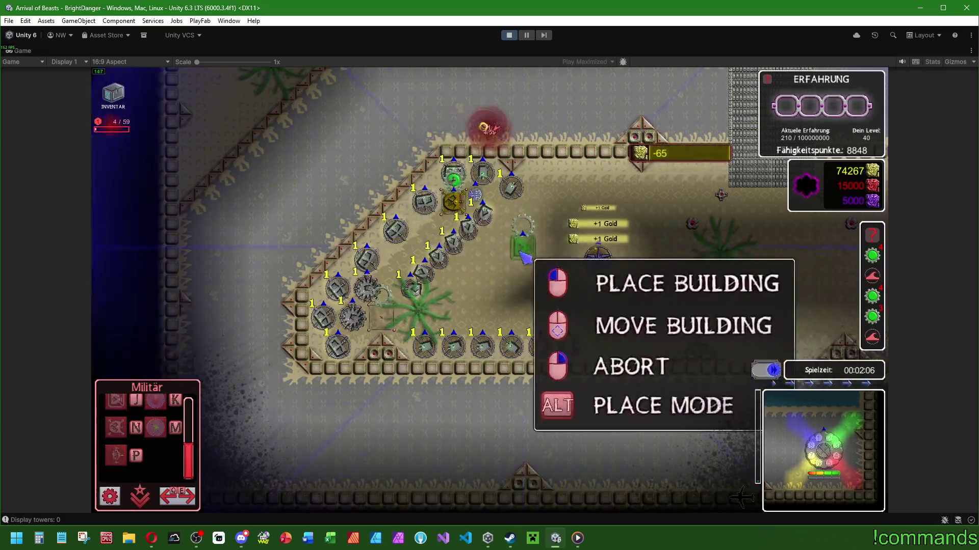
pyautogui.click(482, 288)
pyautogui.click(521, 278)
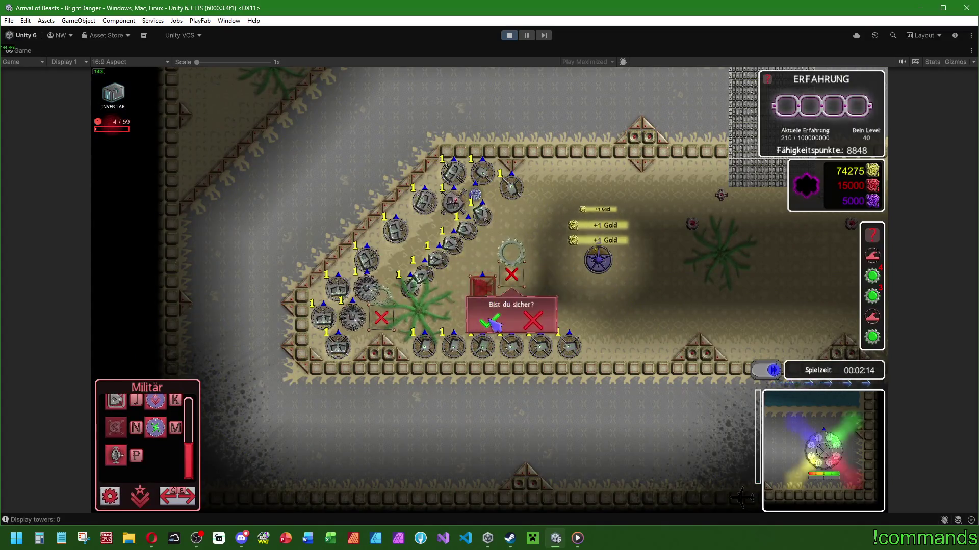
pyautogui.click(490, 320)
pyautogui.click(137, 401)
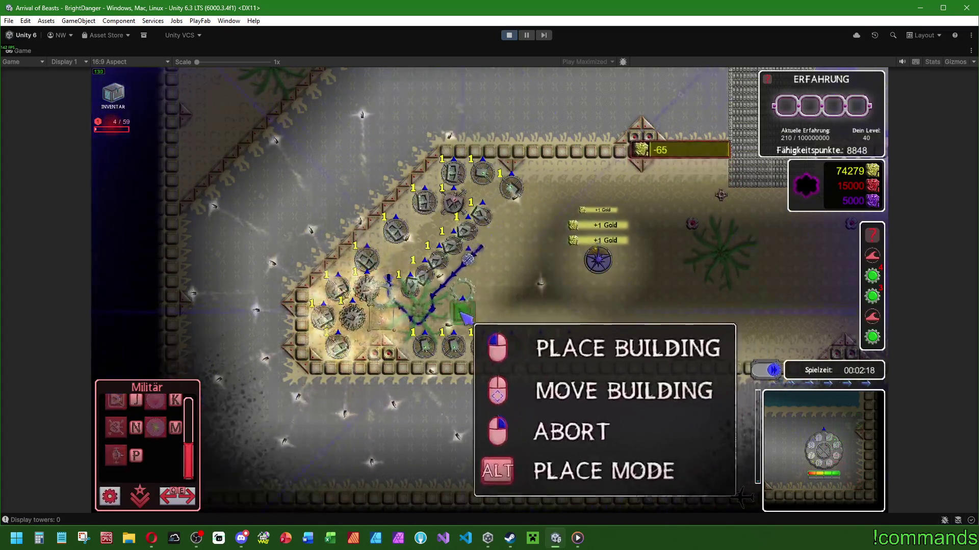
pyautogui.click(451, 280)
pyautogui.click(492, 304)
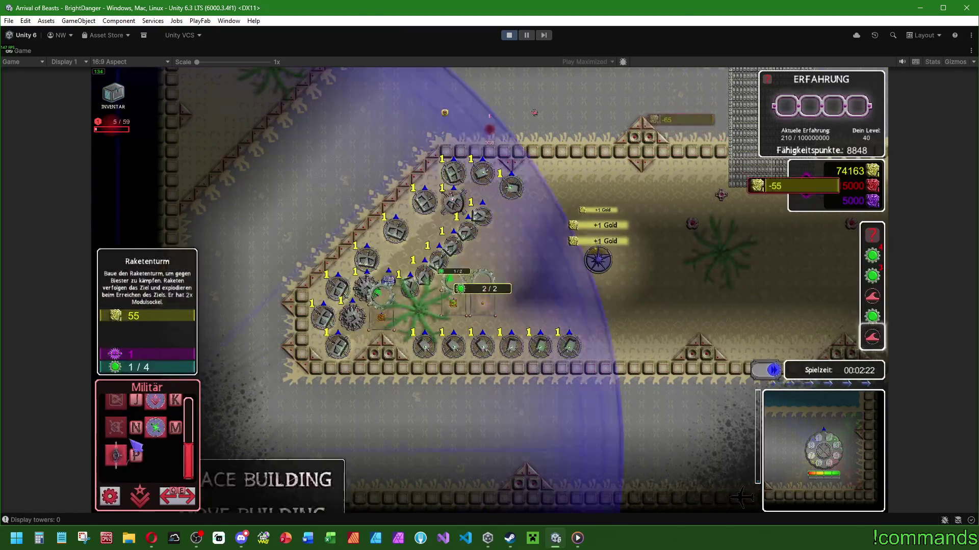
pyautogui.click(526, 243)
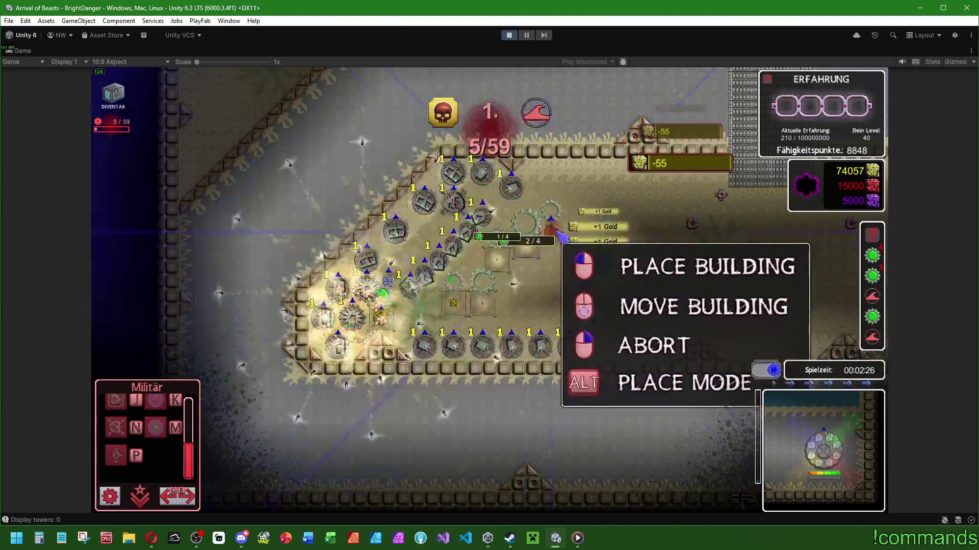
pyautogui.click(555, 228)
pyautogui.click(583, 194)
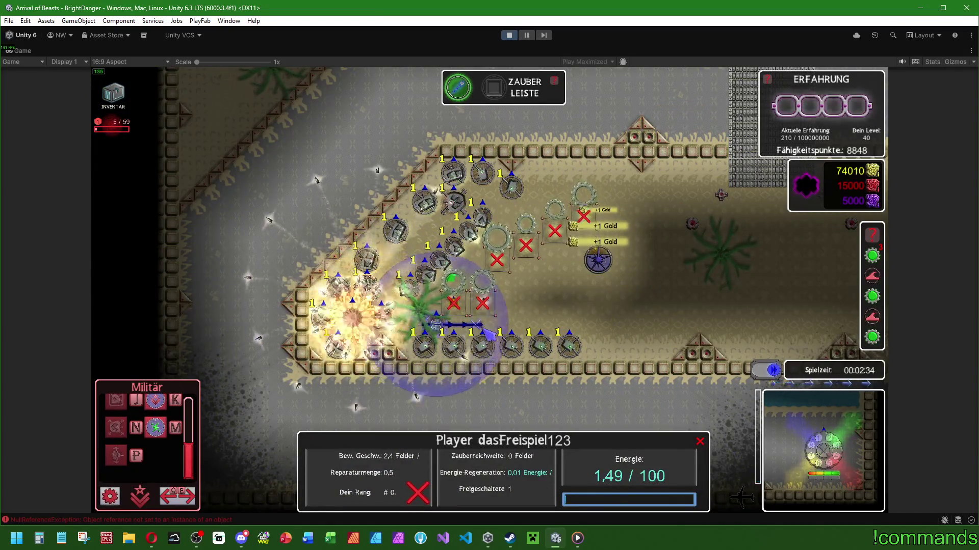
# - Clear the console's NullReferenceException errors and re-maximize the Game view
pyautogui.scroll(5, 194, 465)
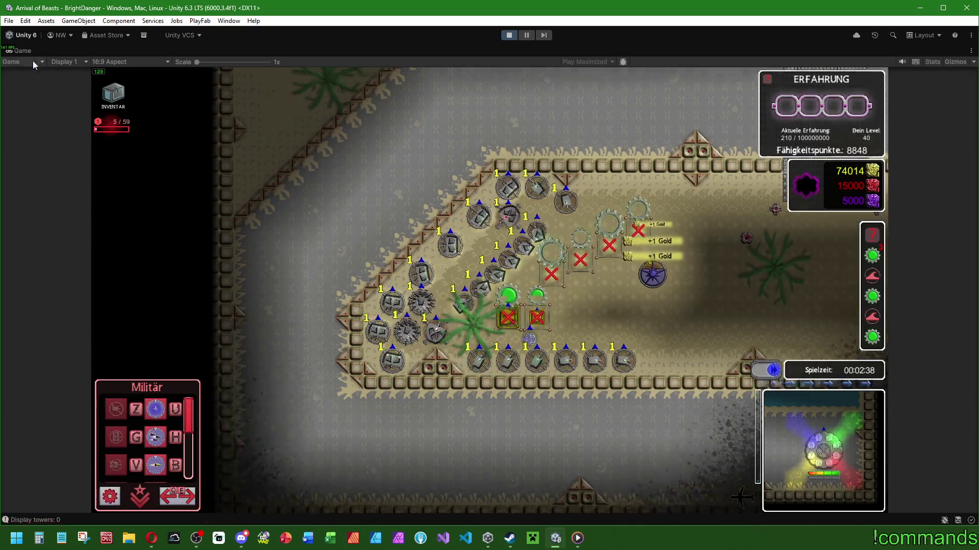
pyautogui.hotkey('shift', 'space')
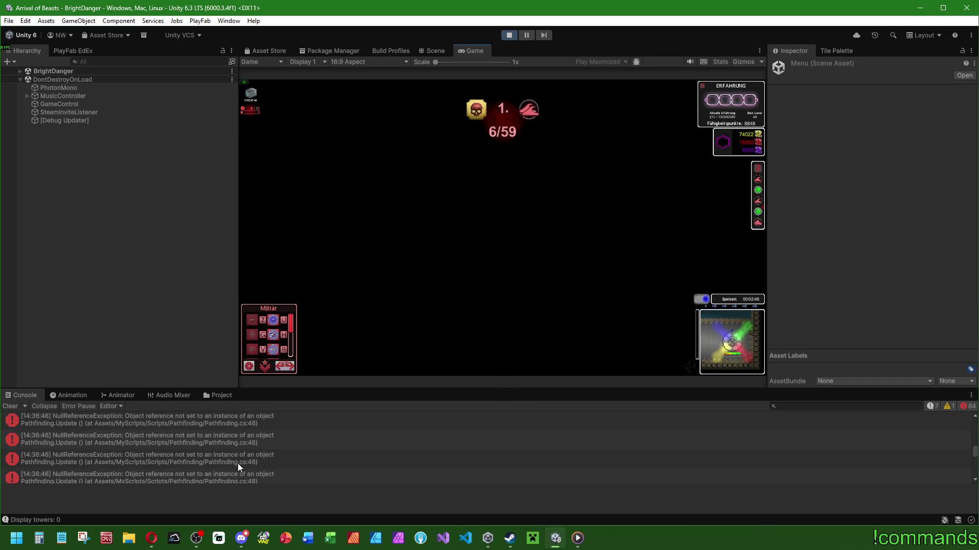
pyautogui.scroll(15, 237, 463)
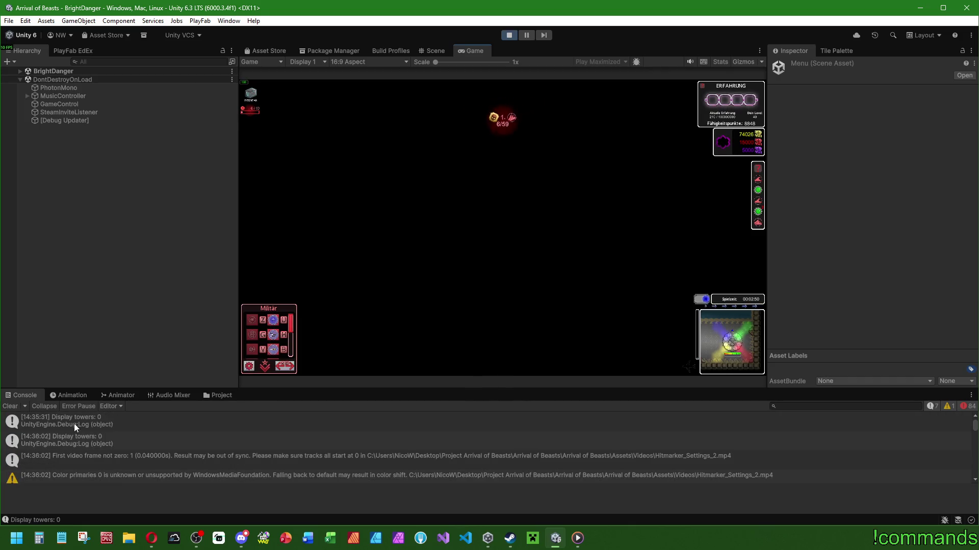
pyautogui.click(11, 407)
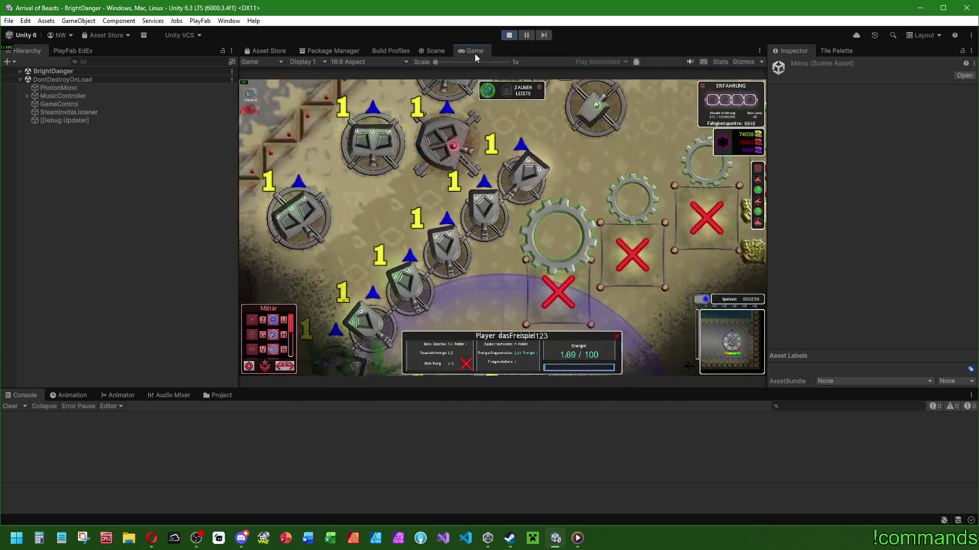
pyautogui.hotkey('shift', 'space')
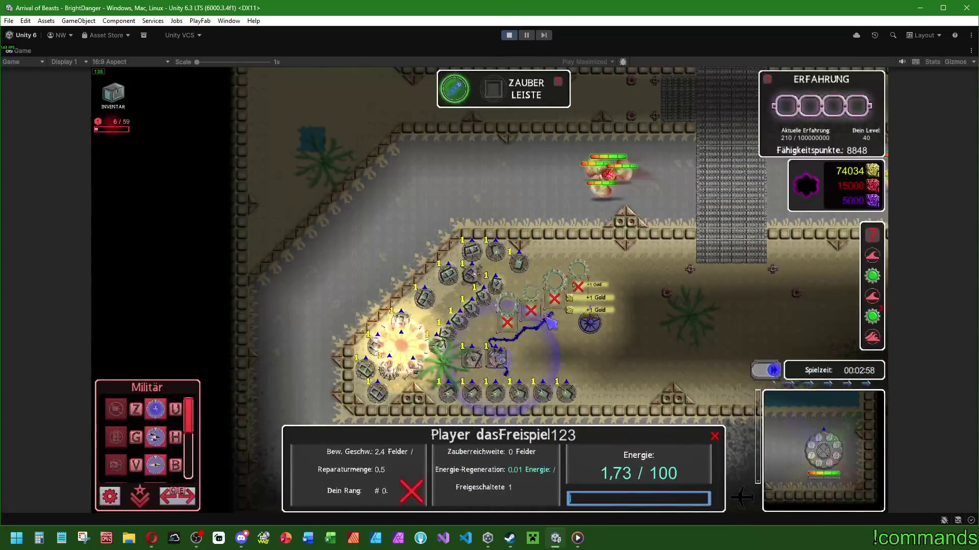
# - Close the player info panel, then select a tower and upgrade it
pyautogui.click(575, 344)
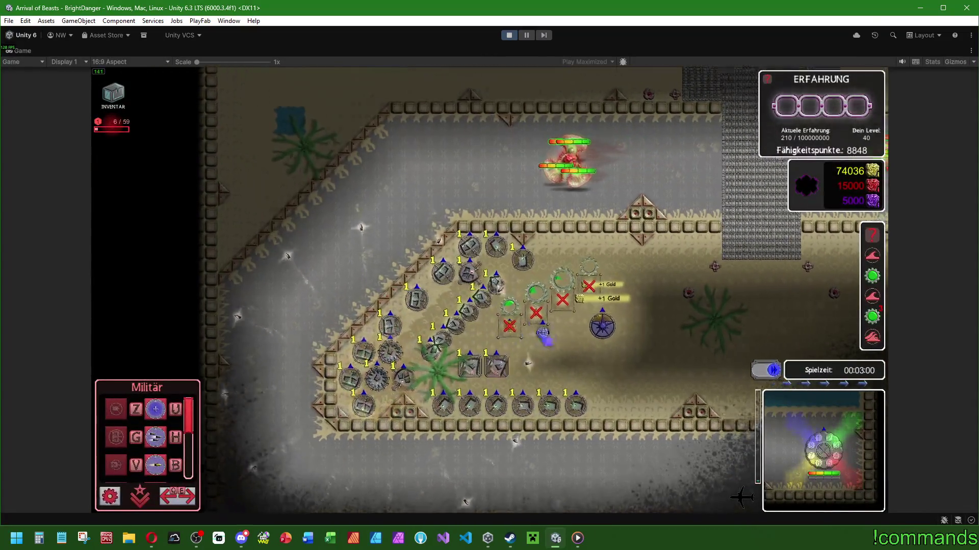
pyautogui.click(484, 305)
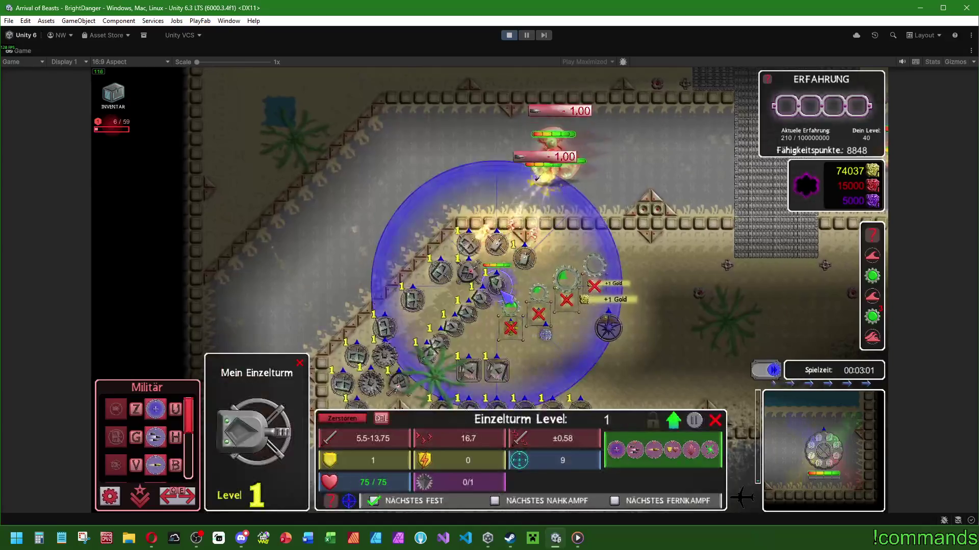
pyautogui.click(420, 366)
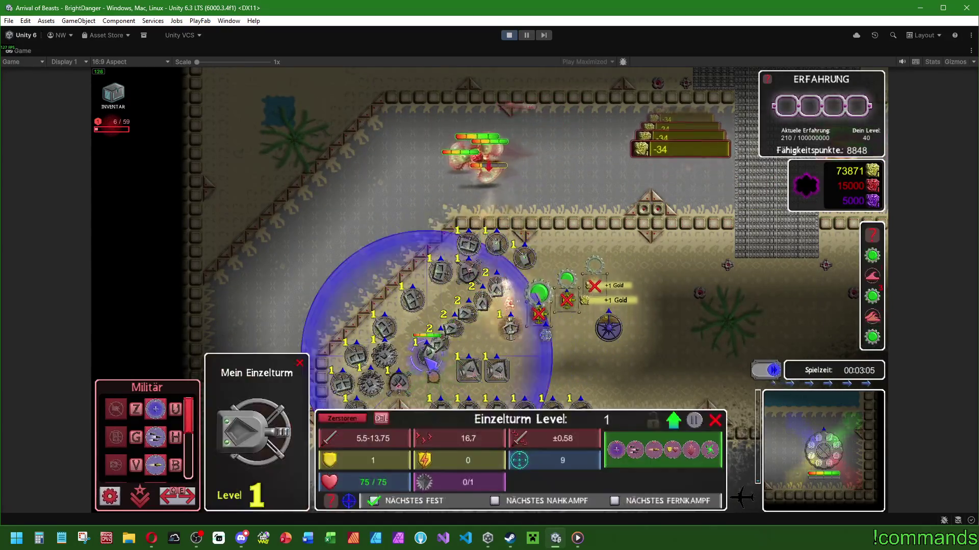
pyautogui.click(419, 366)
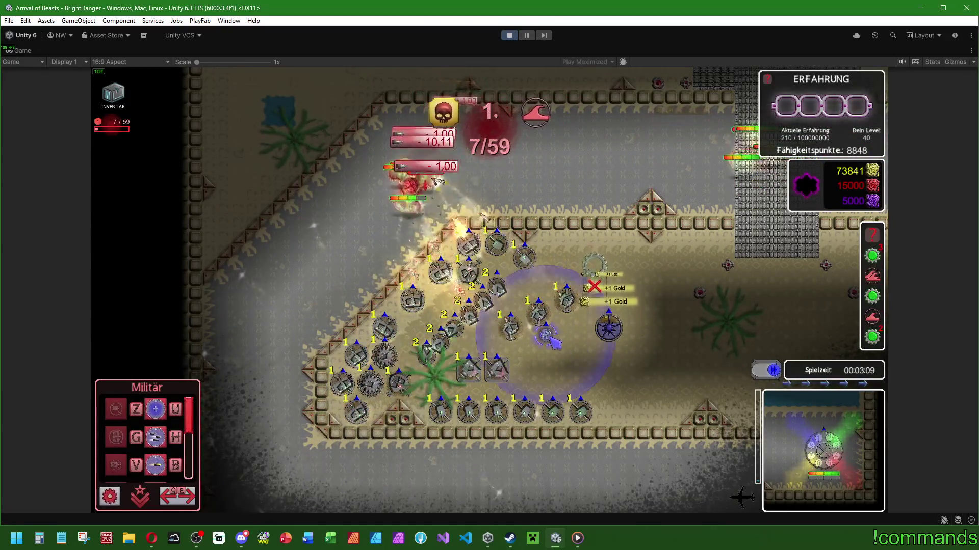
# - Inspect the player unit and a Raketenturm, then upgrade the Effektturm
pyautogui.click(548, 338)
pyautogui.click(538, 315)
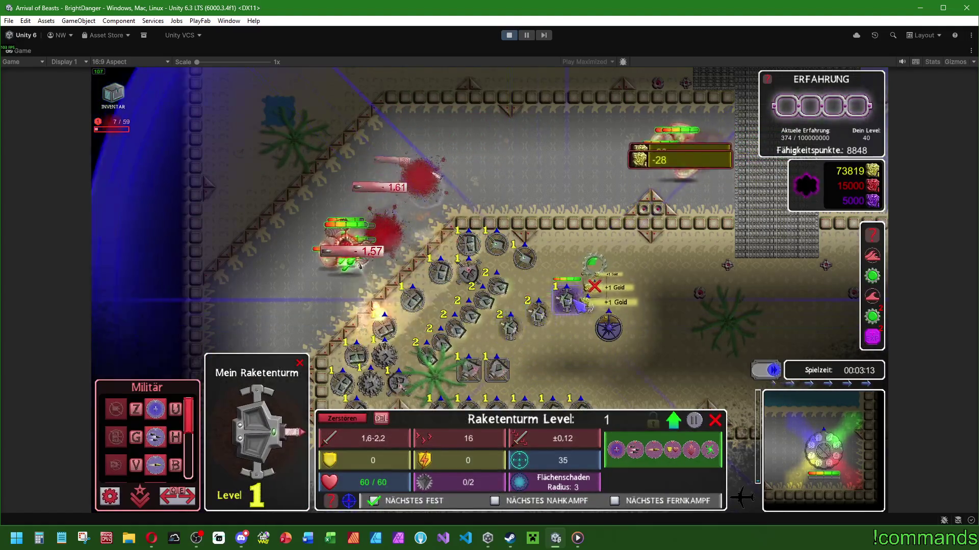
pyautogui.click(538, 315)
pyautogui.click(525, 260)
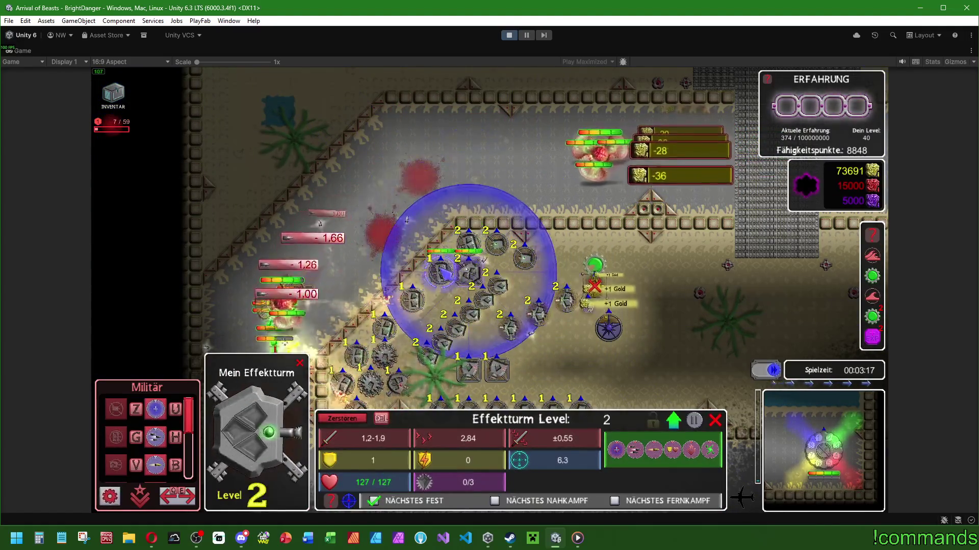
pyautogui.click(385, 200)
# - Shift the view to the lower base and inspect a Raketenturm, the Startturm and the Arealturm
pyautogui.press('s')
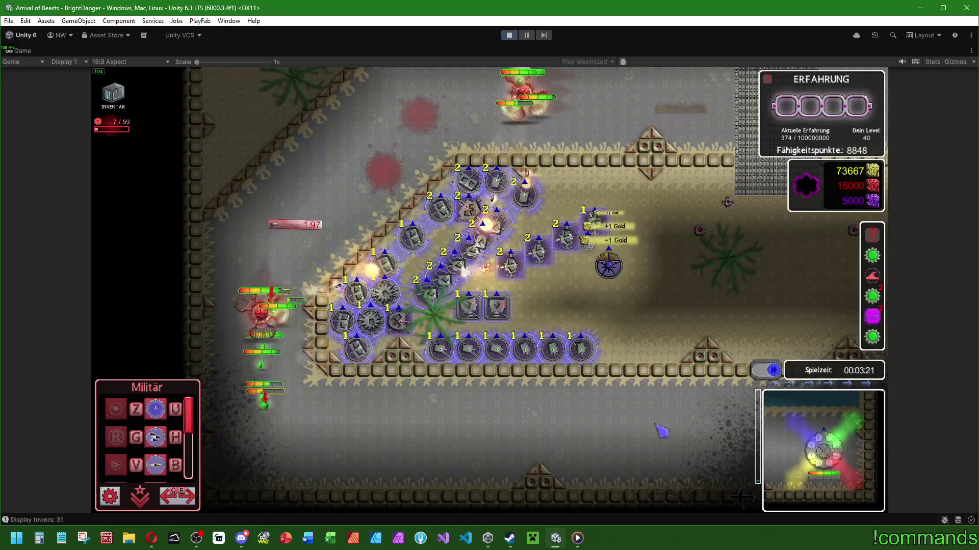
pyautogui.click(566, 237)
pyautogui.click(582, 354)
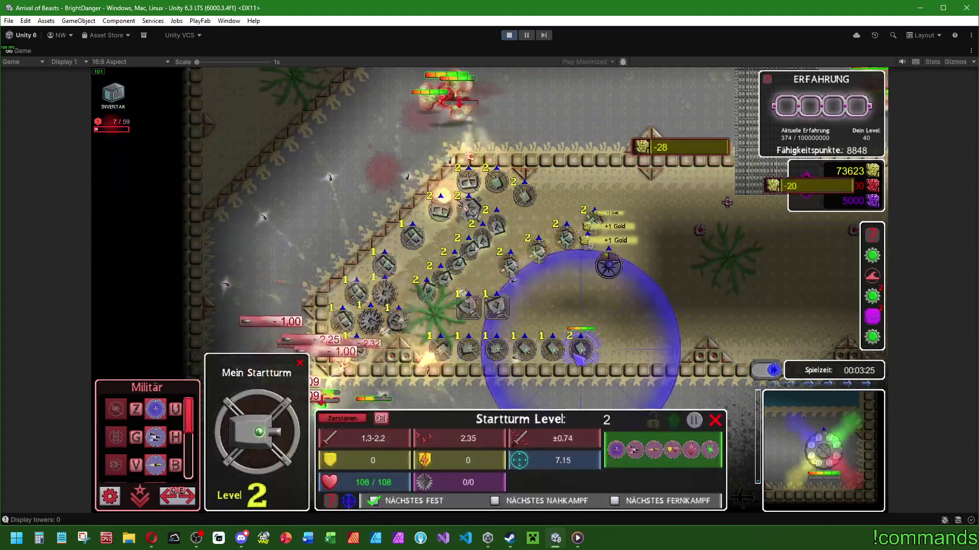
pyautogui.click(498, 303)
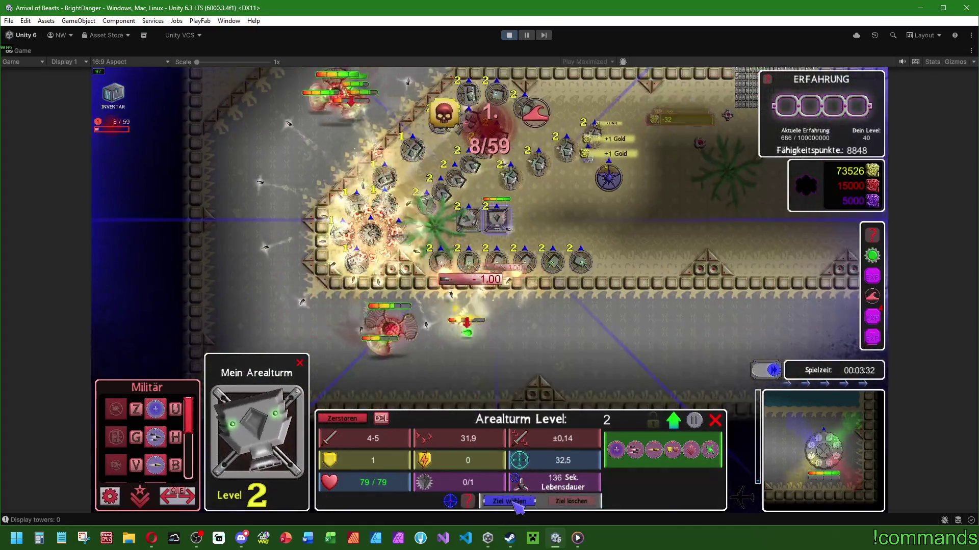
# - Set a new target spot for the Arealturm and recheck its stats
pyautogui.press('s')
pyautogui.click(586, 341)
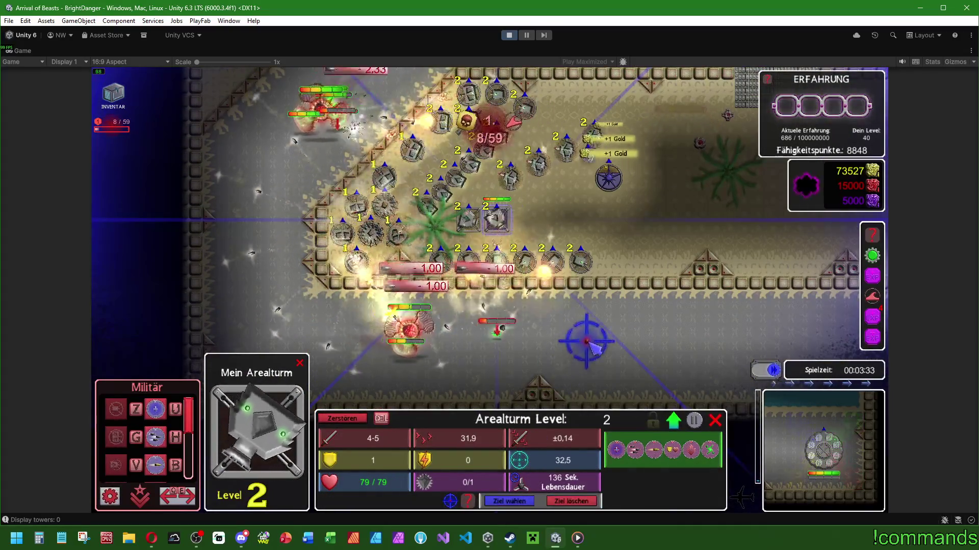
pyautogui.click(510, 502)
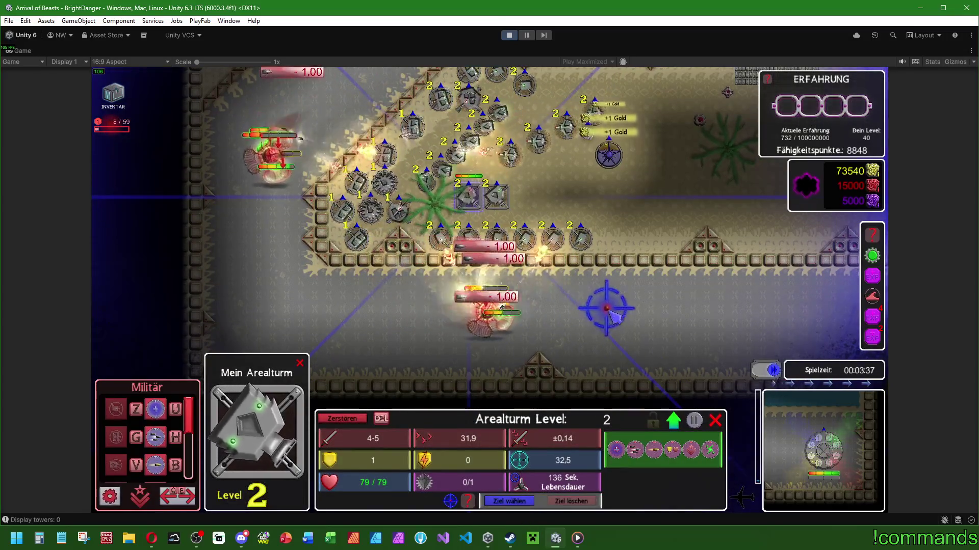
pyautogui.press('w')
pyautogui.click(643, 292)
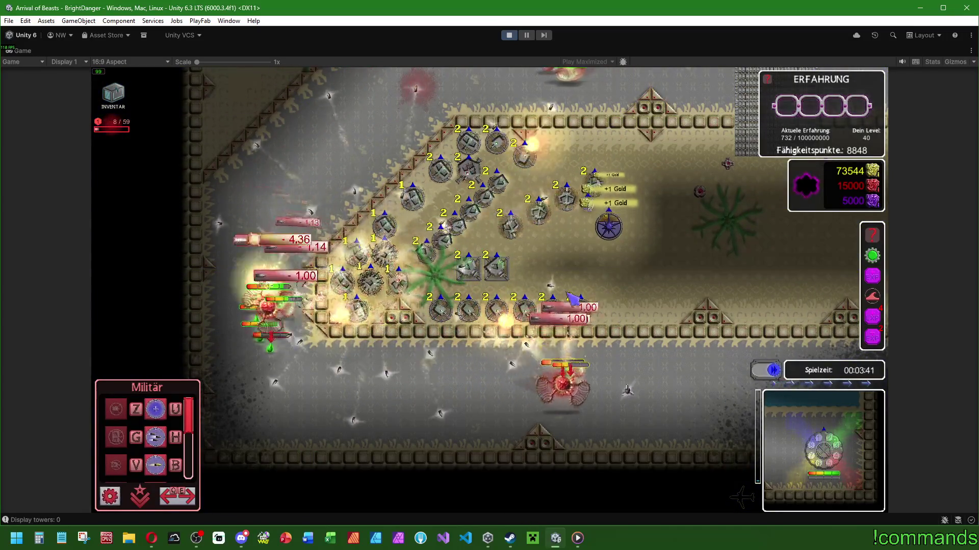
pyautogui.click(509, 270)
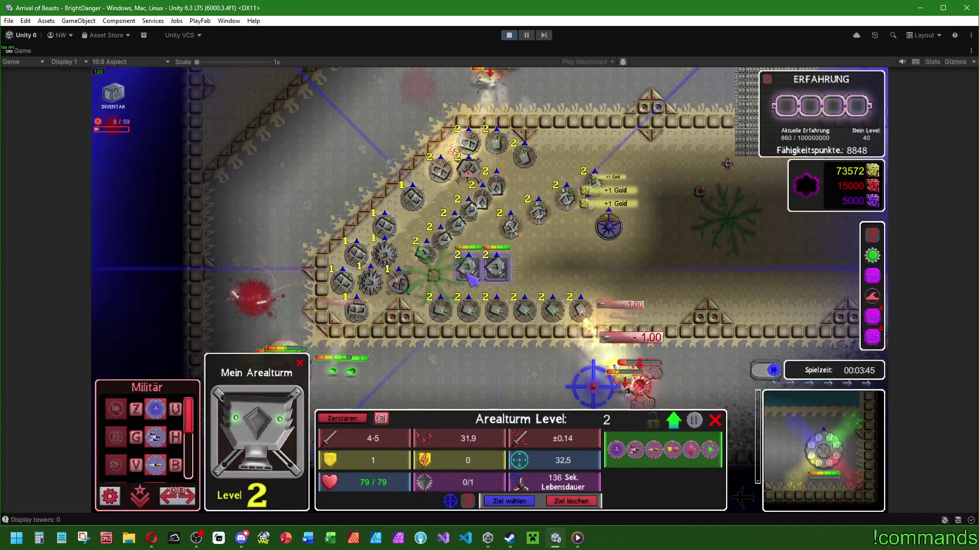
# - Pan across the tower base and inspect towers in the cluster
pyautogui.press('d')
pyautogui.press('s')
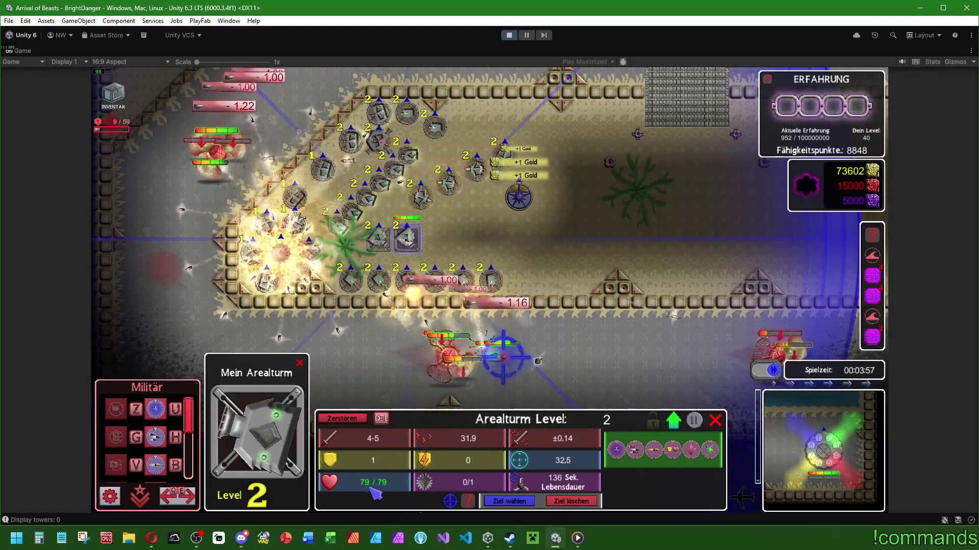
pyautogui.press('a')
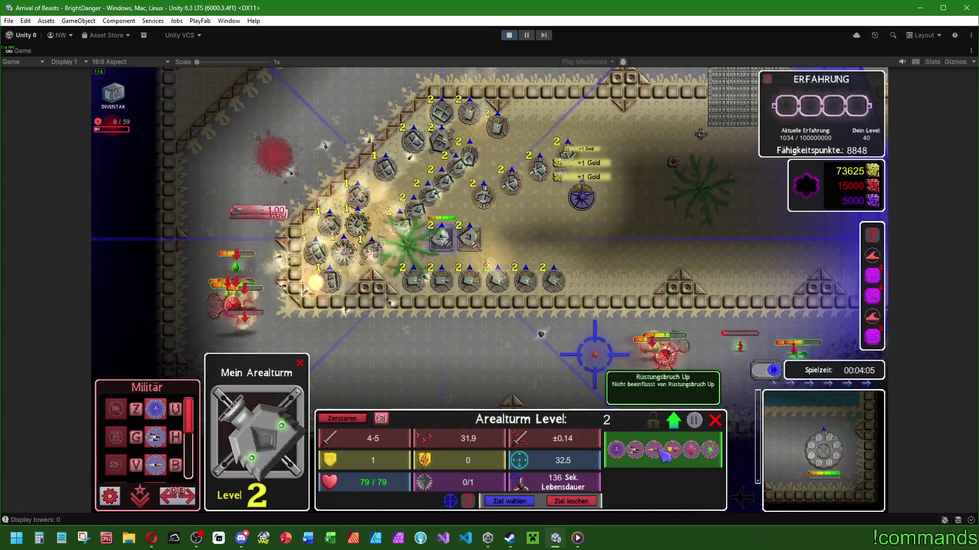
pyautogui.click(371, 250)
pyautogui.click(343, 252)
# - Select the level-1 Basisturm for its level 2 upgrade, then select the Startturm
pyautogui.click(329, 280)
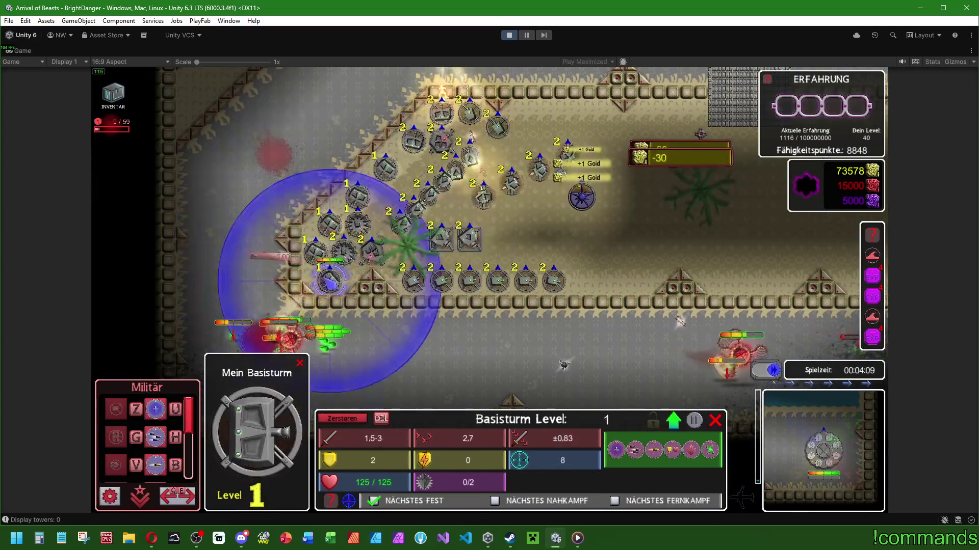
pyautogui.click(357, 223)
pyautogui.click(366, 197)
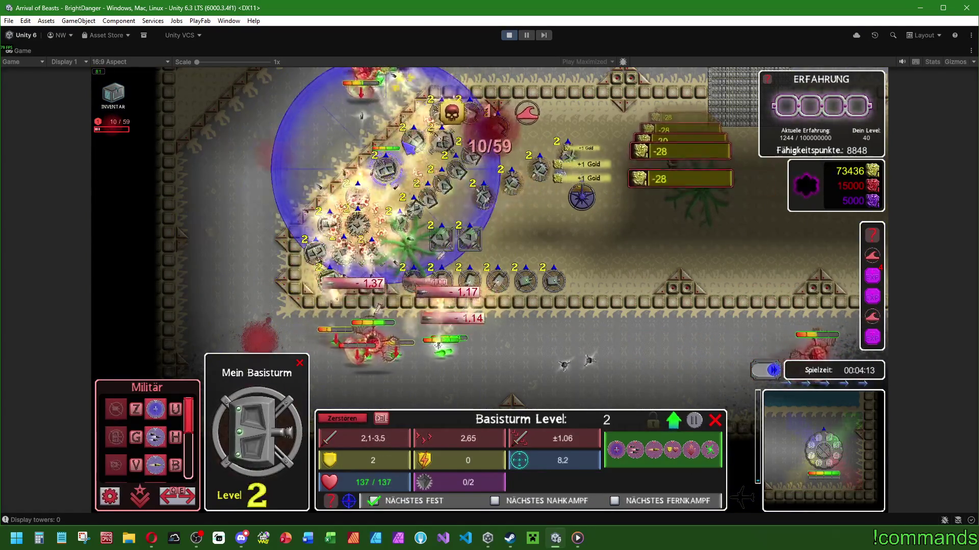
pyautogui.click(558, 288)
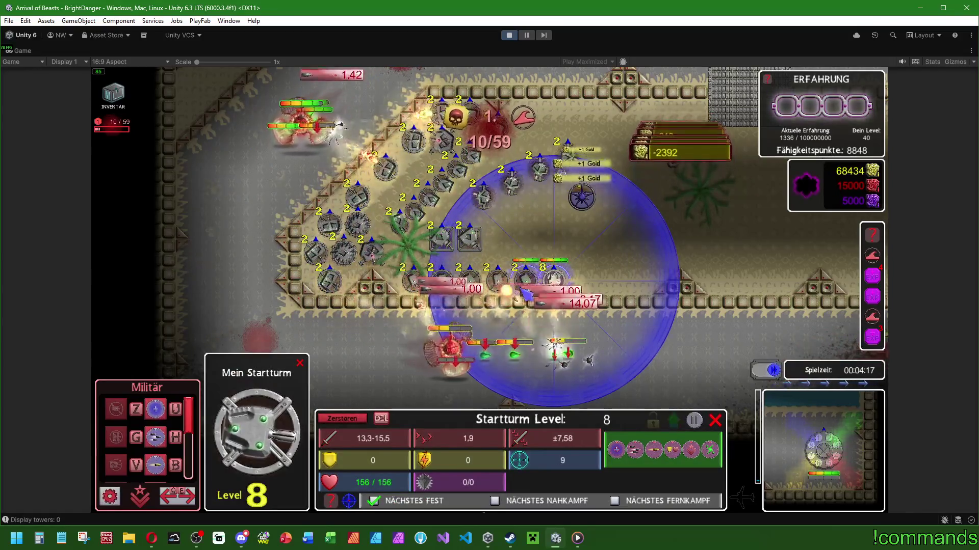
# - Check the main base info, then select and upgrade the Effektturm in the cluster
pyautogui.click(605, 277)
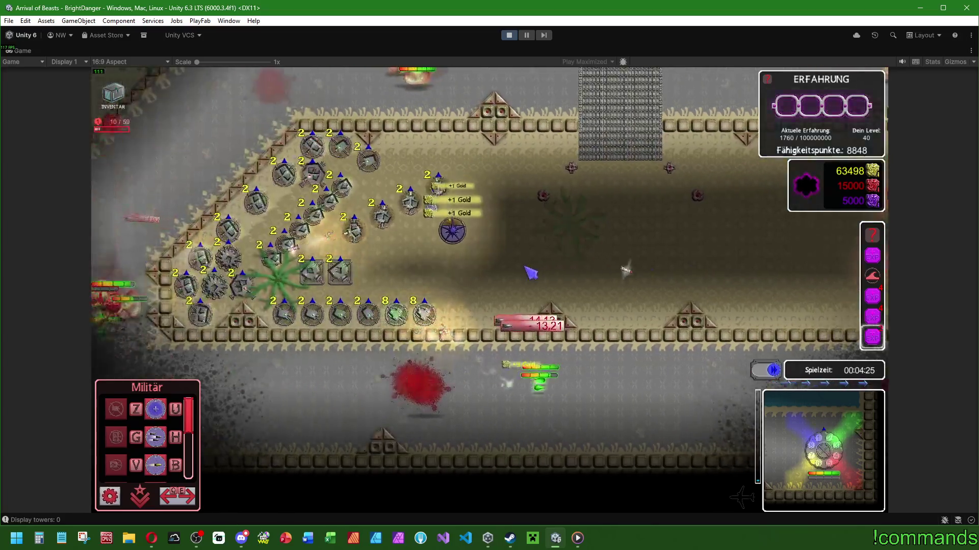
pyautogui.click(526, 234)
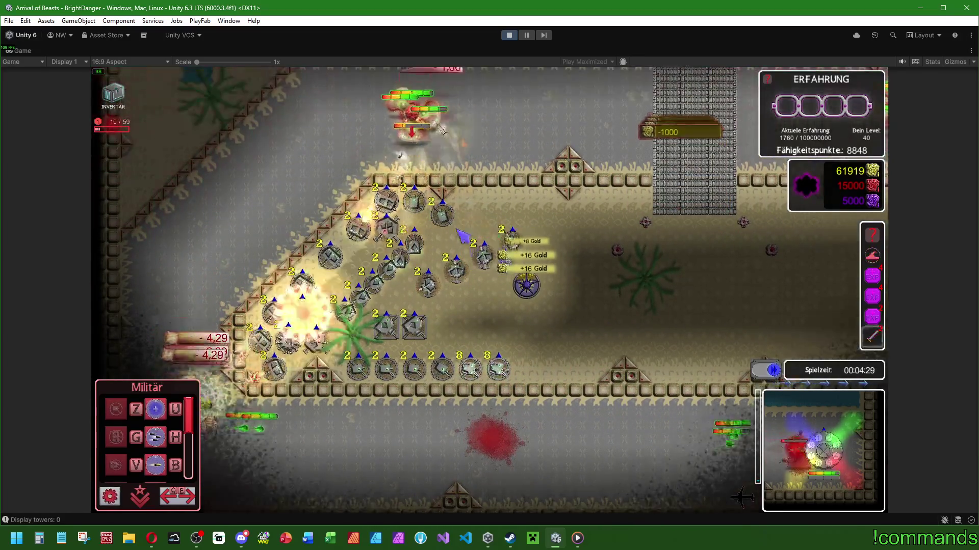
pyautogui.click(442, 214)
pyautogui.click(480, 220)
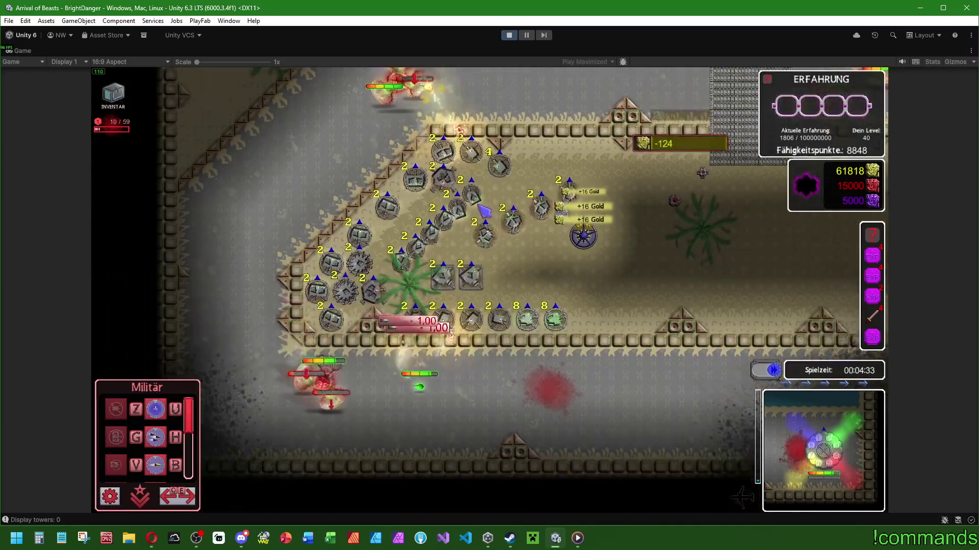
pyautogui.click(381, 291)
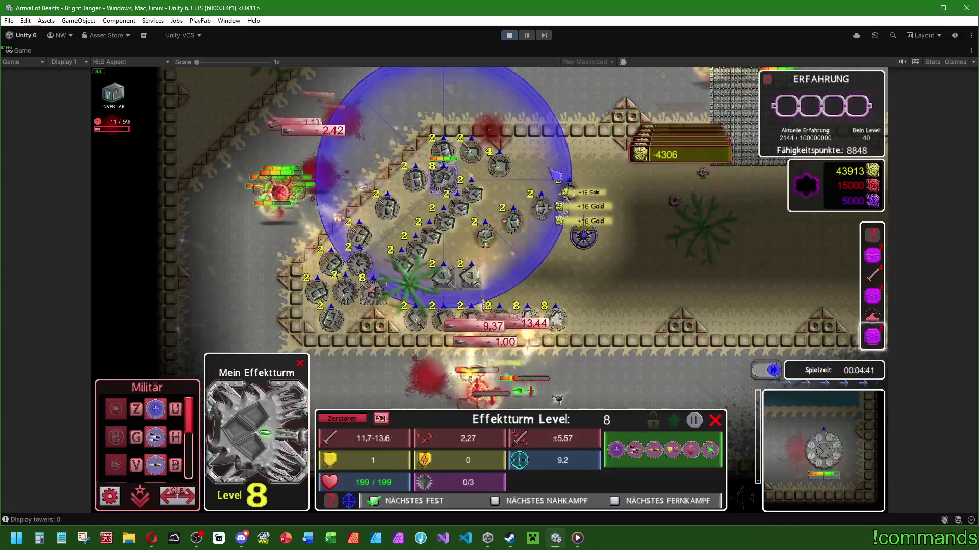
pyautogui.click(622, 247)
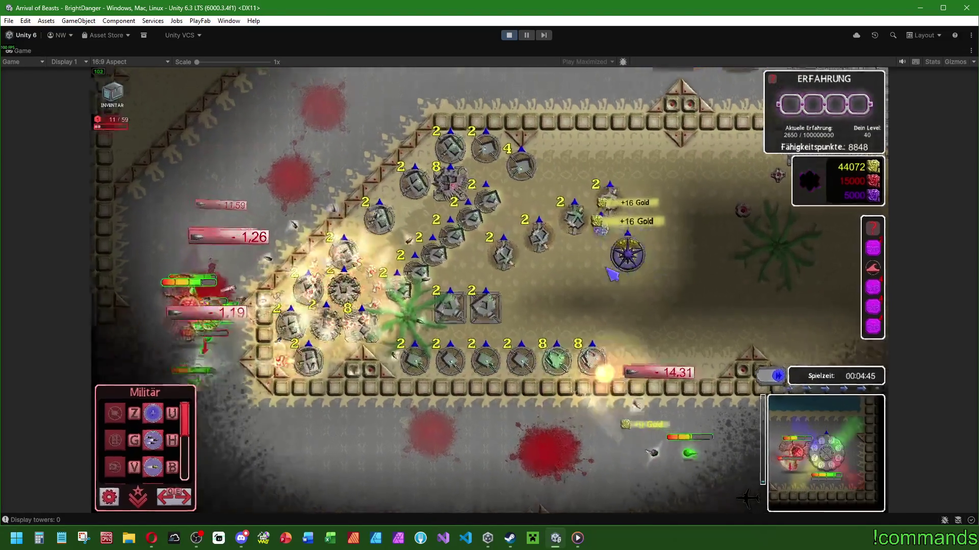
# - Check the nearby Startturm and Arealturm, then upgrade the Raketenturm to level 8
pyautogui.scroll(2, 321, 152)
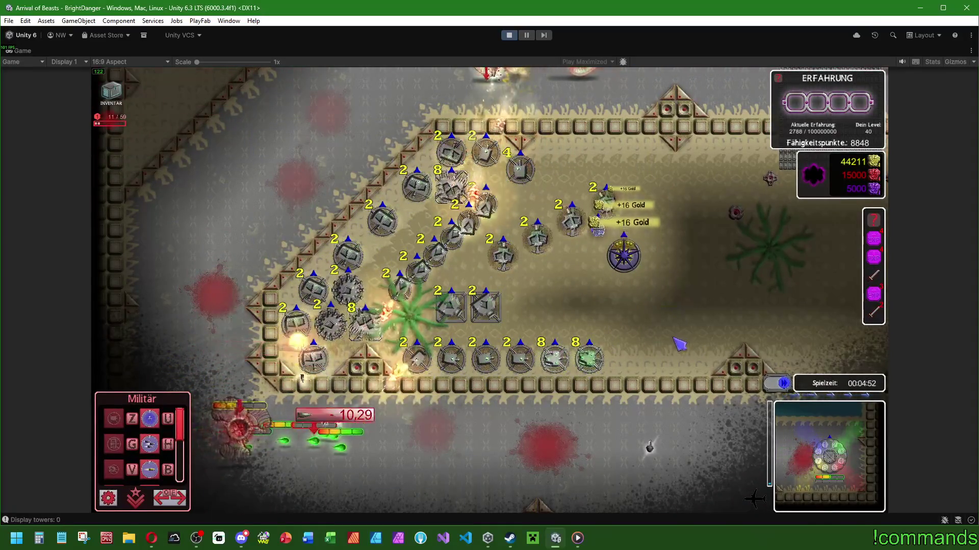
pyautogui.scroll(-2, 680, 344)
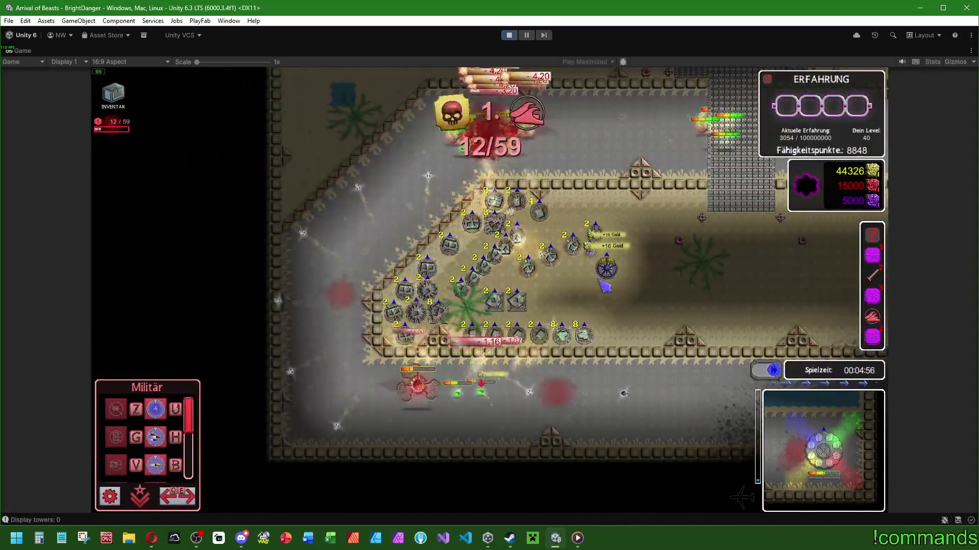
pyautogui.scroll(2, 599, 287)
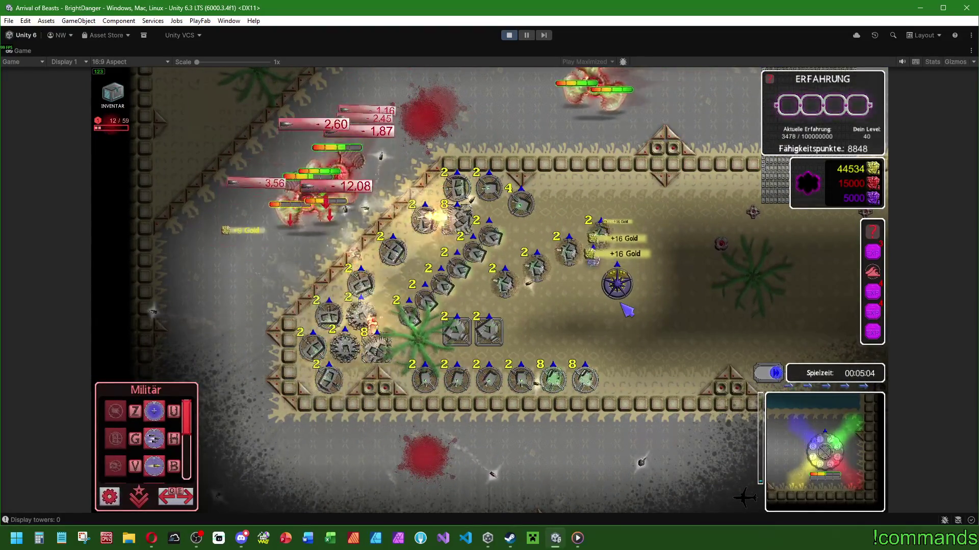
pyautogui.click(490, 378)
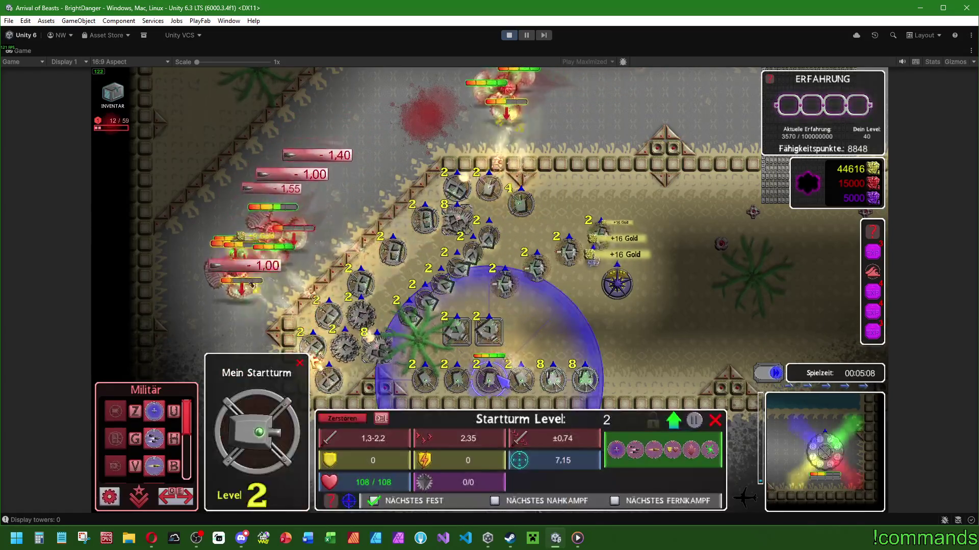
pyautogui.click(458, 333)
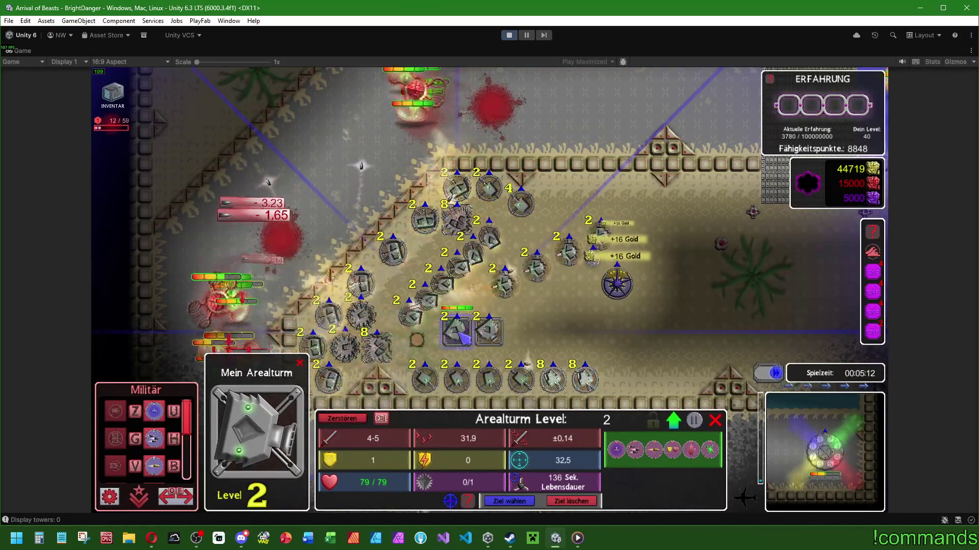
pyautogui.click(509, 290)
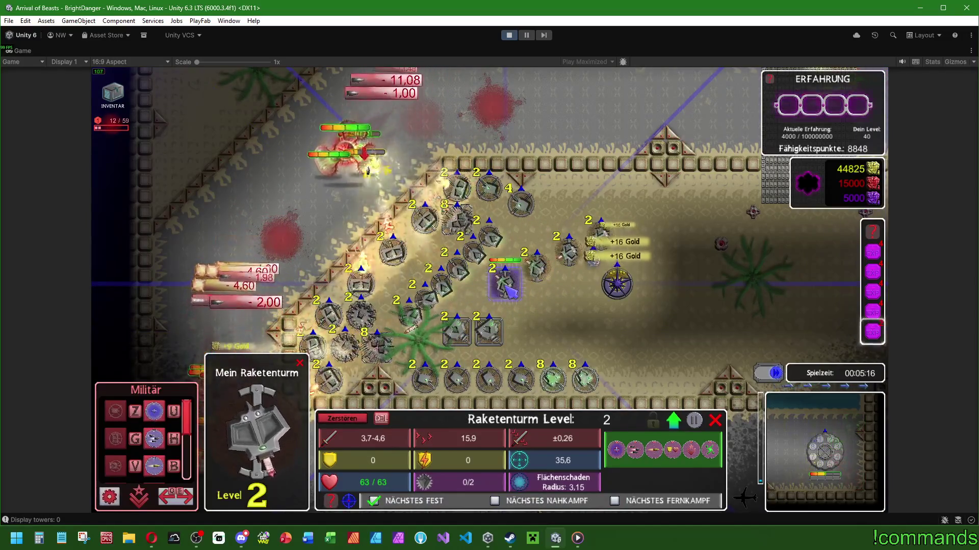
pyautogui.click(489, 336)
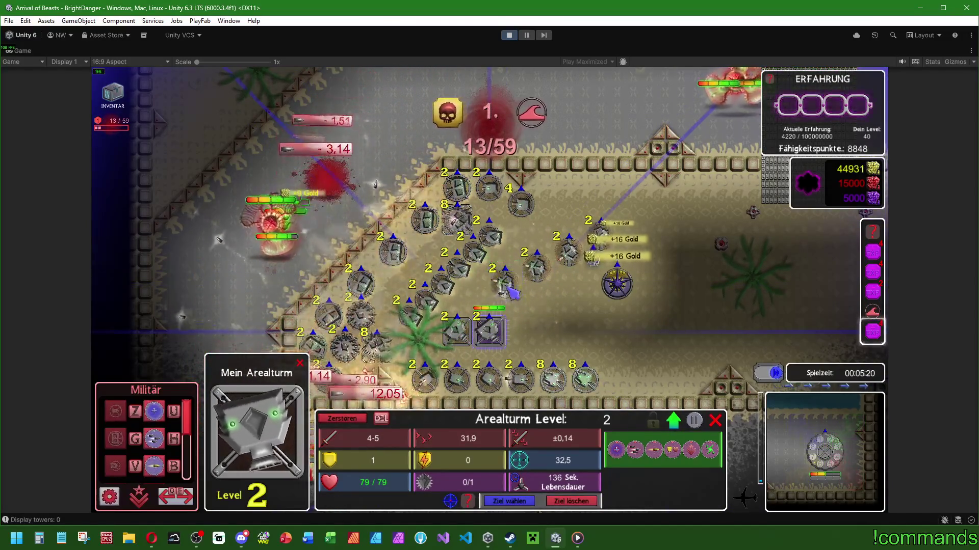
pyautogui.click(511, 292)
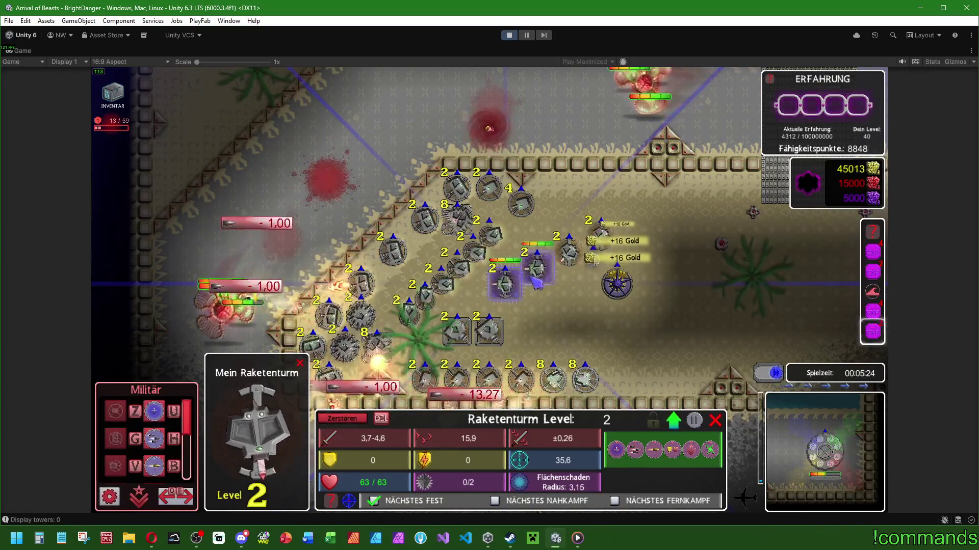
pyautogui.press('space')
pyautogui.press('space')
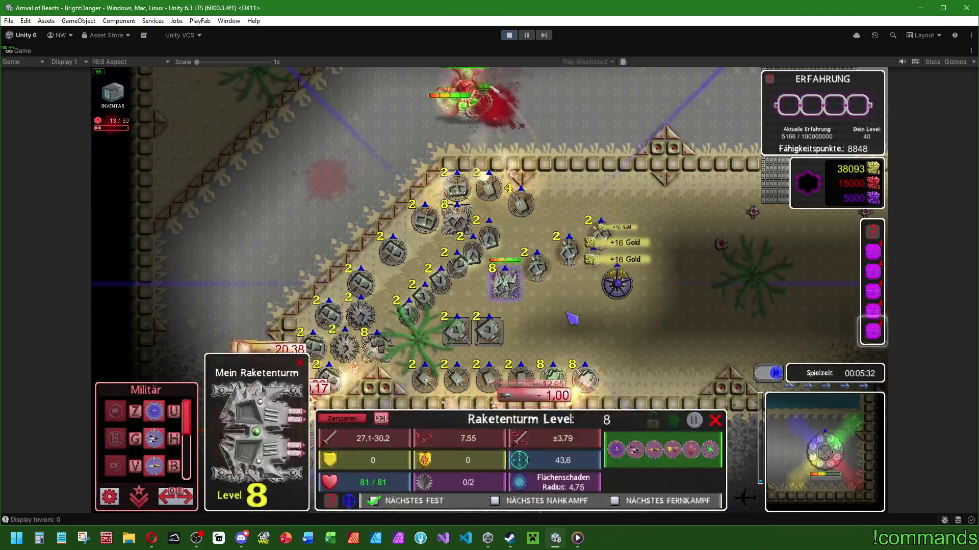
pyautogui.scroll(-3, 520, 301)
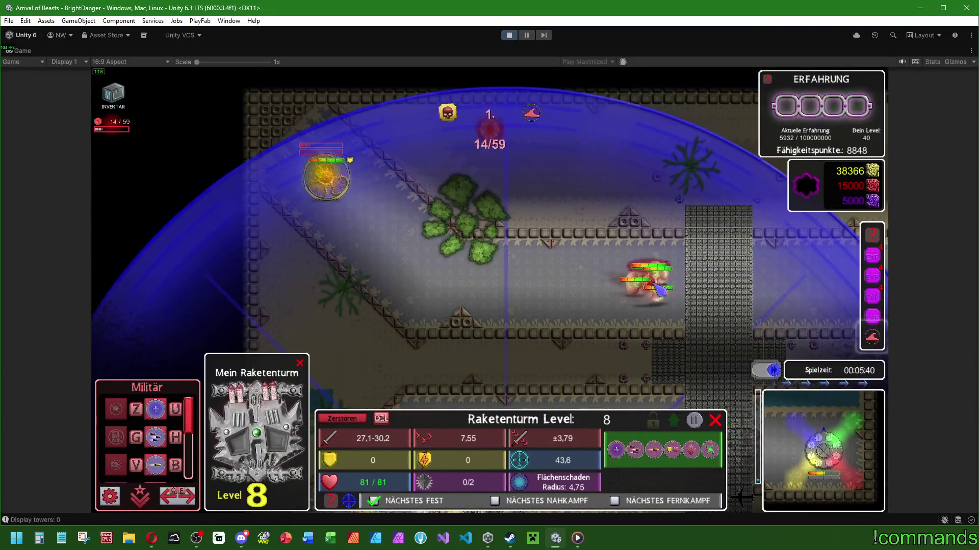
pyautogui.click(372, 219)
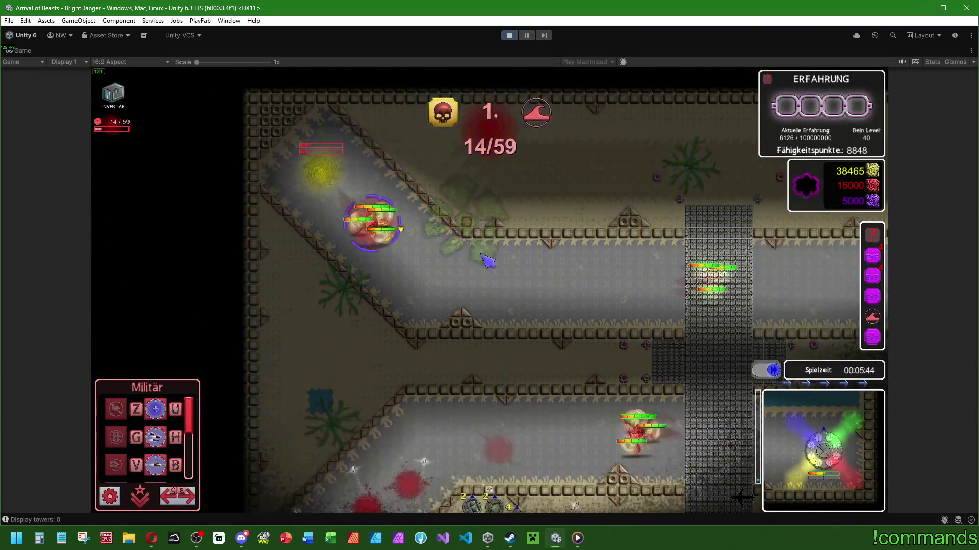
pyautogui.press('w')
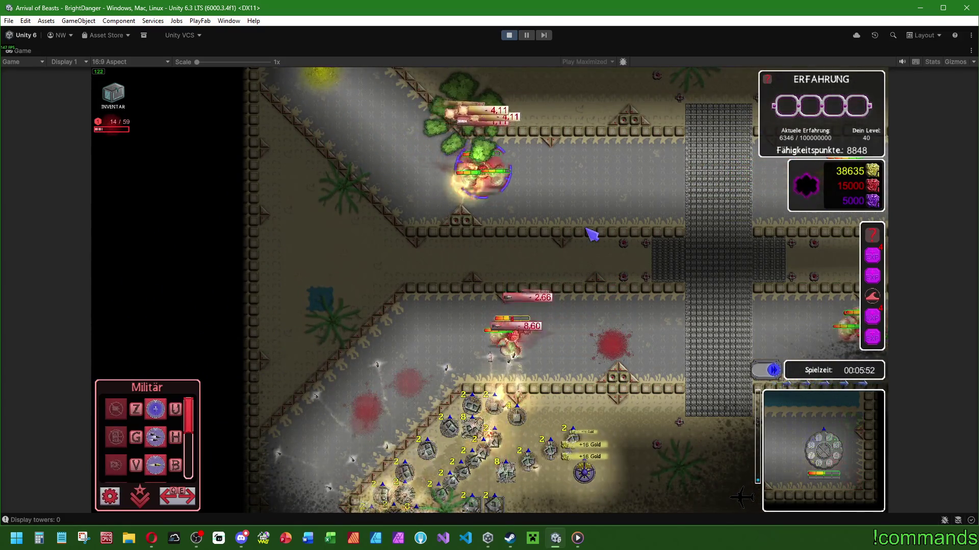
pyautogui.press('s')
pyautogui.click(561, 293)
pyautogui.press('d')
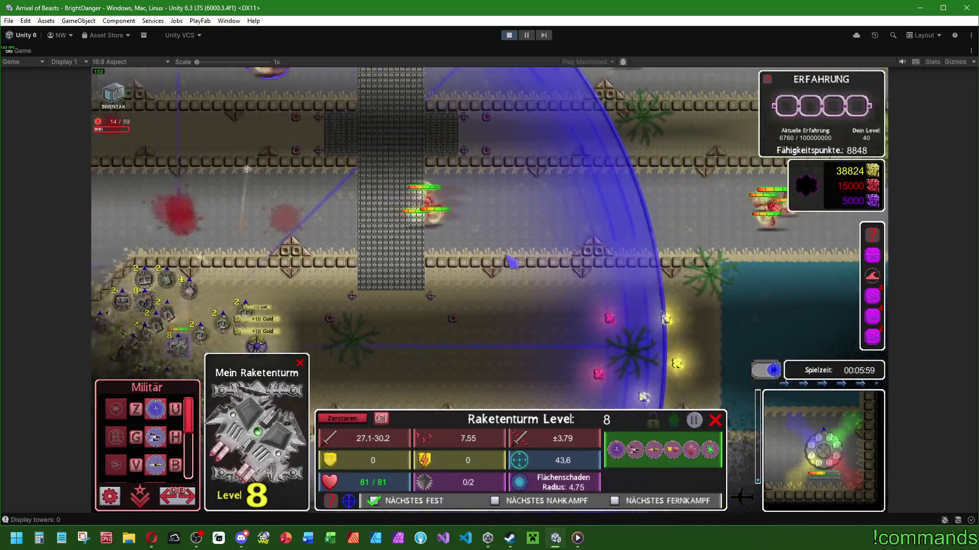
pyautogui.click(559, 286)
pyautogui.scroll(4, 561, 275)
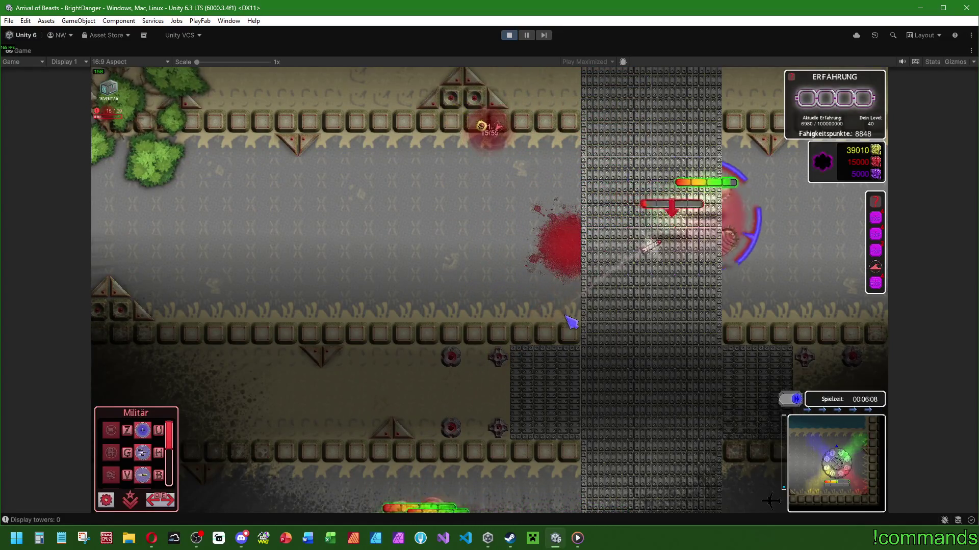
pyautogui.scroll(-3, 572, 320)
pyautogui.scroll(3, 609, 301)
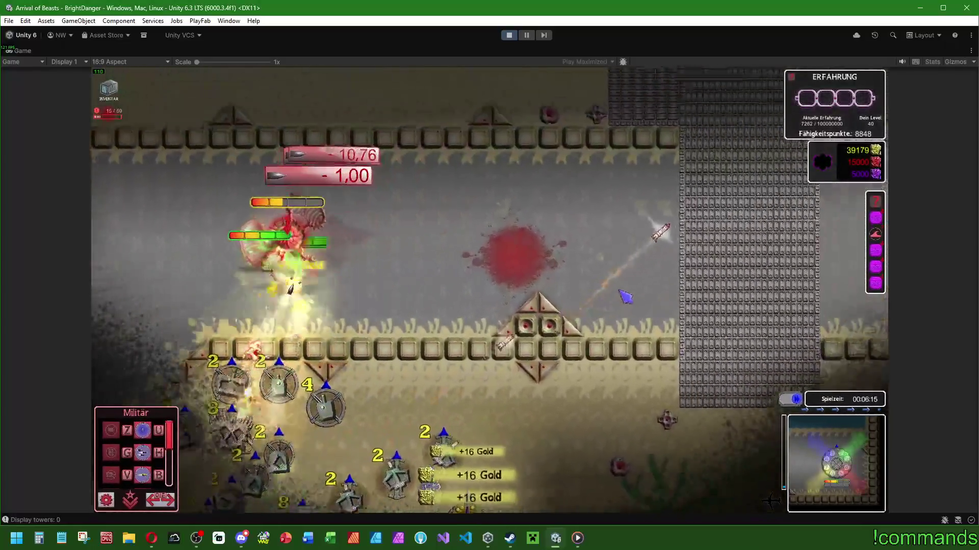
pyautogui.press('d')
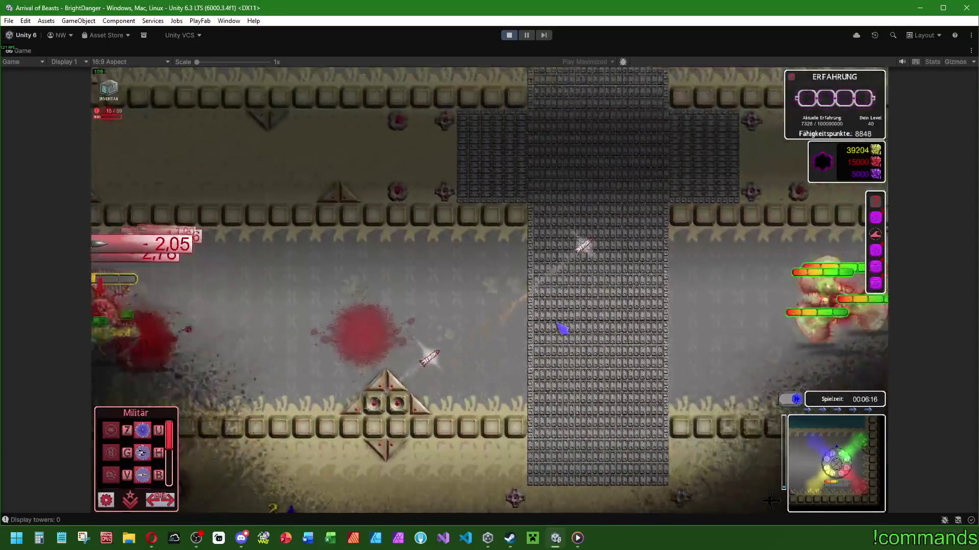
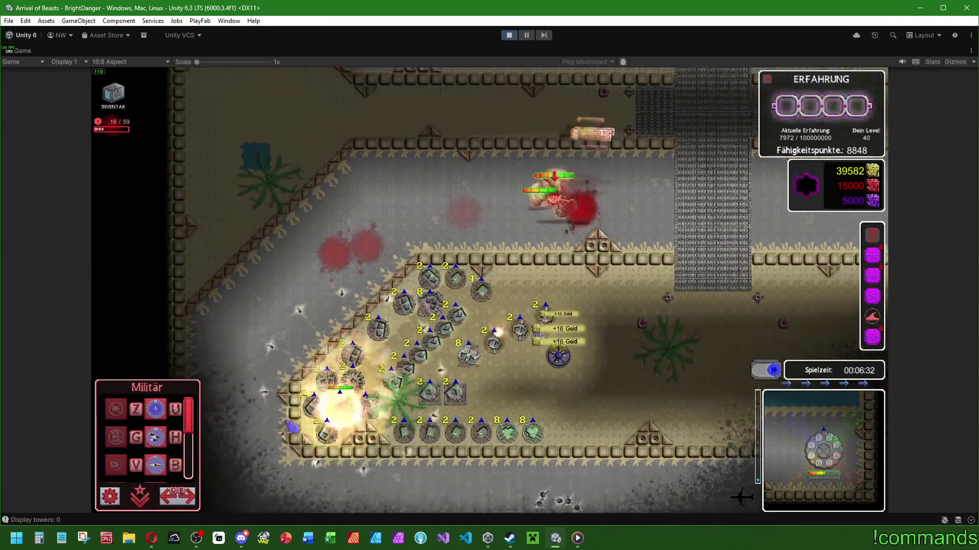
# - Place a gear tower, a Rate Up building and another support building in the tower cluster
pyautogui.click(155, 409)
pyautogui.click(493, 352)
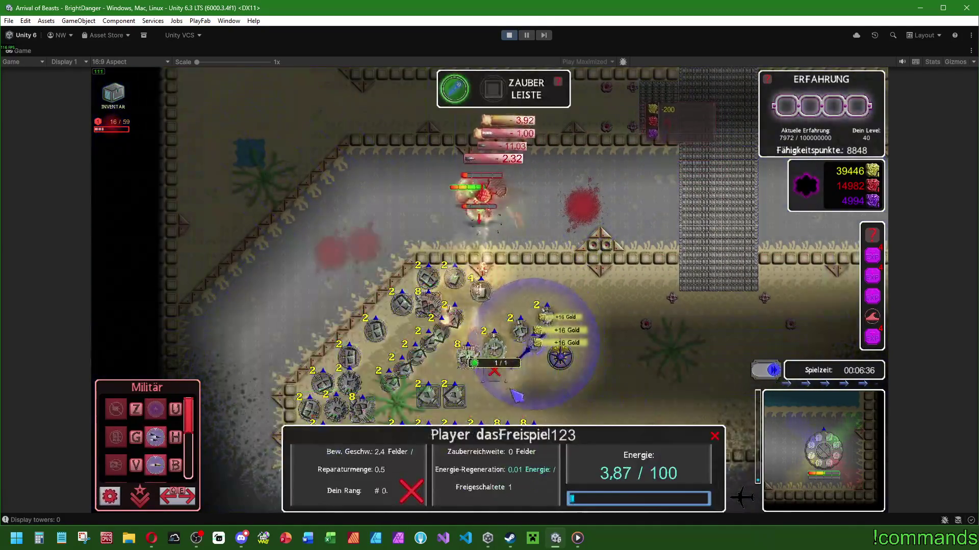
pyautogui.click(155, 437)
pyautogui.click(520, 341)
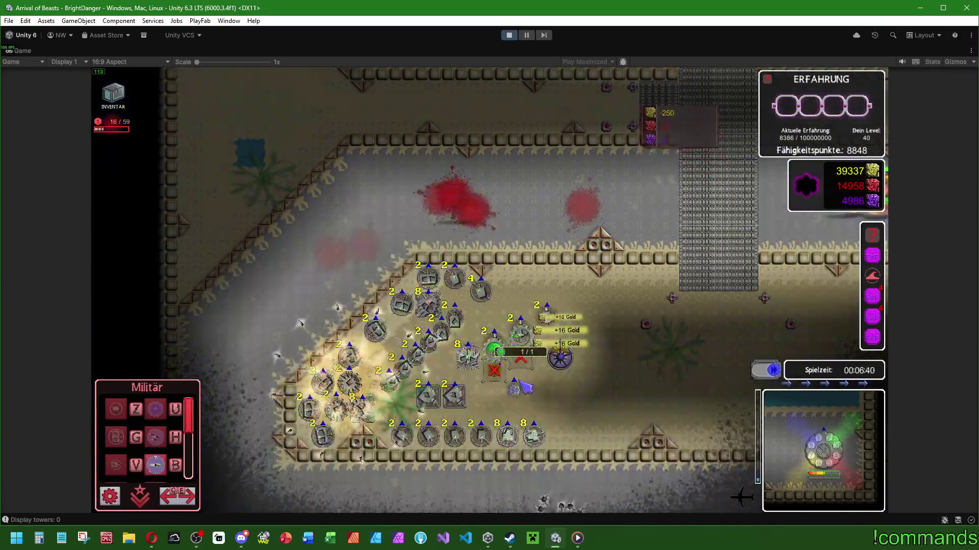
pyautogui.click(162, 429)
pyautogui.click(481, 320)
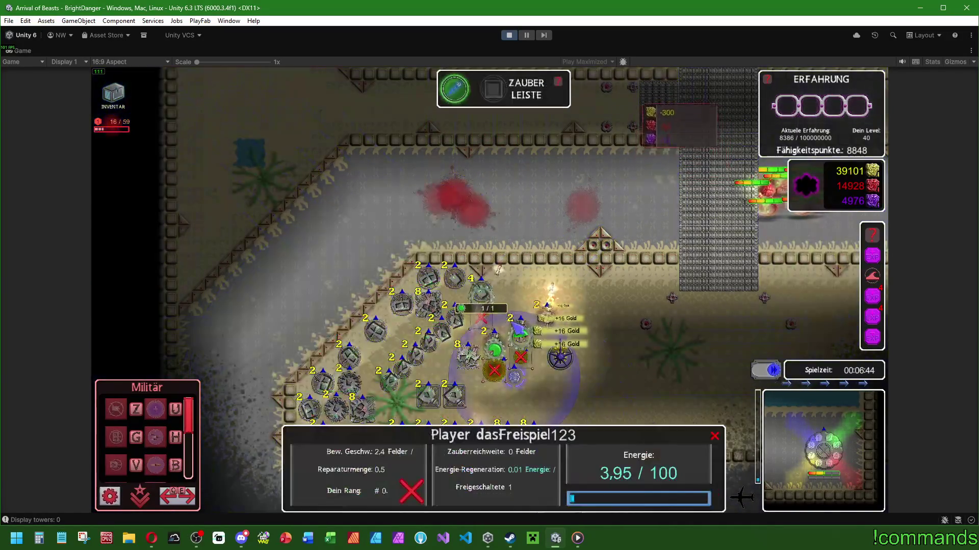
pyautogui.press('Escape')
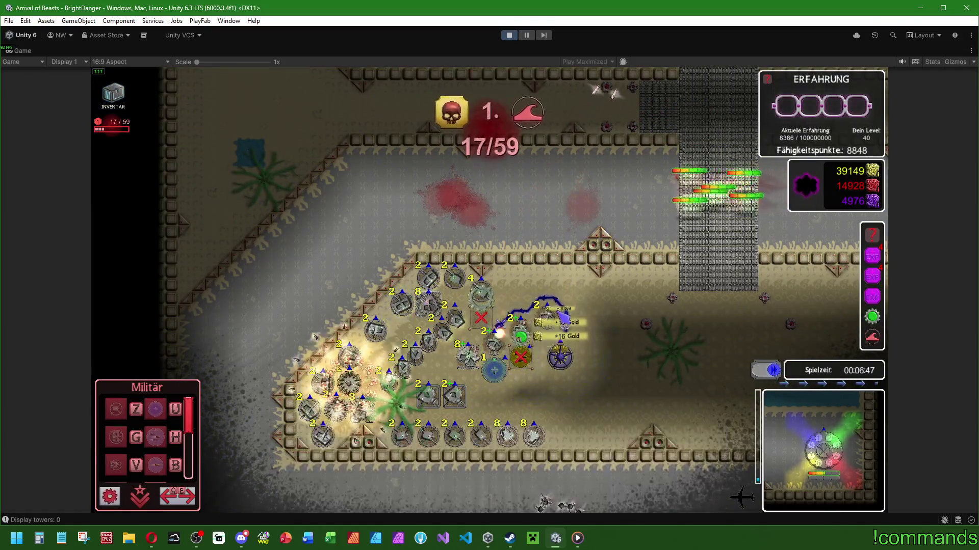
# - Check the Rate Up building's range, then upgrade the Rüstungsbruch building to level 2
pyautogui.click(520, 357)
pyautogui.scroll(3, 506, 361)
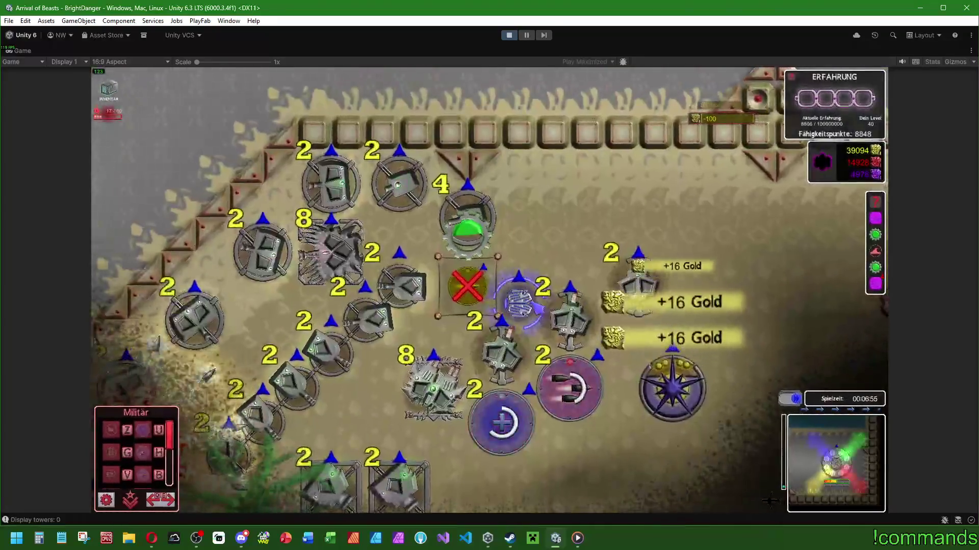
pyautogui.scroll(-3, 535, 332)
pyautogui.press('Escape')
pyautogui.scroll(2, 590, 268)
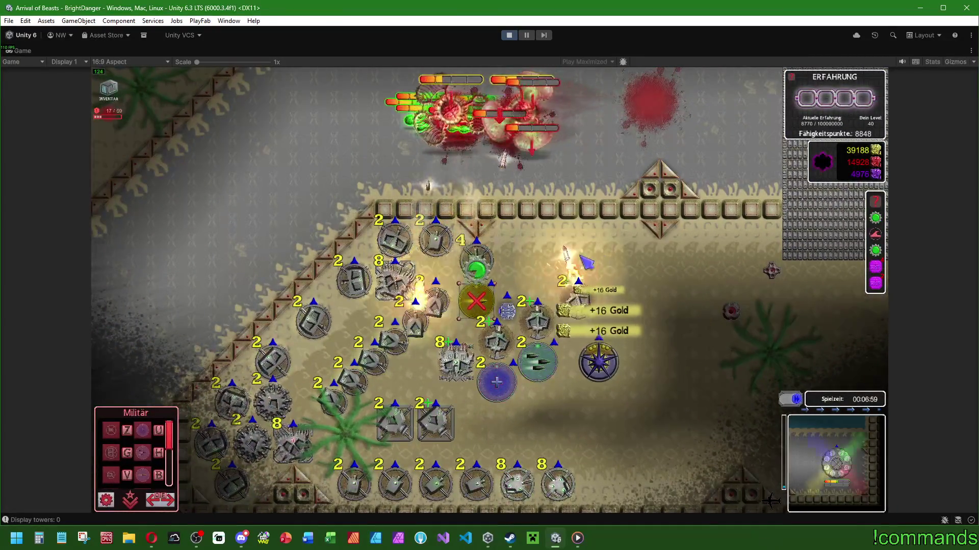
pyautogui.click(489, 352)
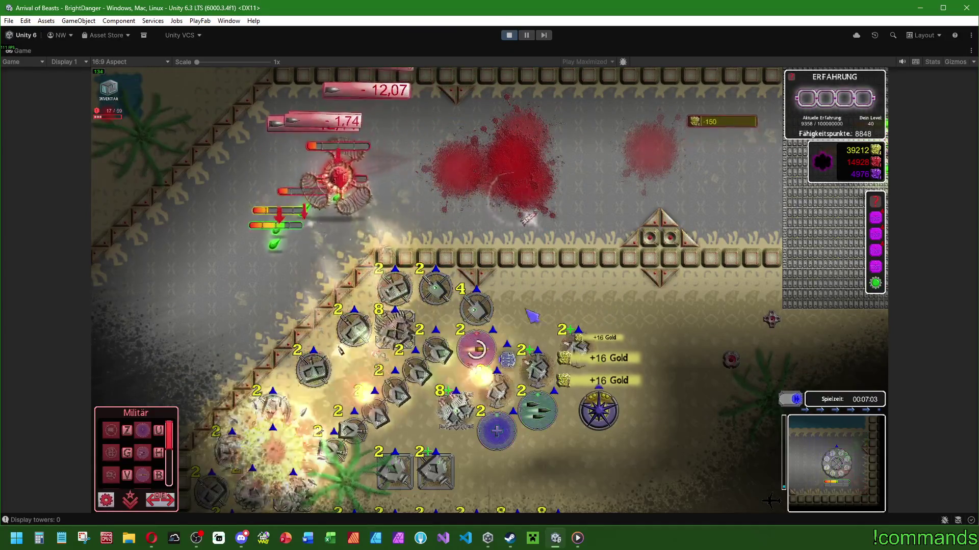
pyautogui.click(479, 352)
pyautogui.press('Escape')
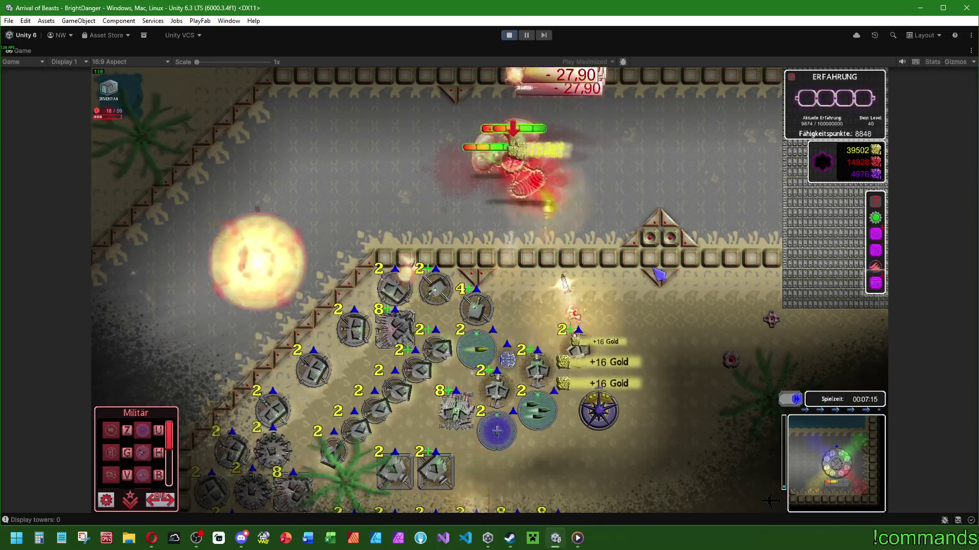
# - Inspect the stats of the rocket, start and base towers
pyautogui.click(504, 382)
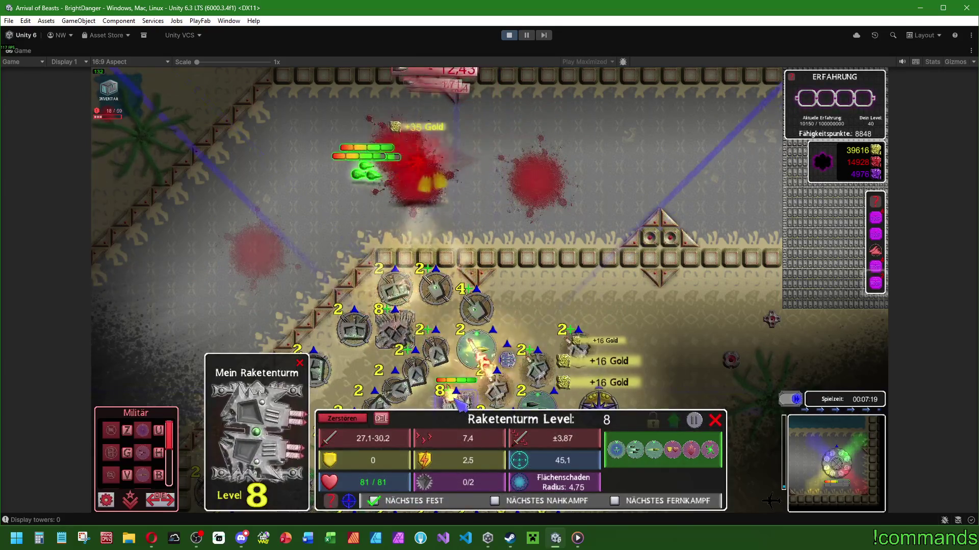
pyautogui.click(437, 352)
pyautogui.click(476, 309)
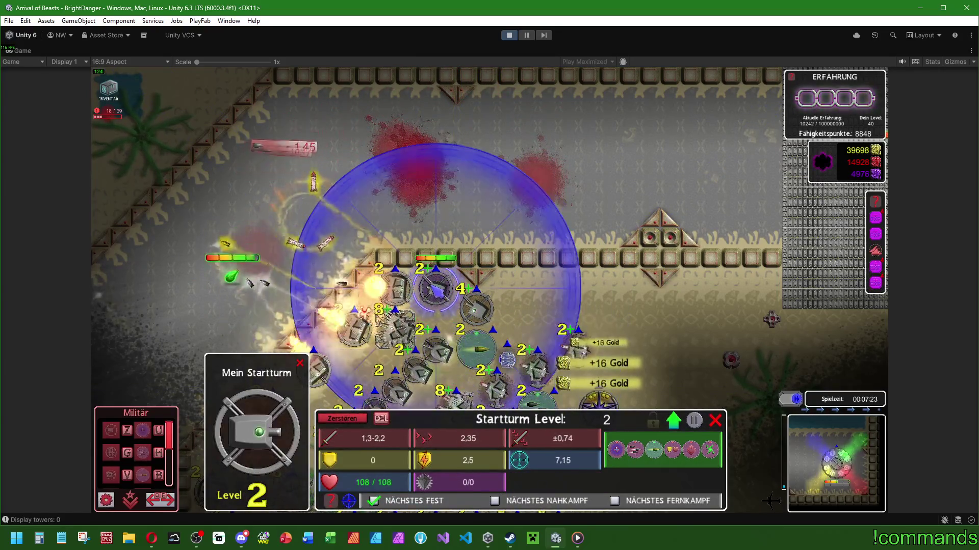
pyautogui.click(395, 288)
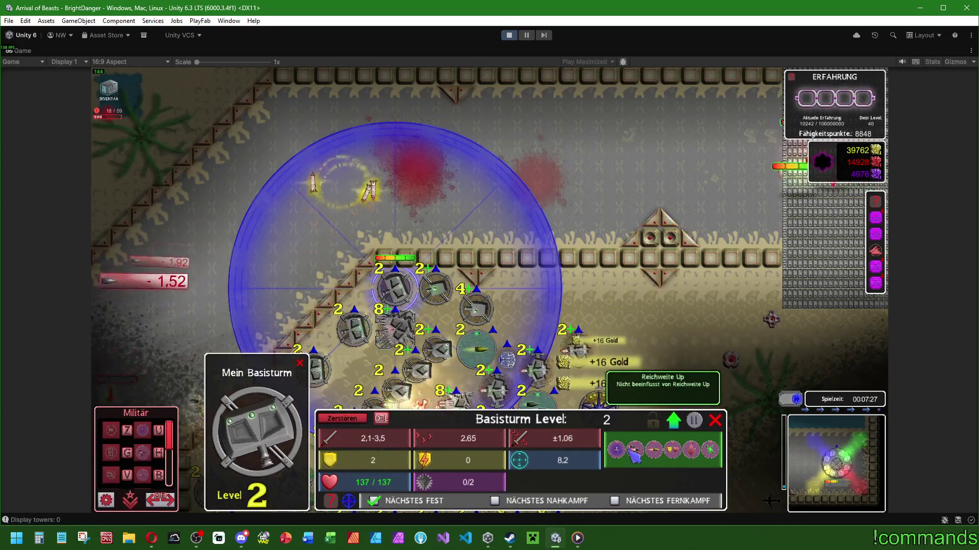
pyautogui.click(497, 390)
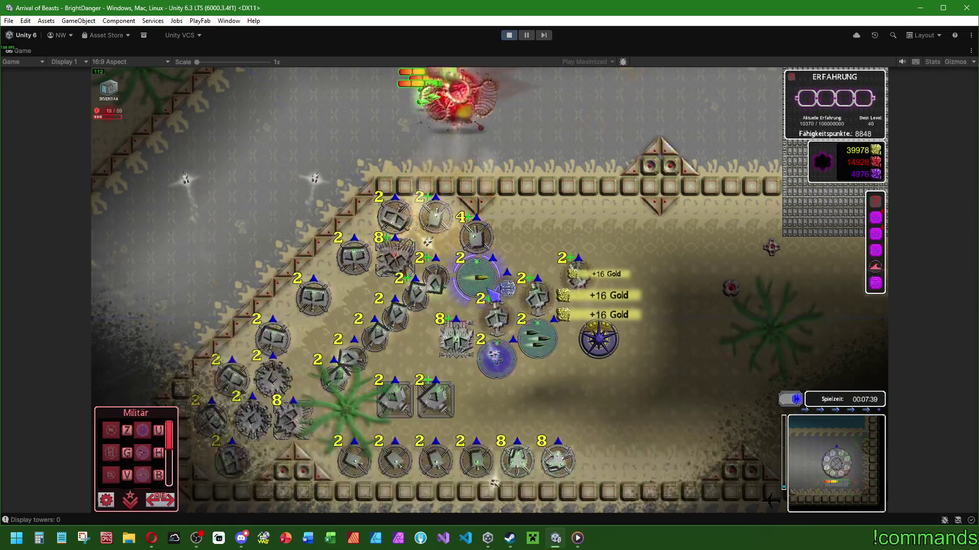
# - Check the Reichweite Up, Rüstungsbruch Up and Rate Up buildings, finding Reichweite Up at level 4
pyautogui.click(497, 359)
pyautogui.click(543, 352)
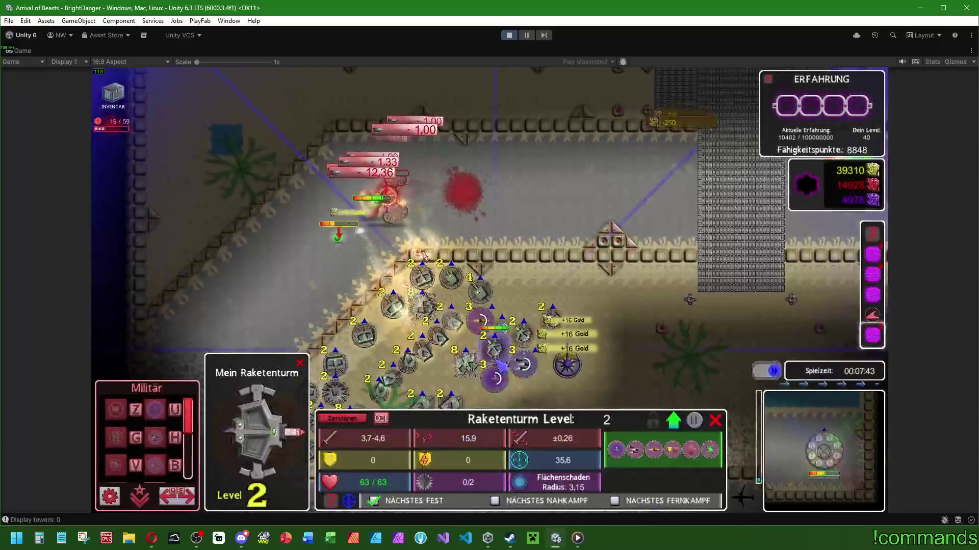
pyautogui.click(538, 318)
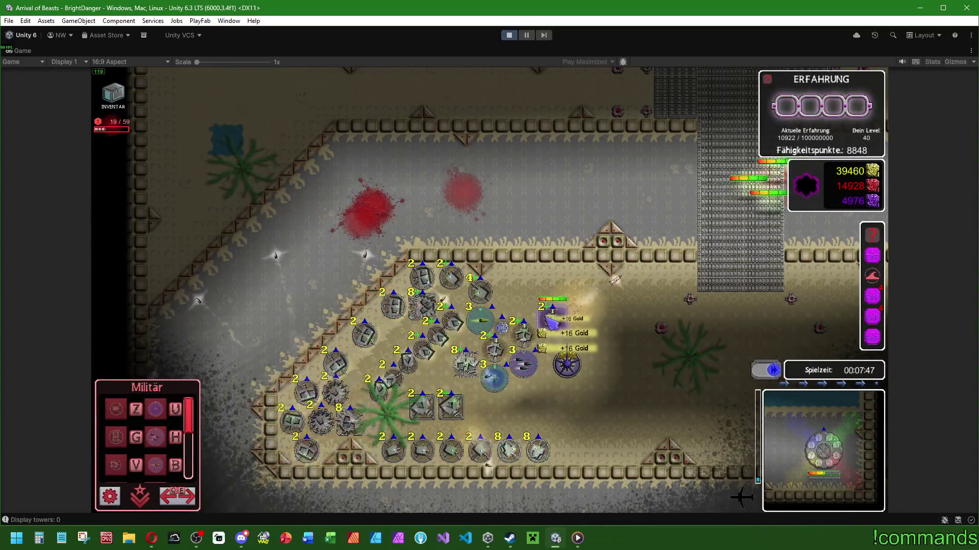
pyautogui.click(509, 352)
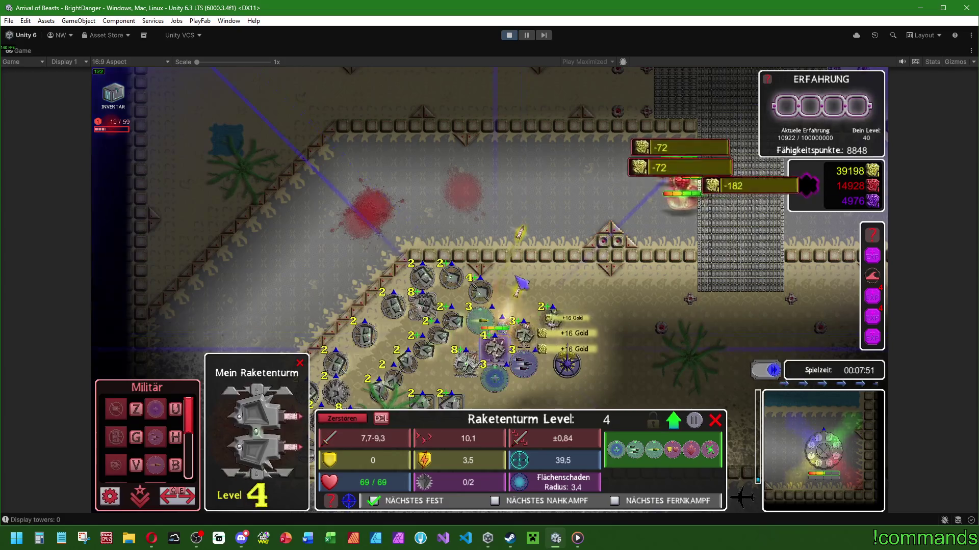
pyautogui.click(479, 320)
pyautogui.click(523, 364)
pyautogui.click(494, 378)
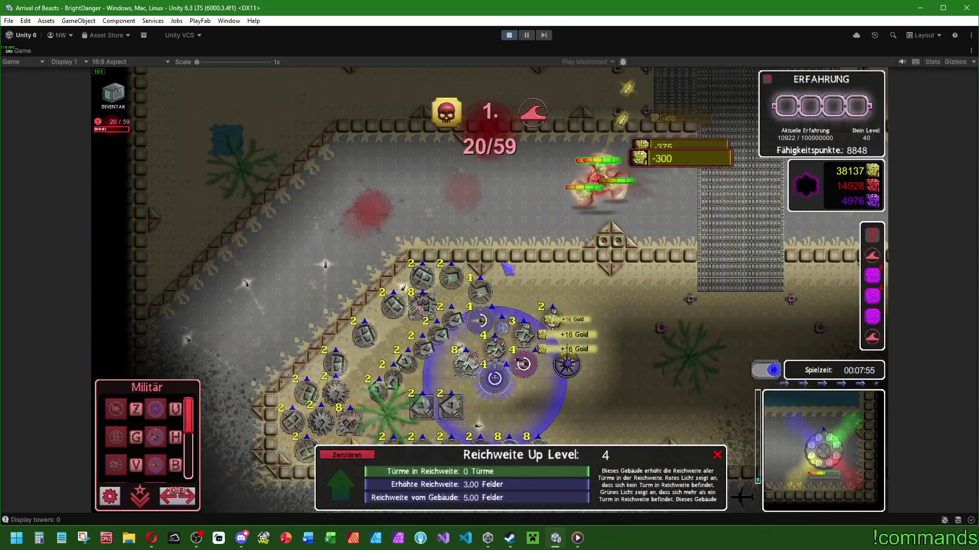
pyautogui.click(506, 269)
pyautogui.press('a')
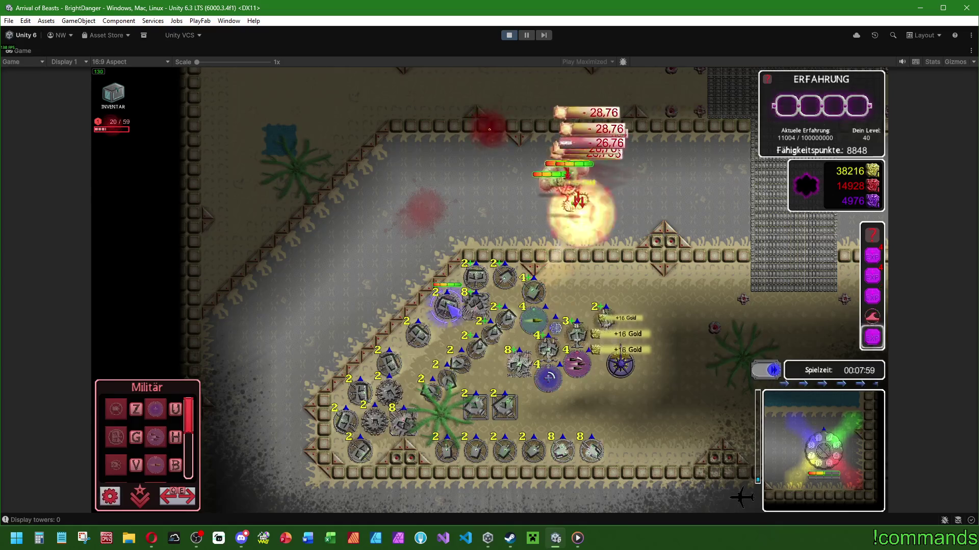
pyautogui.scroll(1, 183, 456)
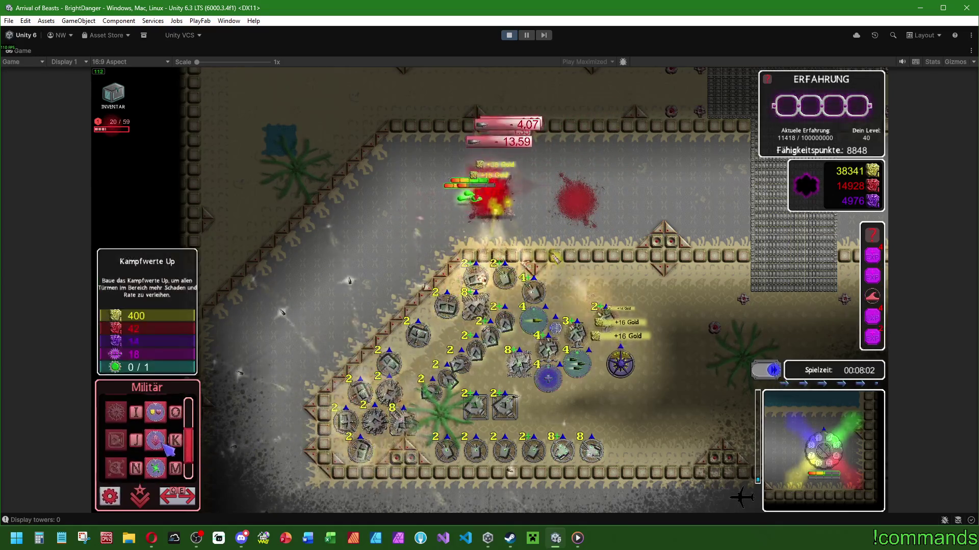
# - Place a Kampfwerte Up building and two more support buildings around the tower cluster
pyautogui.click(168, 444)
pyautogui.click(490, 375)
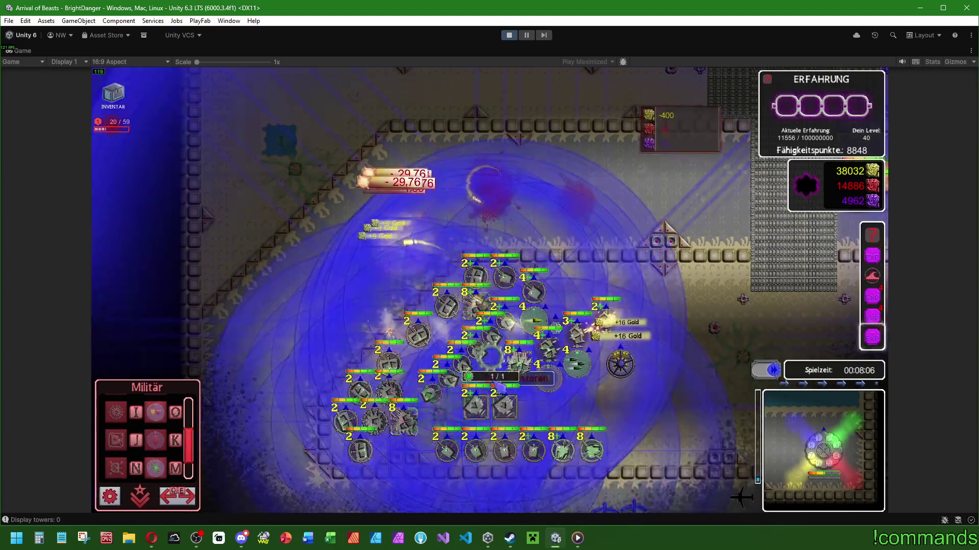
pyautogui.click(156, 441)
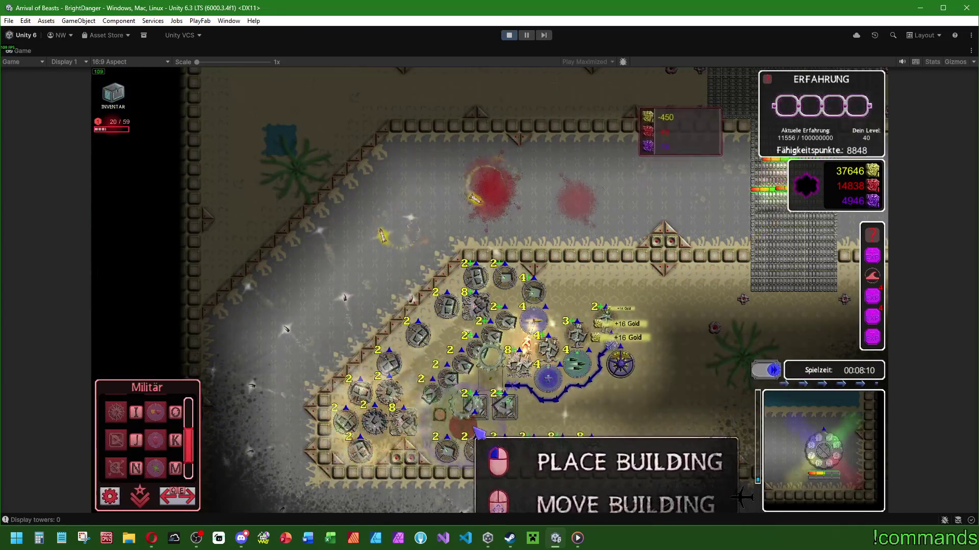
pyautogui.click(428, 385)
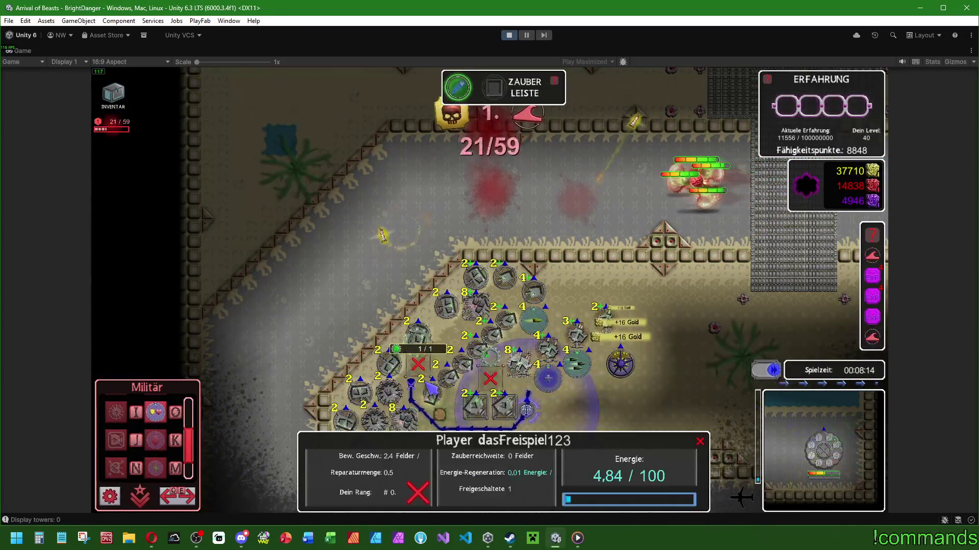
pyautogui.click(156, 413)
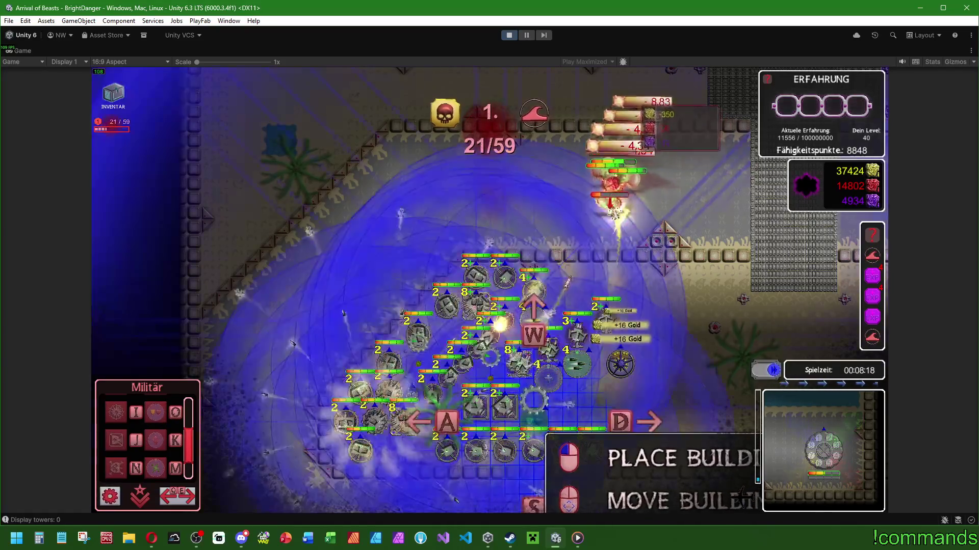
pyautogui.click(485, 412)
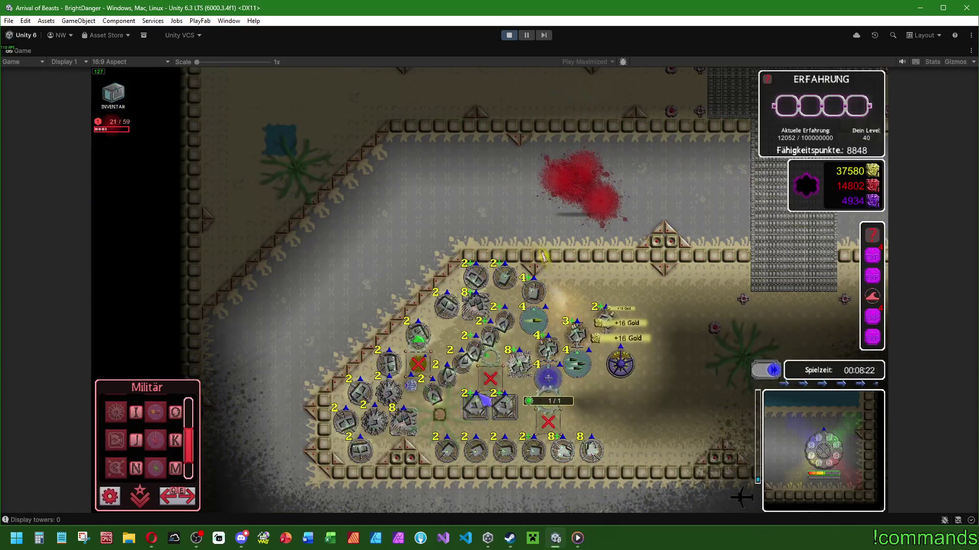
pyautogui.scroll(1, 144, 446)
pyautogui.press('s')
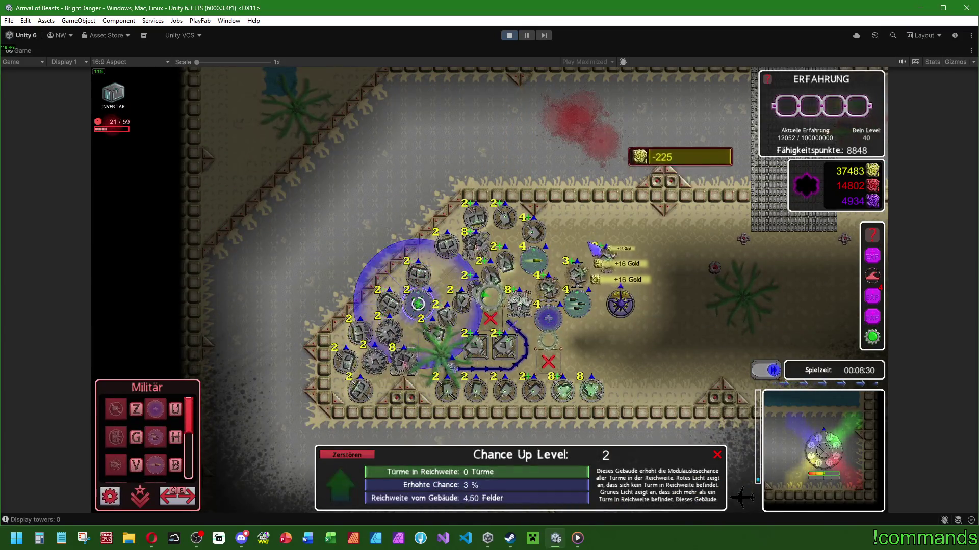
# - Check the Chance Up and Kampfwerte Up ranges and the level-8 Raketenturm's stats
pyautogui.press('Escape')
pyautogui.scroll(2, 594, 248)
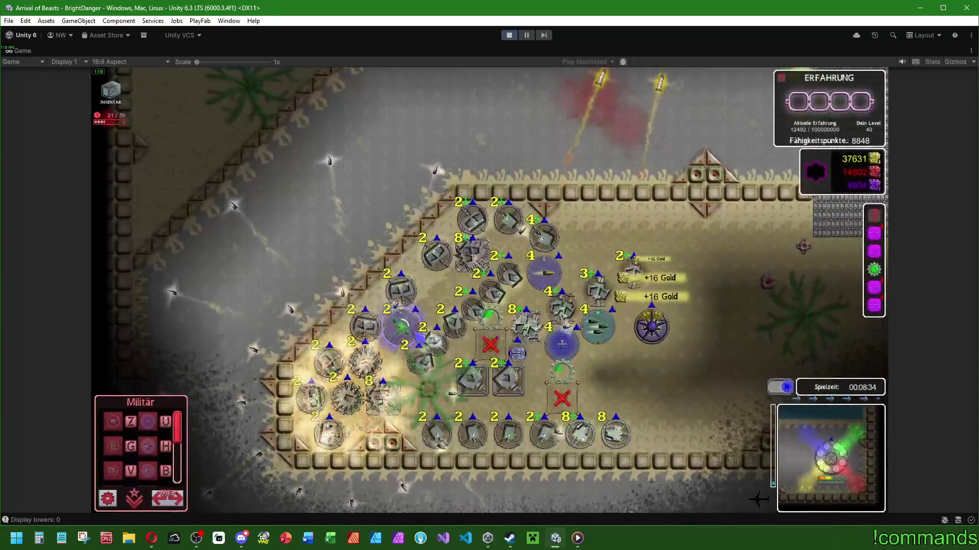
pyautogui.click(401, 326)
pyautogui.click(632, 411)
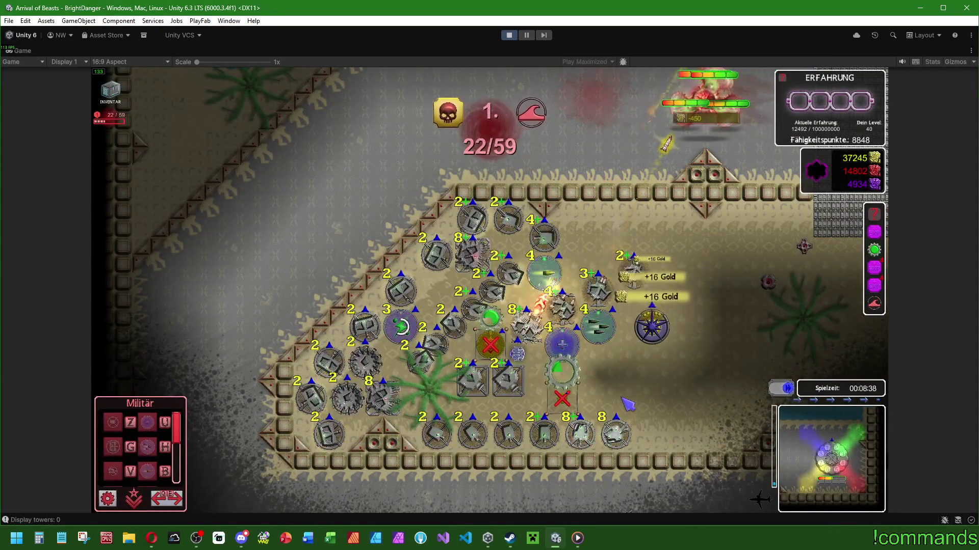
pyautogui.scroll(-2, 628, 404)
pyautogui.click(492, 340)
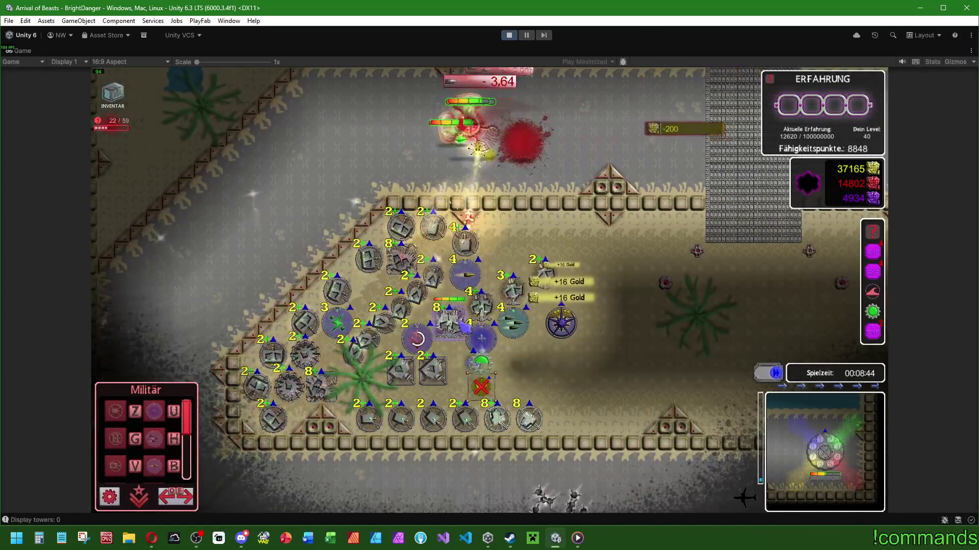
pyautogui.click(449, 321)
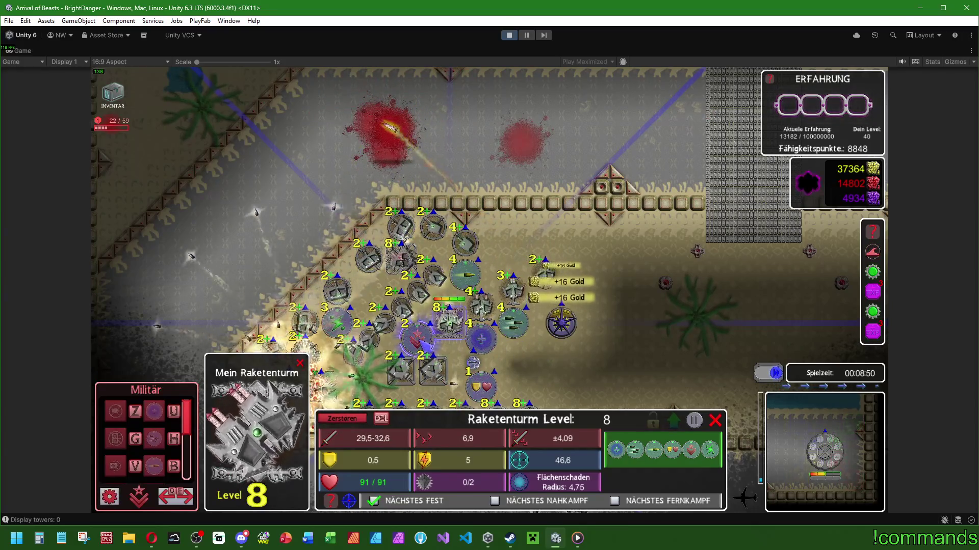
# - Upgrade Kampfwerte Up to level 3 and Haltbarkeit Up to level 4
pyautogui.click(433, 341)
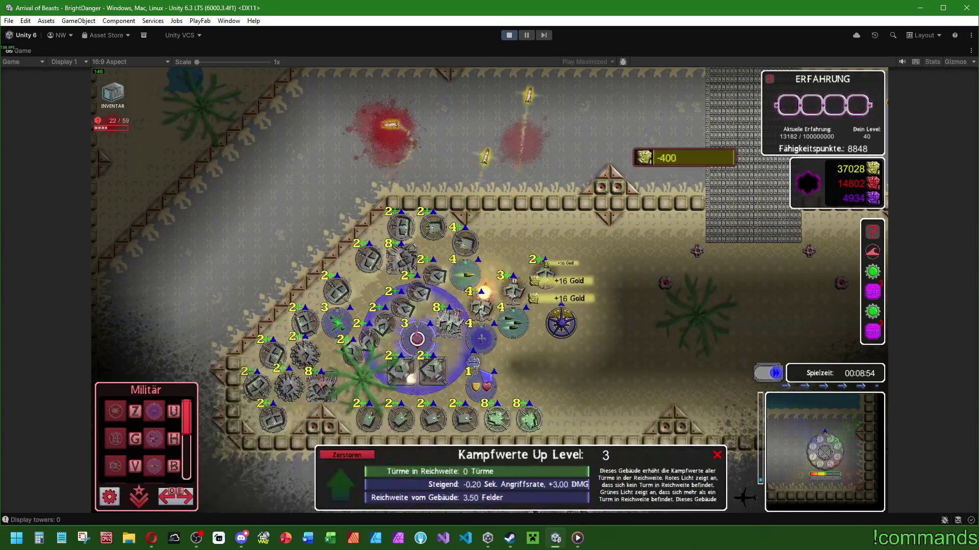
pyautogui.click(455, 334)
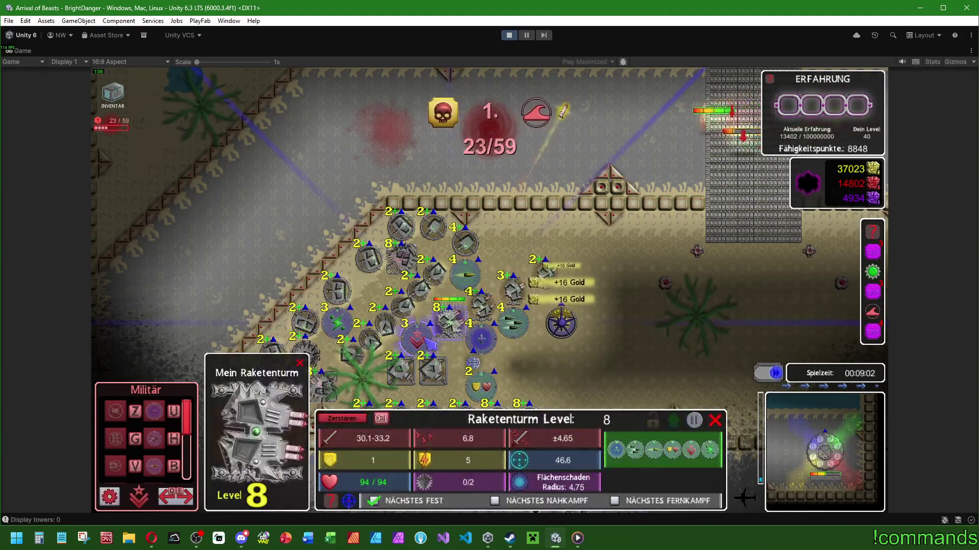
pyautogui.click(489, 377)
pyautogui.click(452, 329)
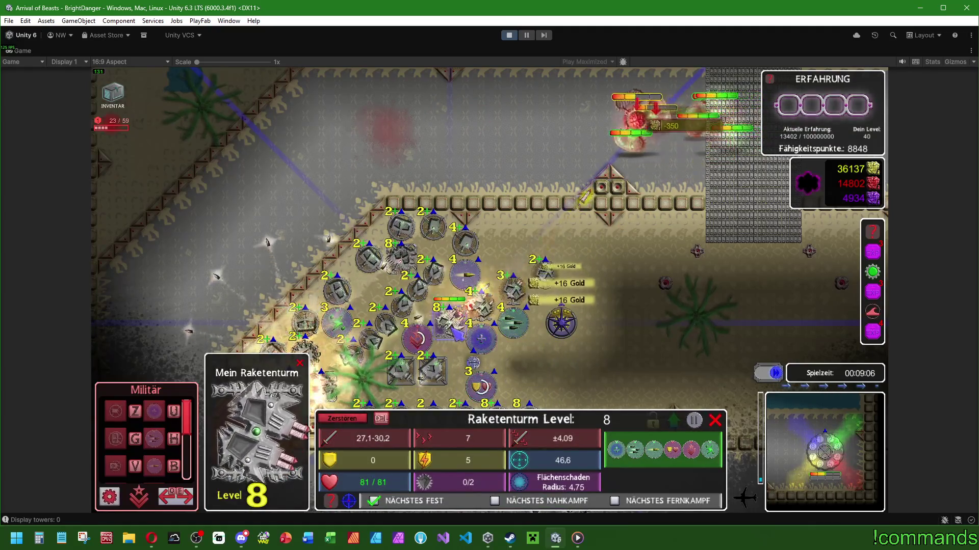
pyautogui.rightClick(439, 348)
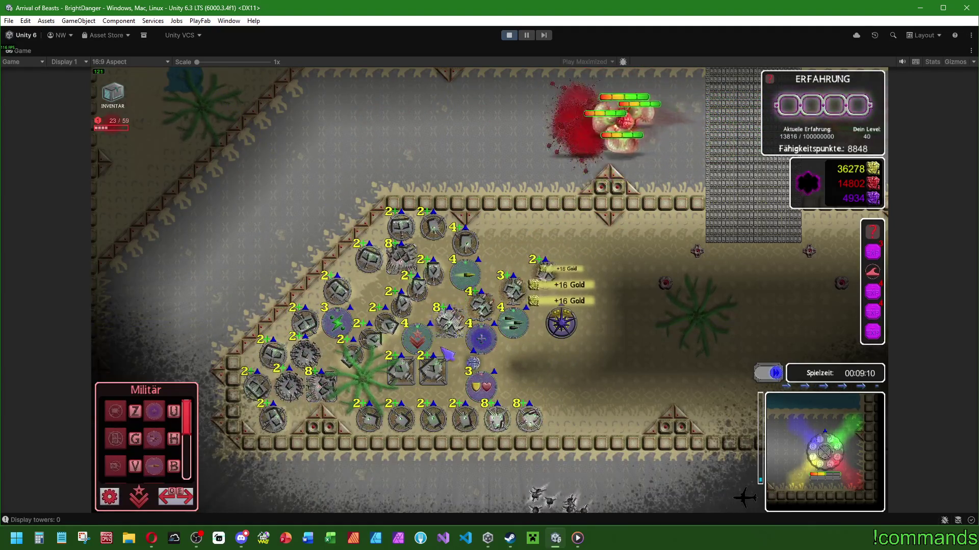
pyautogui.click(482, 382)
# - Upgrade the Chance Up building to level 4 and review the Raketenturm's stats
pyautogui.click(336, 322)
pyautogui.click(337, 322)
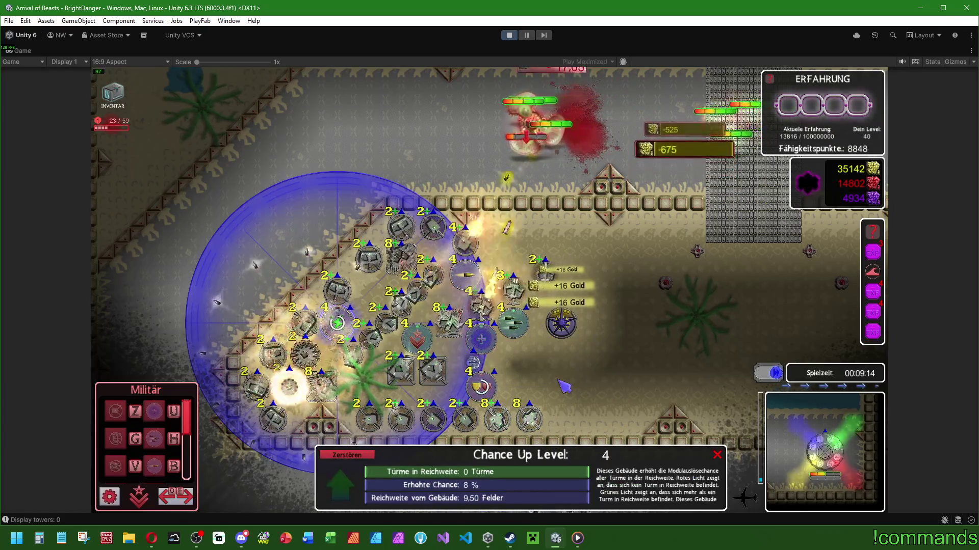
pyautogui.click(447, 328)
pyautogui.rightClick(576, 362)
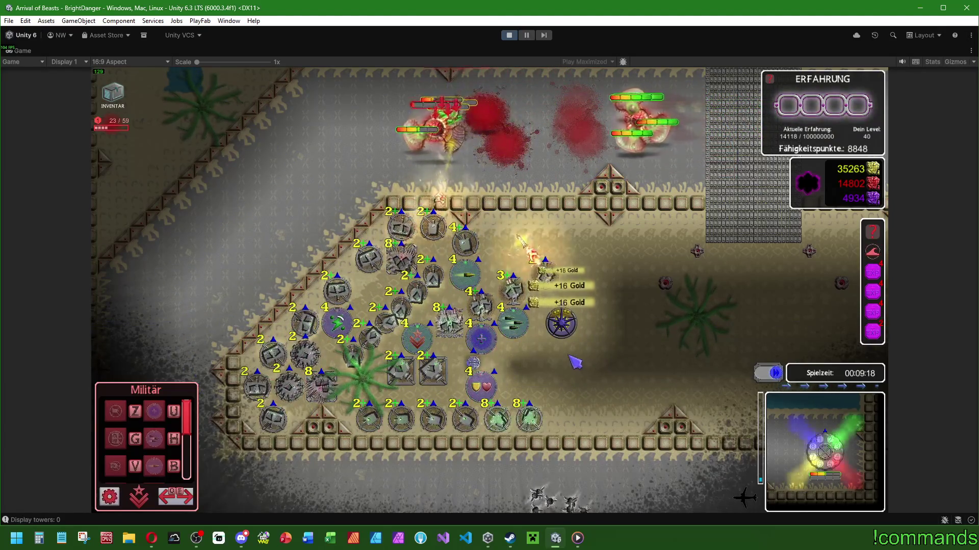
pyautogui.click(449, 322)
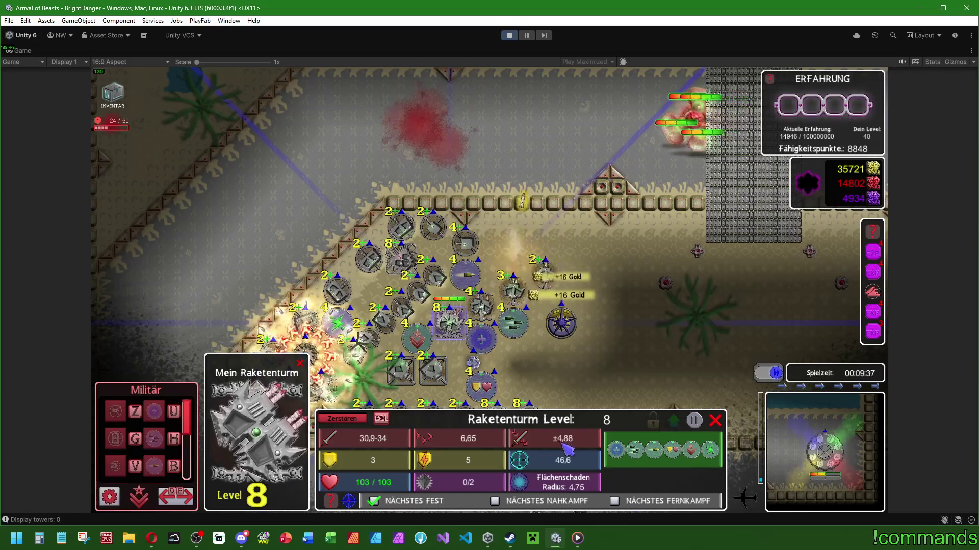
# - Upgrade the Arealturm to level 8, the Einzelturm to level 6 and another tower to level 5
pyautogui.press('e')
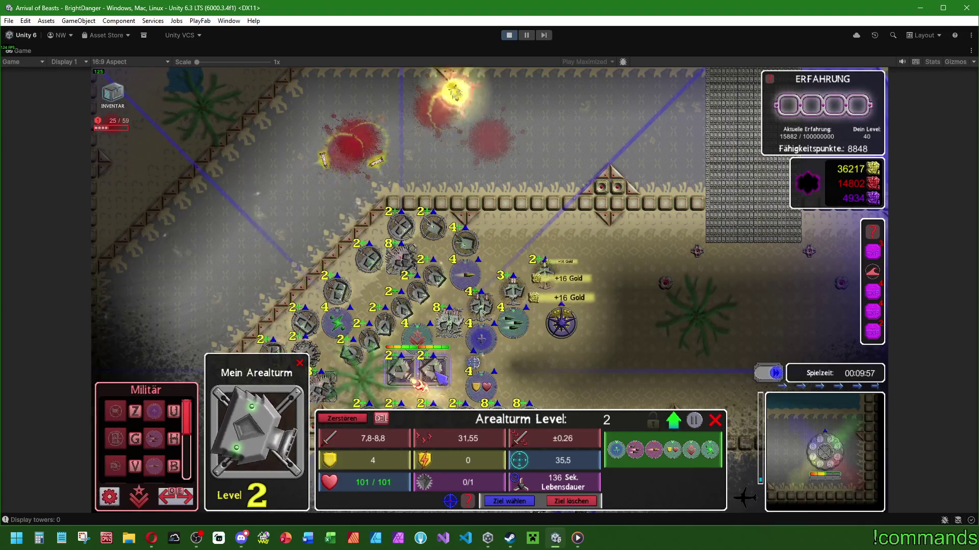
pyautogui.press('u')
pyautogui.press('u')
pyautogui.press('u')
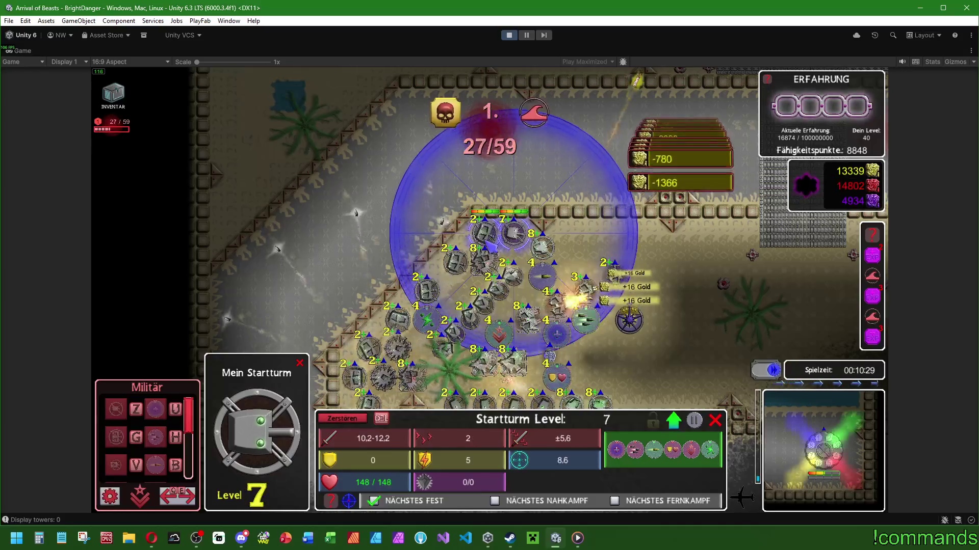
pyautogui.click(512, 278)
pyautogui.click(444, 321)
pyautogui.click(444, 320)
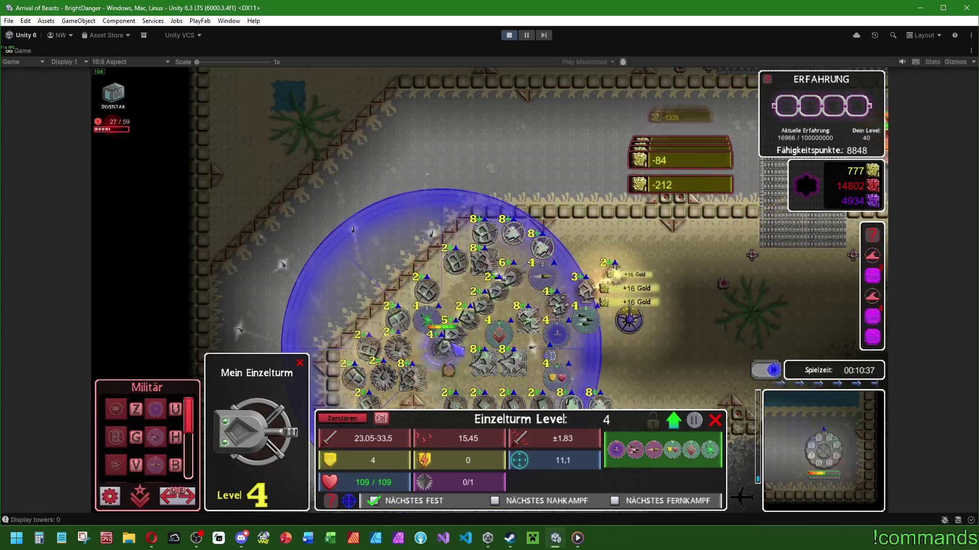
pyautogui.click(445, 320)
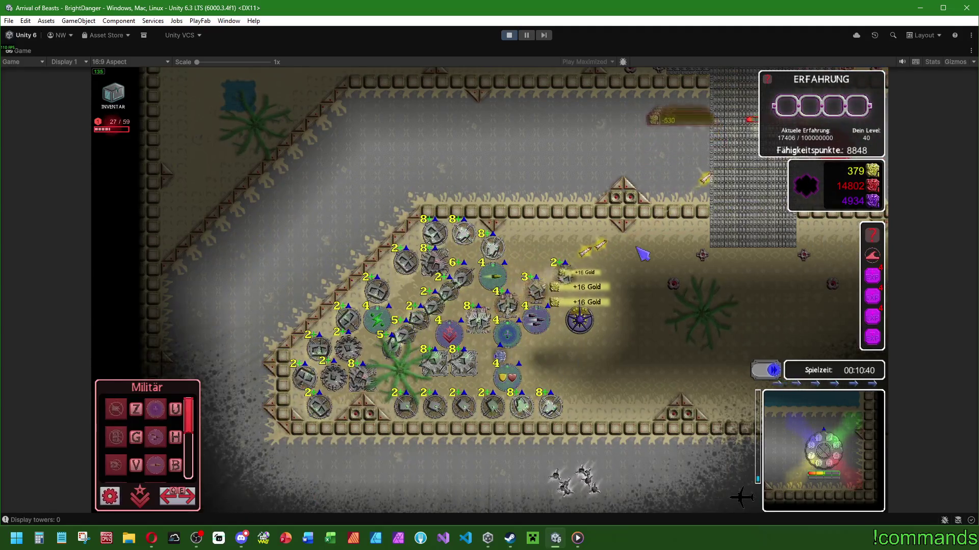
# - Pan along the enemy lanes to follow the large boss
pyautogui.press('w')
pyautogui.press('d')
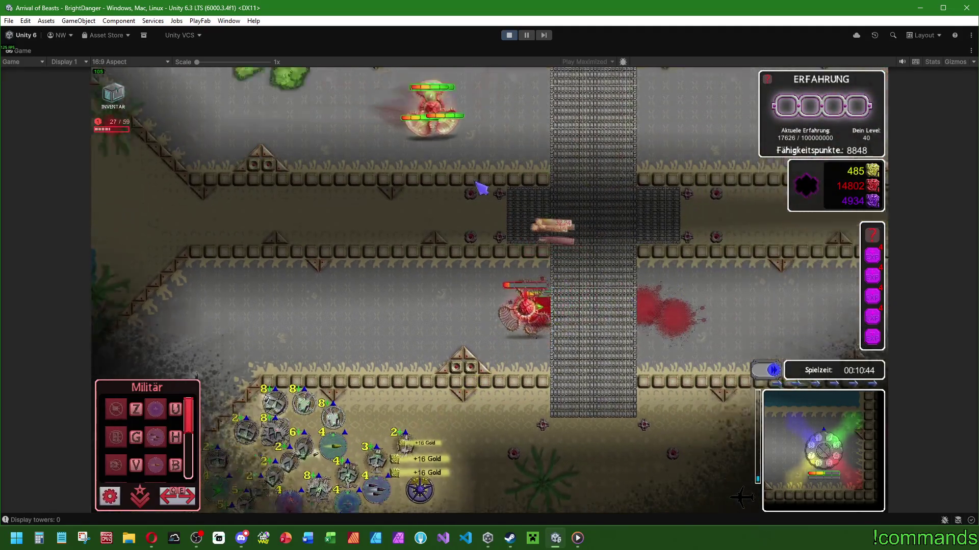
pyautogui.press('s')
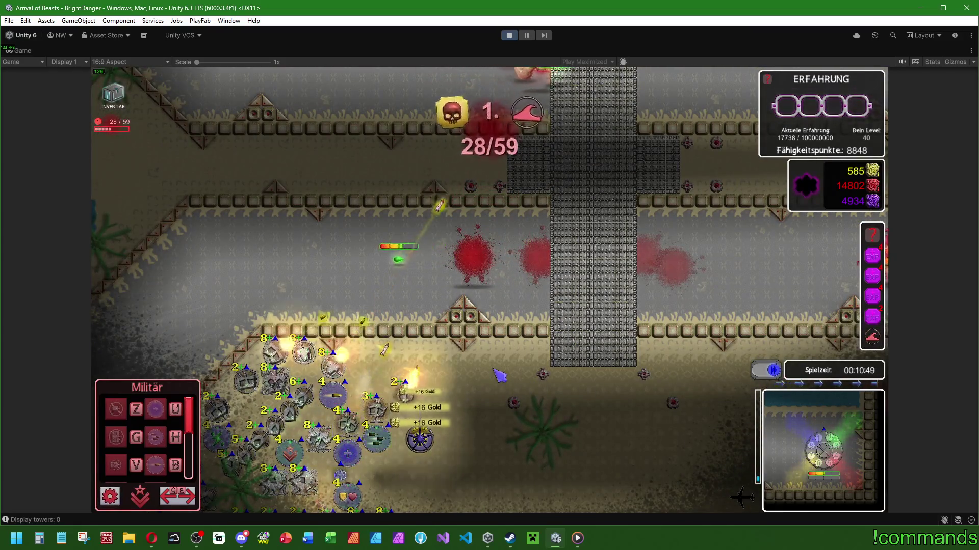
pyautogui.press('w')
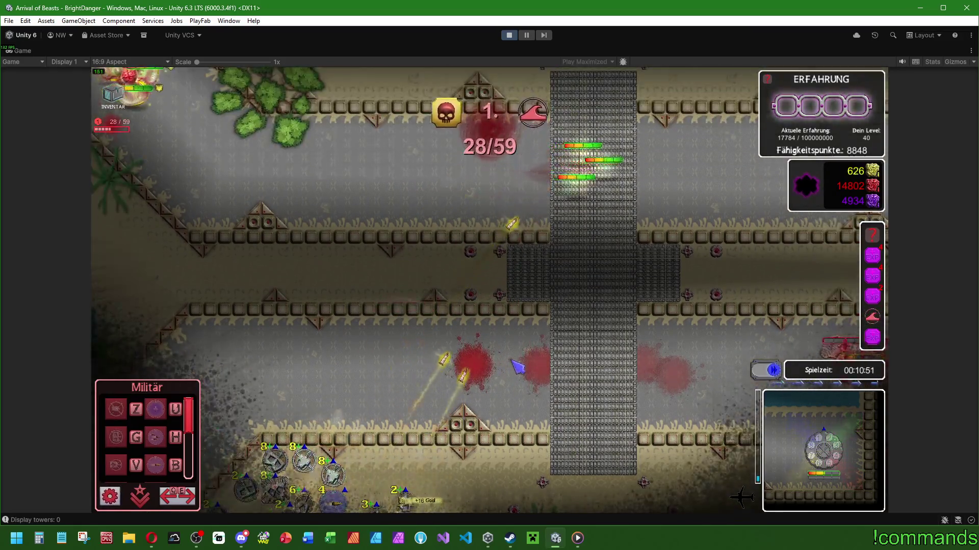
pyautogui.press('w')
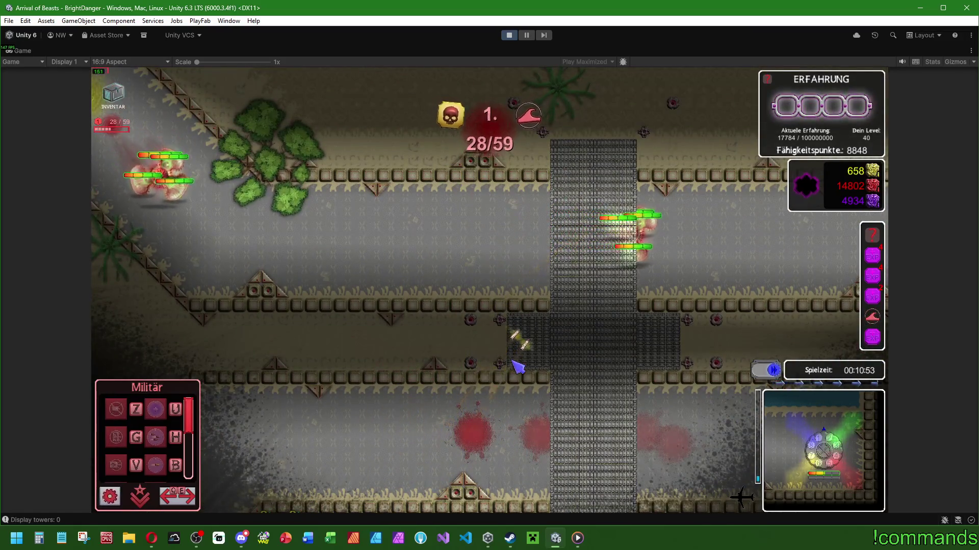
pyautogui.press('s')
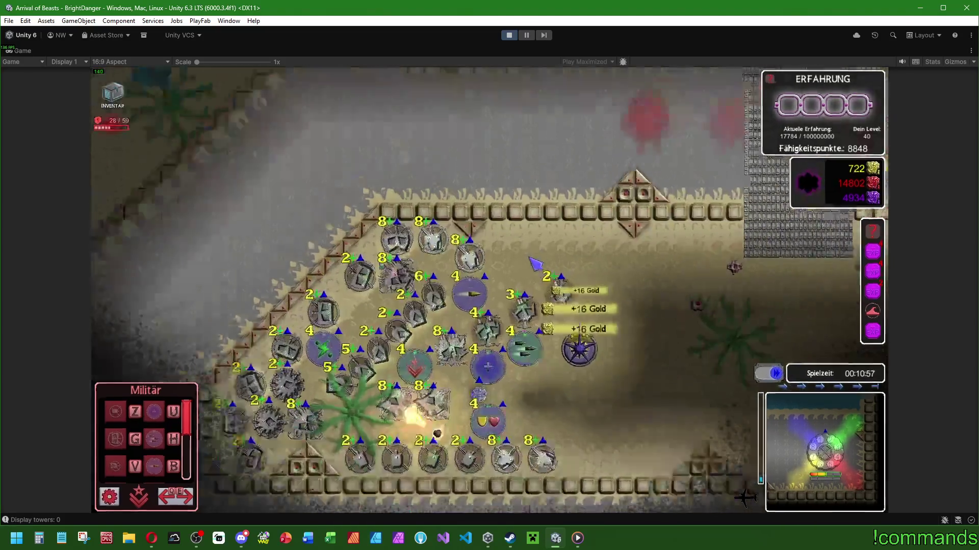
pyautogui.scroll(3, 562, 149)
pyautogui.press('w')
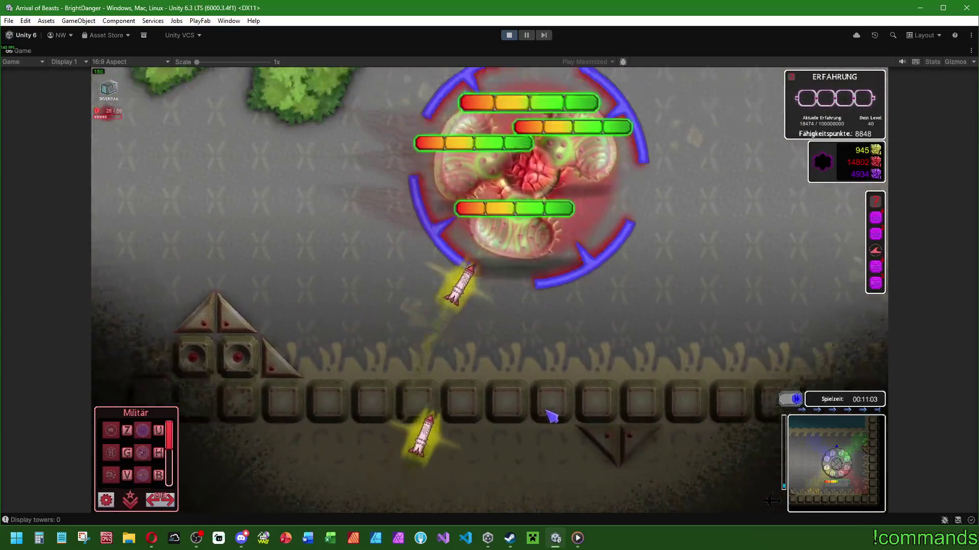
pyautogui.press('w')
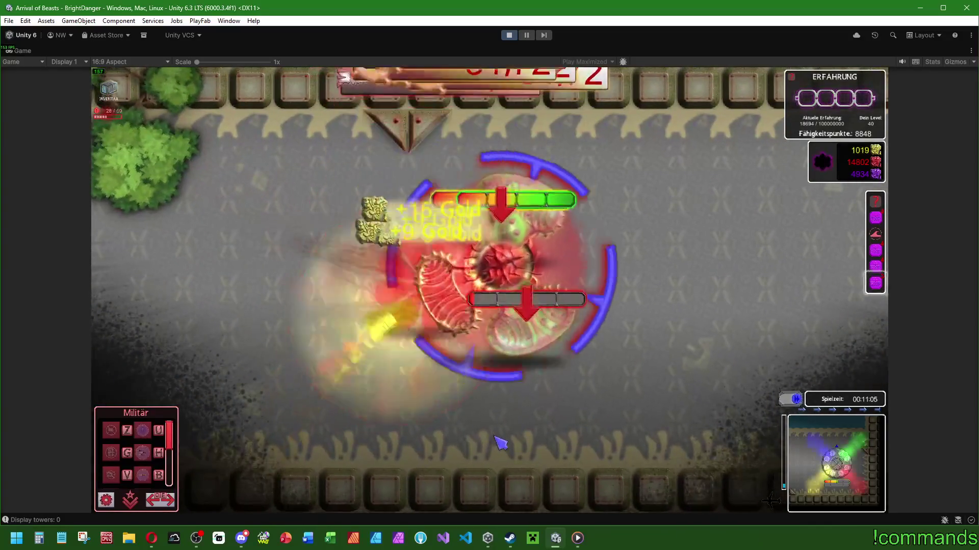
pyautogui.scroll(-3, 510, 393)
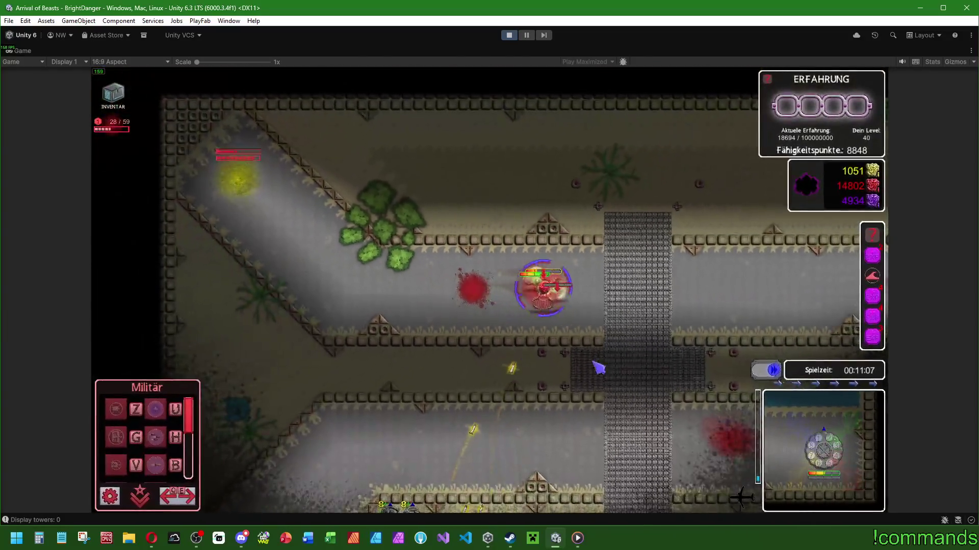
pyautogui.scroll(4, 591, 366)
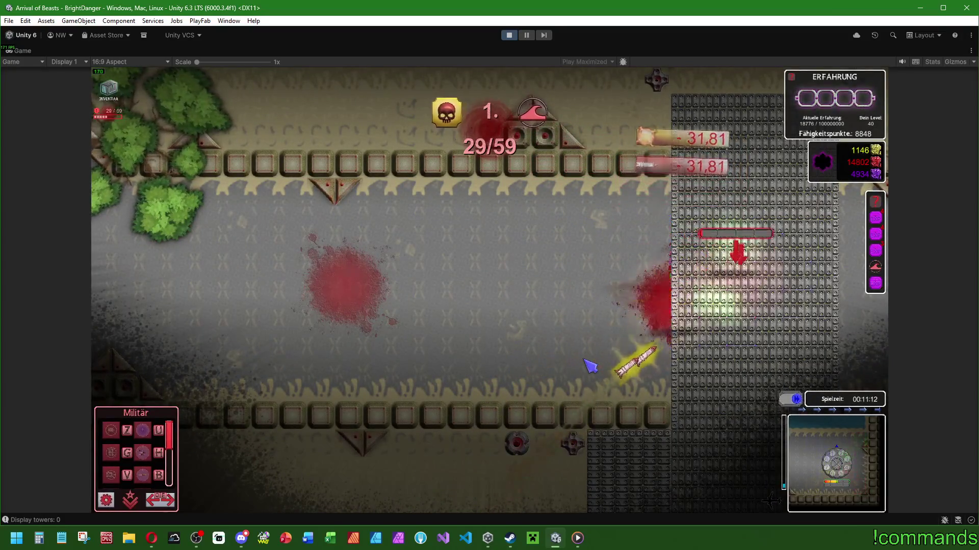
pyautogui.press('d')
pyautogui.scroll(-3, 545, 346)
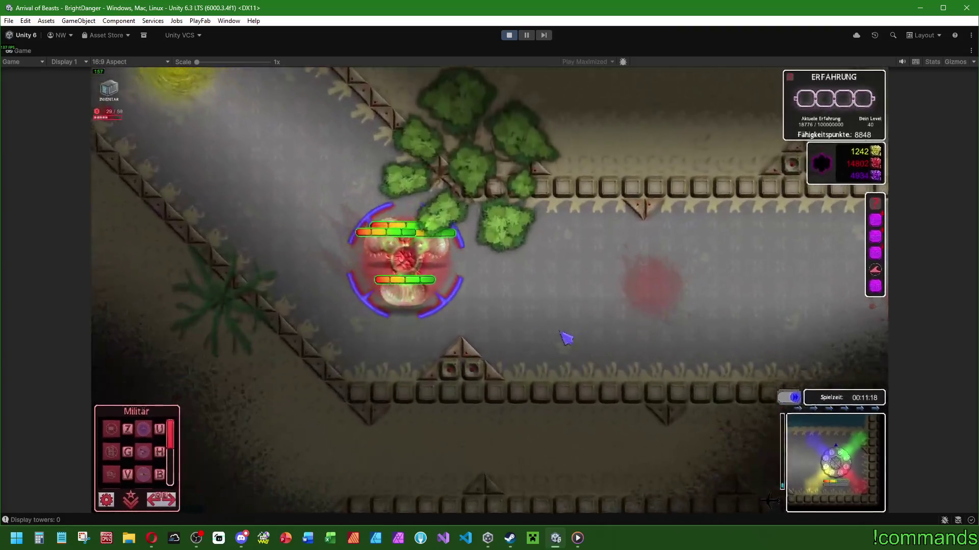
pyautogui.scroll(4, 561, 326)
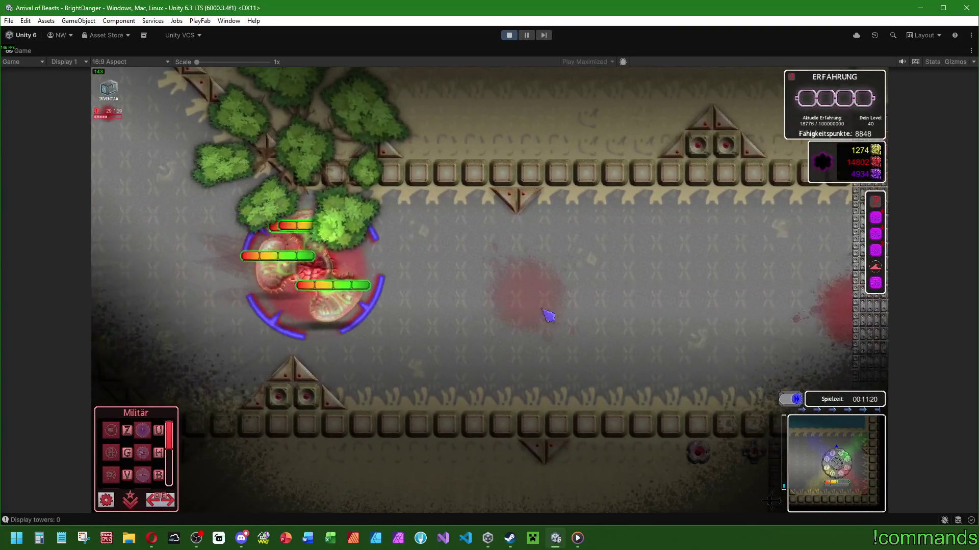
pyautogui.press('d')
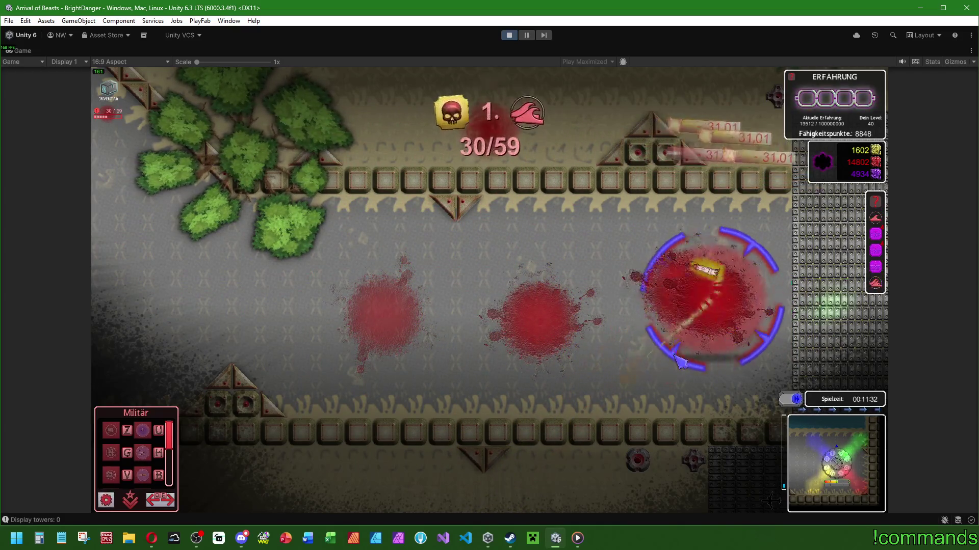
# - Follow enemies along the lanes and wall sections, then pan back over the tower cluster
pyautogui.press('a')
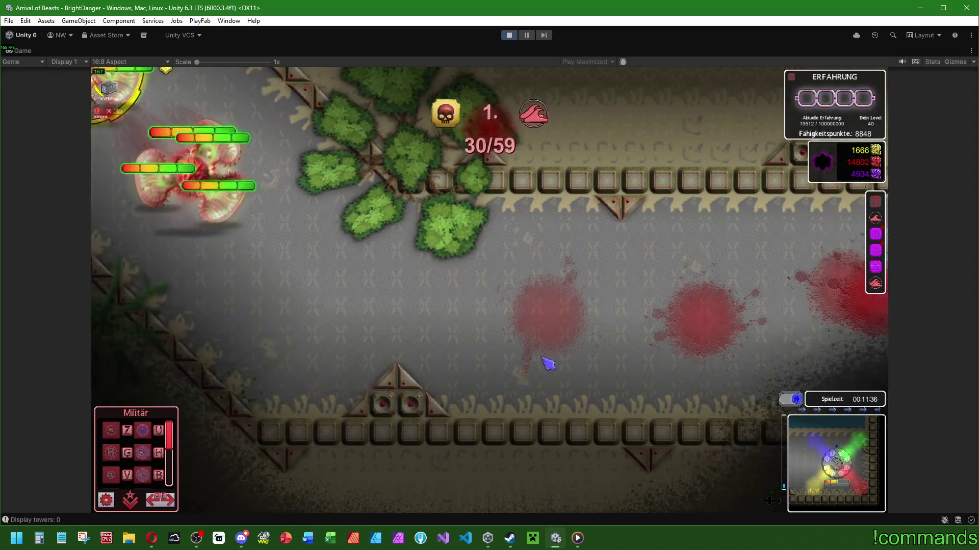
pyautogui.press('w')
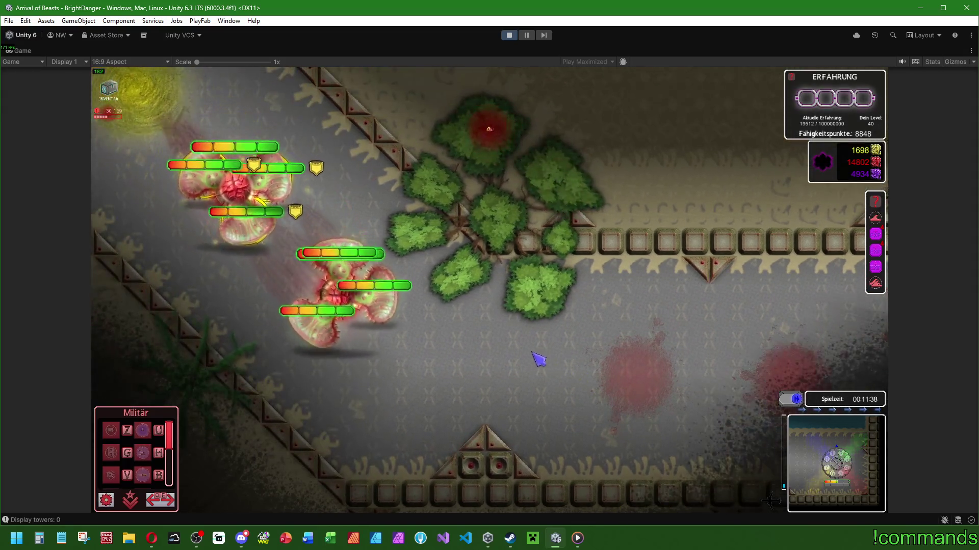
pyautogui.press('s')
pyautogui.press('d')
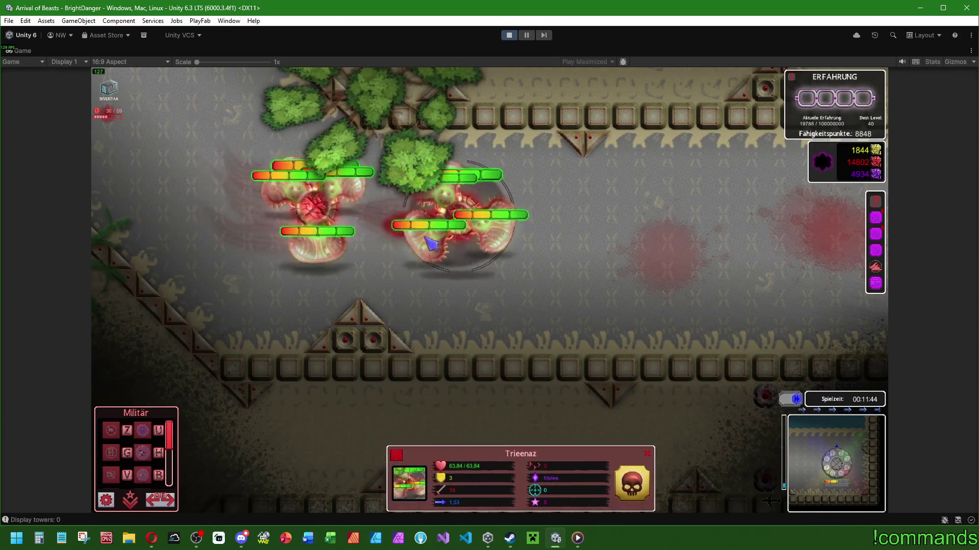
pyautogui.press('s')
pyautogui.press('w')
pyautogui.press('d')
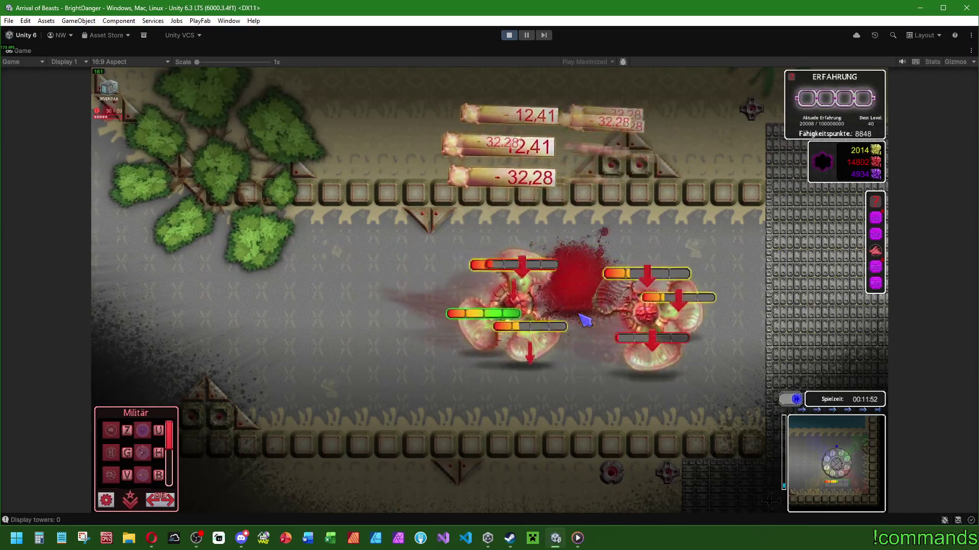
pyautogui.press('d')
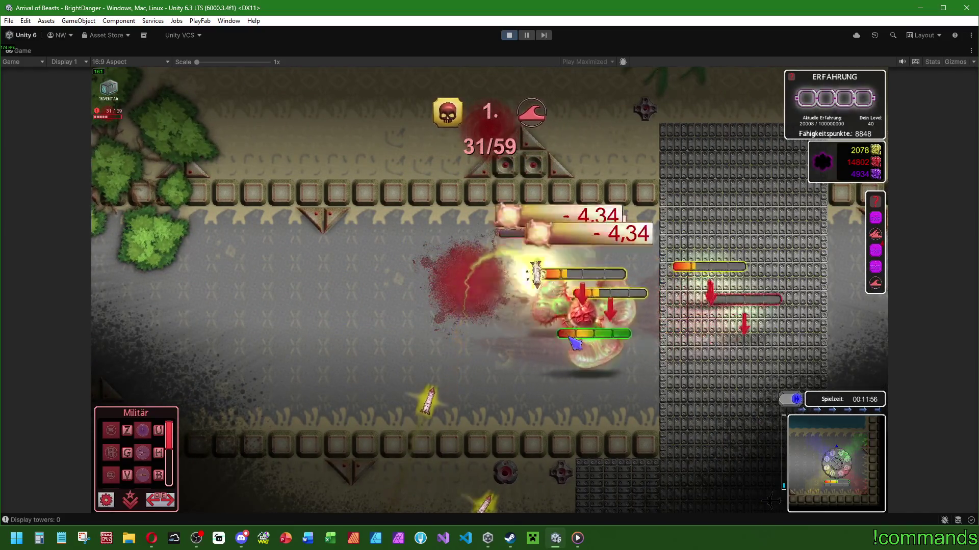
pyautogui.press('d')
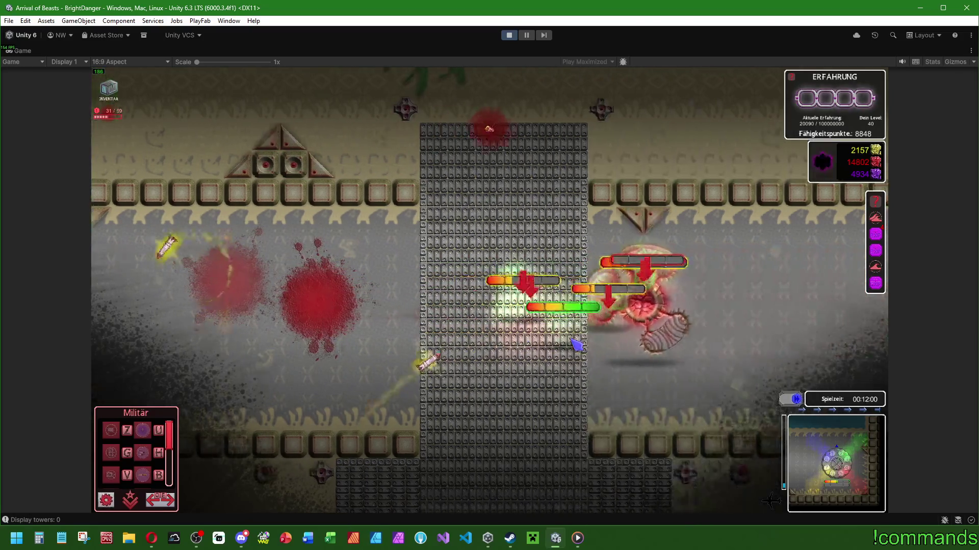
pyautogui.press('a')
pyautogui.press('s')
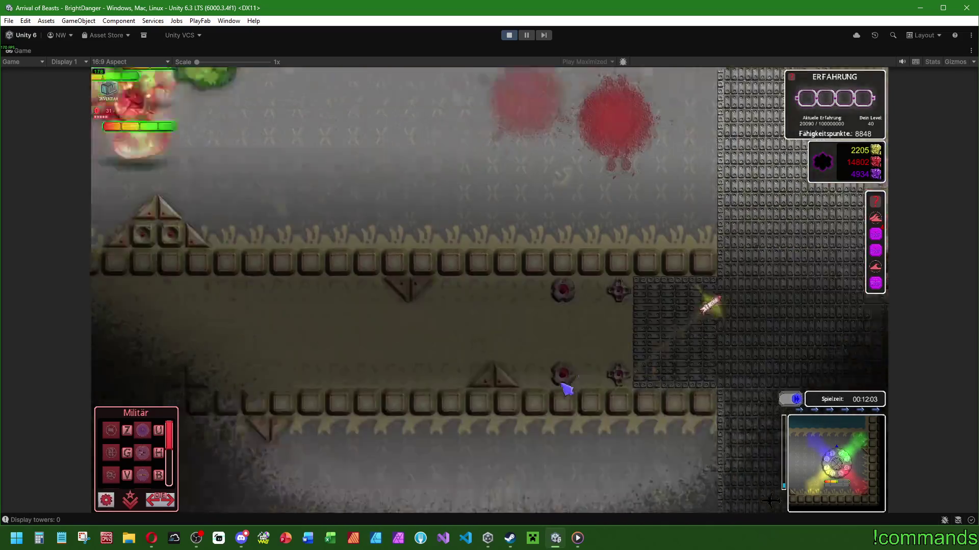
pyautogui.scroll(-3, 566, 390)
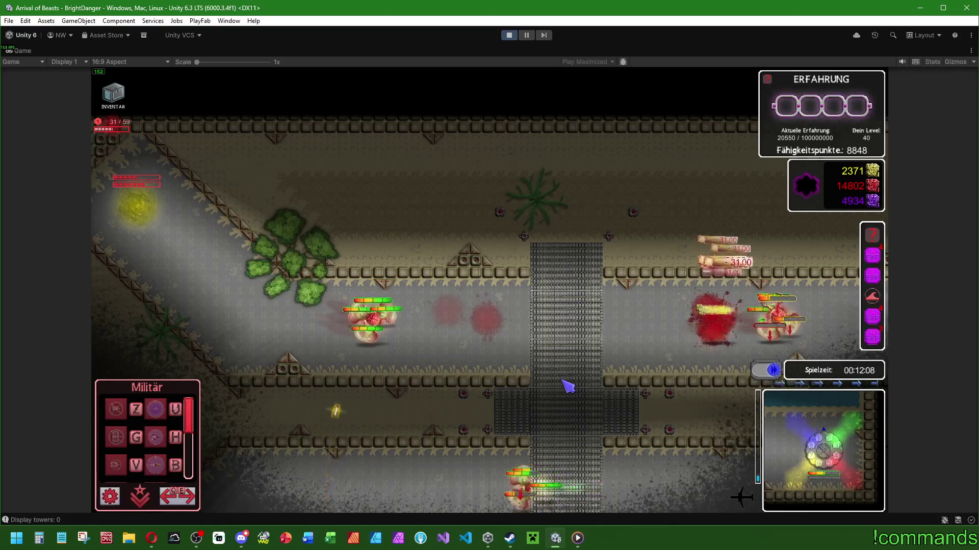
pyautogui.scroll(3, 568, 387)
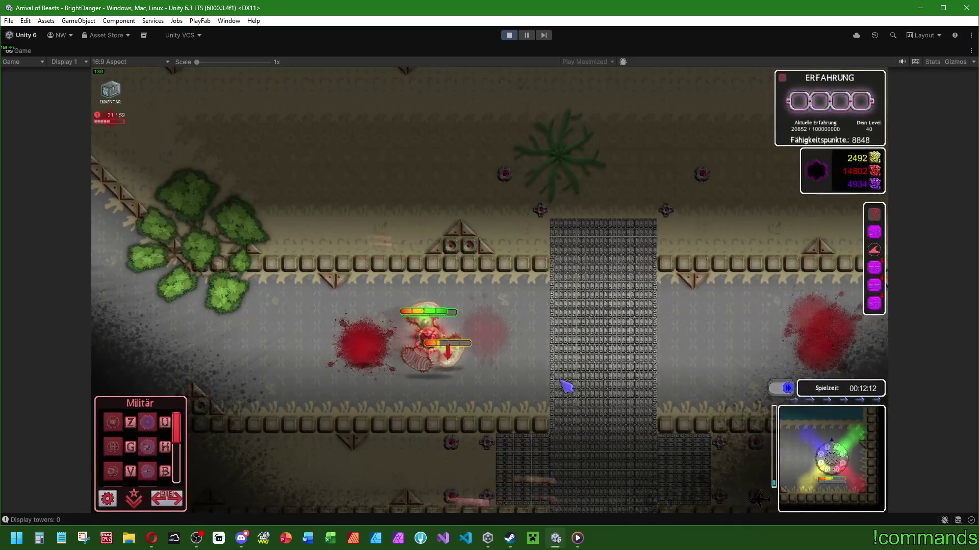
pyautogui.press('a')
pyautogui.press('s')
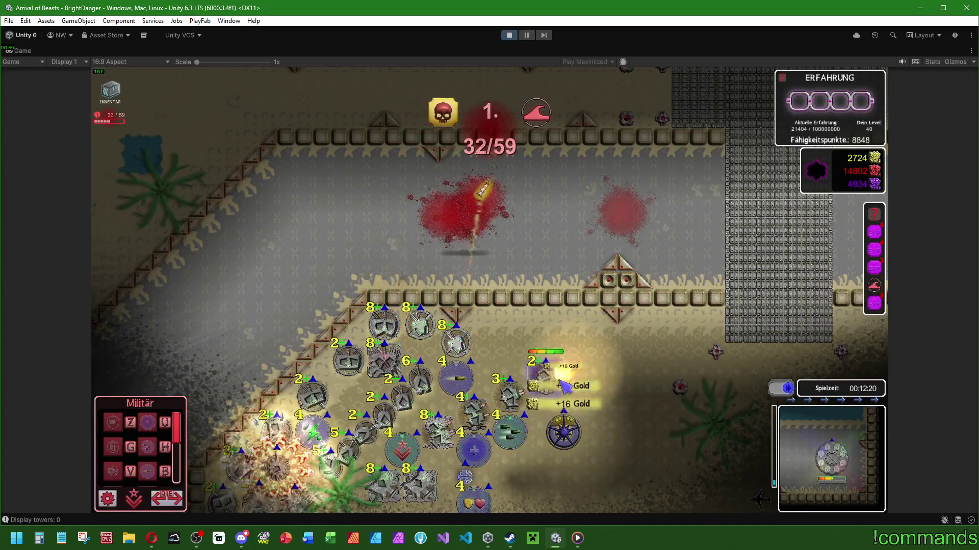
pyautogui.press('s')
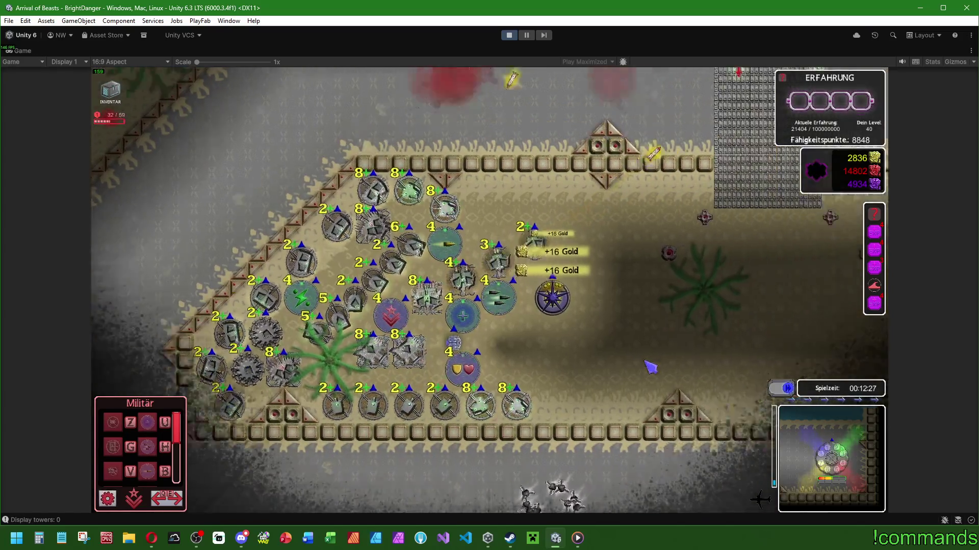
pyautogui.press('d')
pyautogui.press('w')
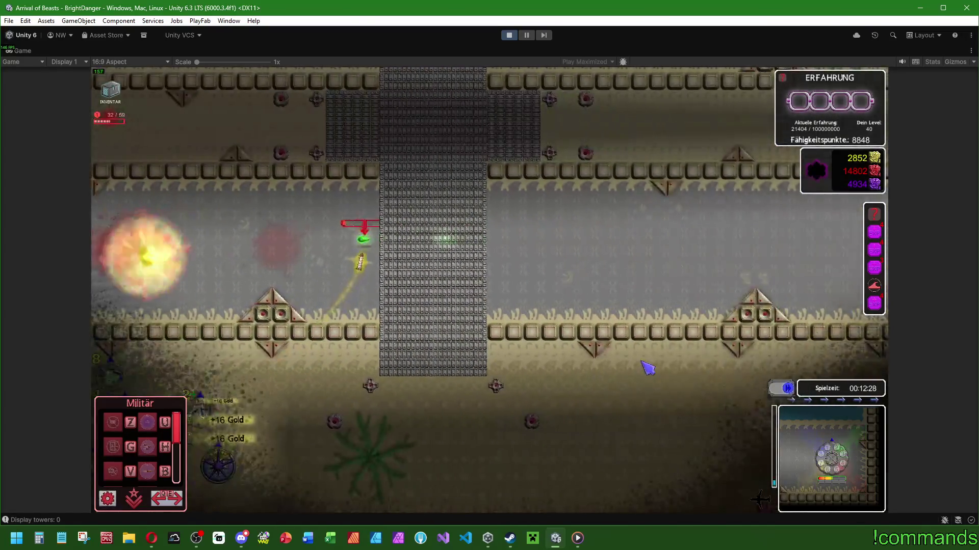
pyautogui.press('s')
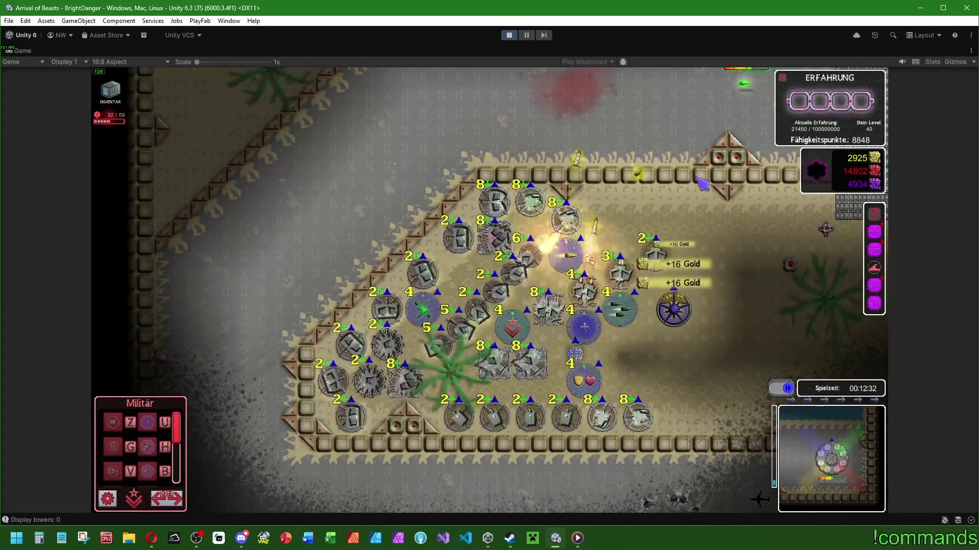
pyautogui.press('w')
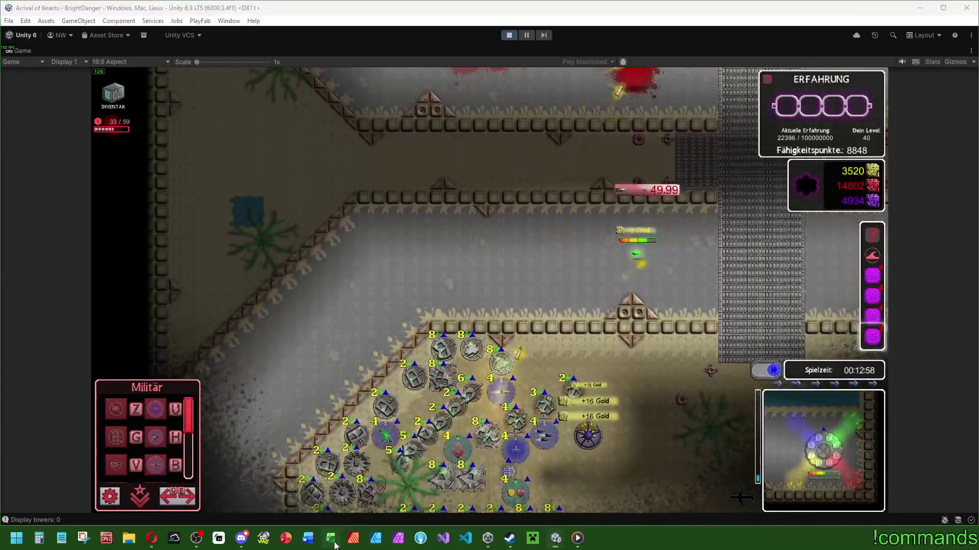
# - Open WorkingTables.xlsx from the Excel jump list and maximize it
pyautogui.rightClick(335, 544)
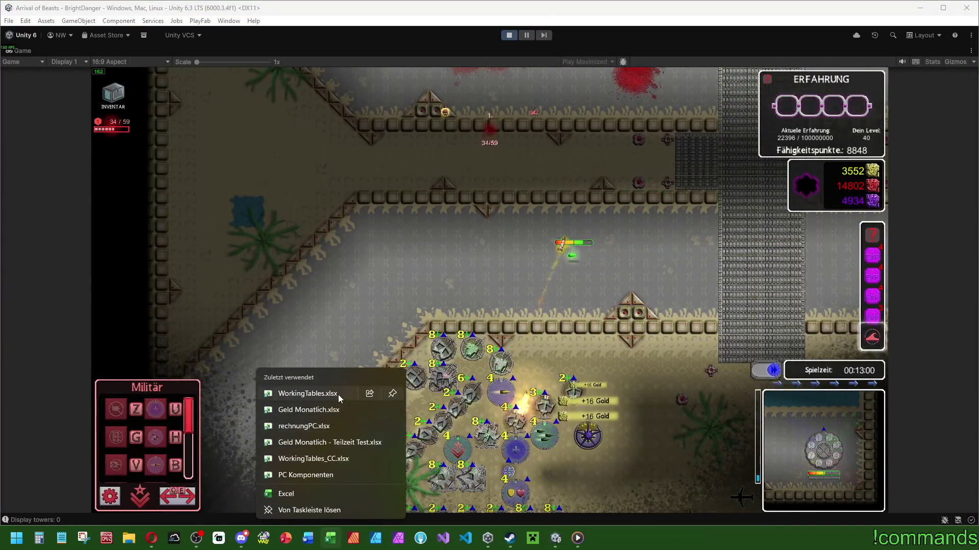
pyautogui.click(338, 394)
pyautogui.click(219, 150)
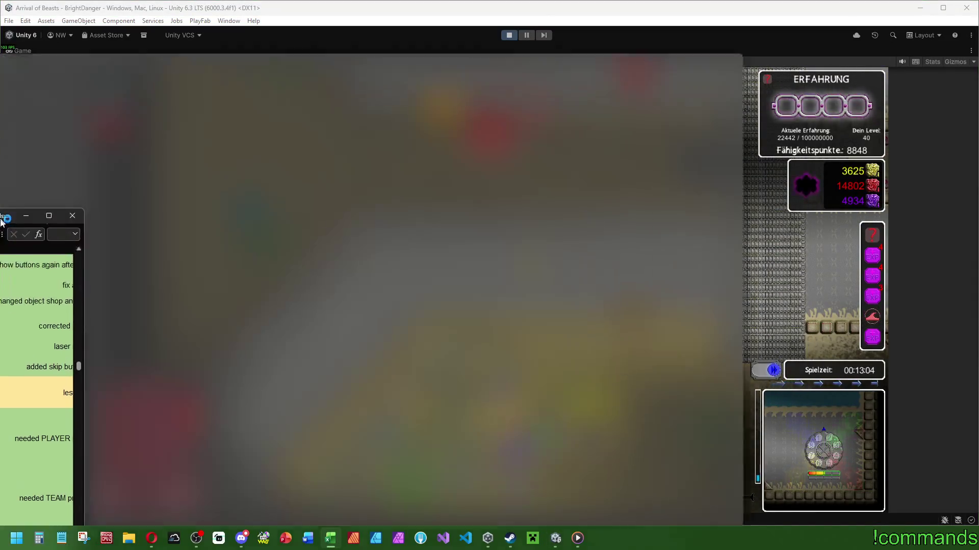
pyautogui.scroll(-20, 367, 363)
pyautogui.scroll(2, 161, 322)
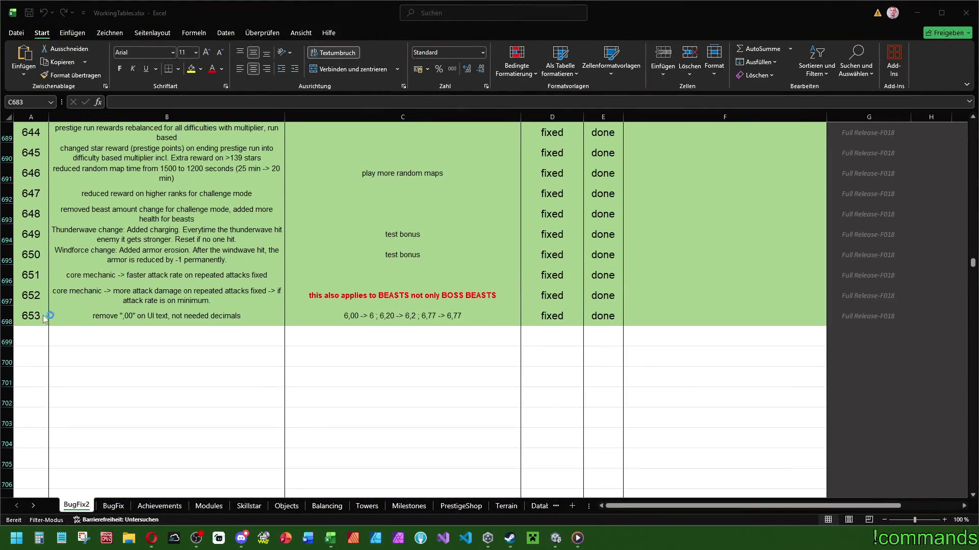
# - Enter bug 654, 'rocket hit armor but explo not', in row 699
pyautogui.click(45, 336)
pyautogui.write('654')
pyautogui.click(69, 334)
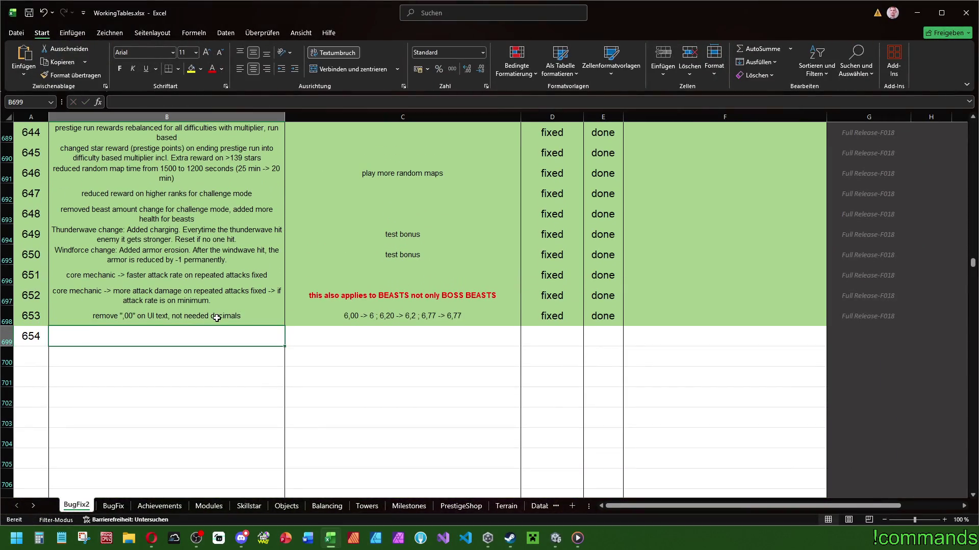
pyautogui.write('rocket hit armor but explo not')
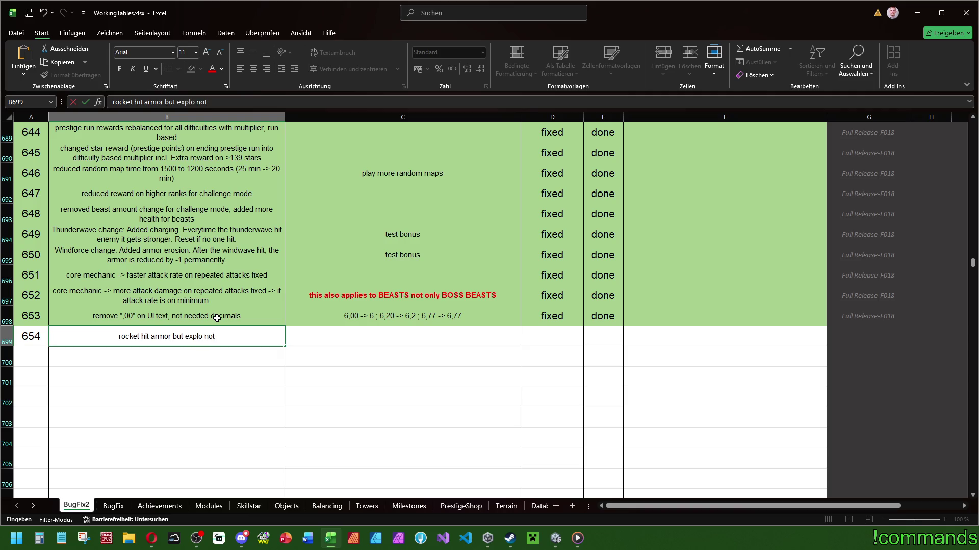
pyautogui.press('Tab')
# - Set bug 654 to in work and target, and fill Full Release-F018 down from G698
pyautogui.click(580, 345)
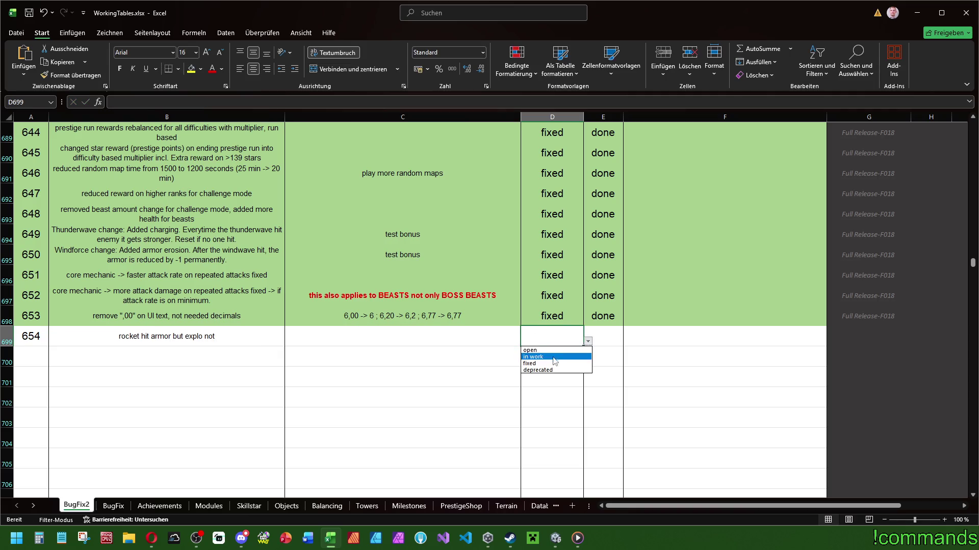
pyautogui.click(555, 357)
pyautogui.click(616, 339)
pyautogui.click(610, 351)
pyautogui.click(859, 321)
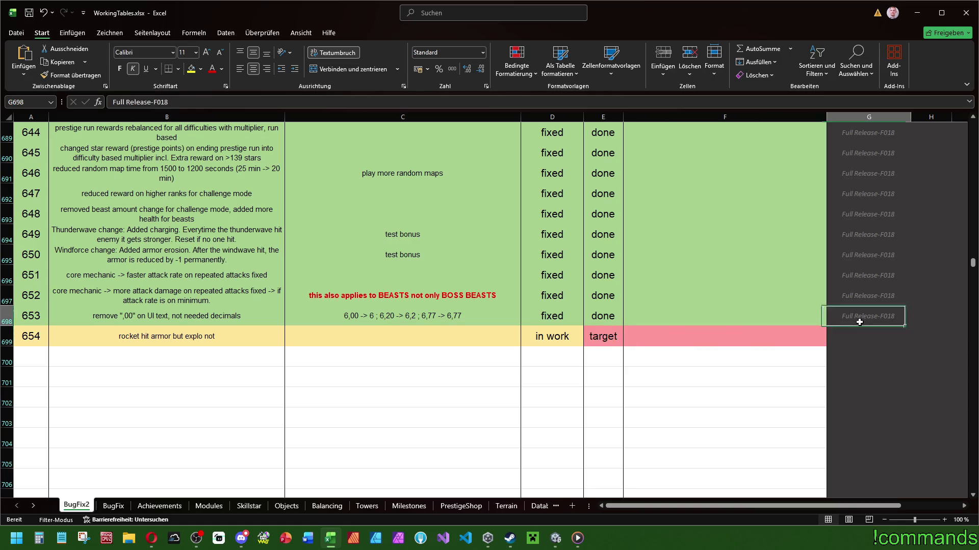
pyautogui.moveTo(910, 325); pyautogui.dragTo(910, 346)
pyautogui.click(766, 321)
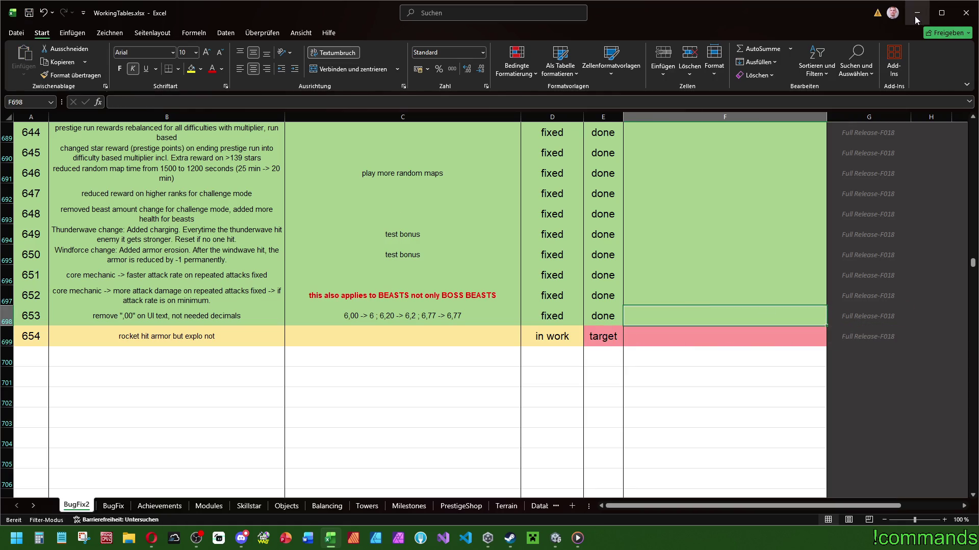
pyautogui.click(917, 13)
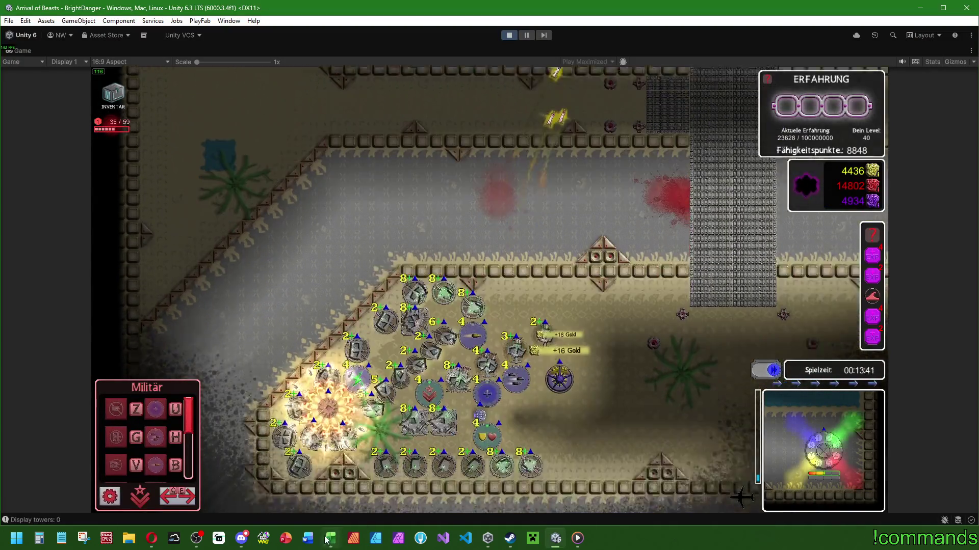
pyautogui.click(326, 540)
# - Describe bug 655 as string utils on power up buildings in row 700
pyautogui.click(32, 359)
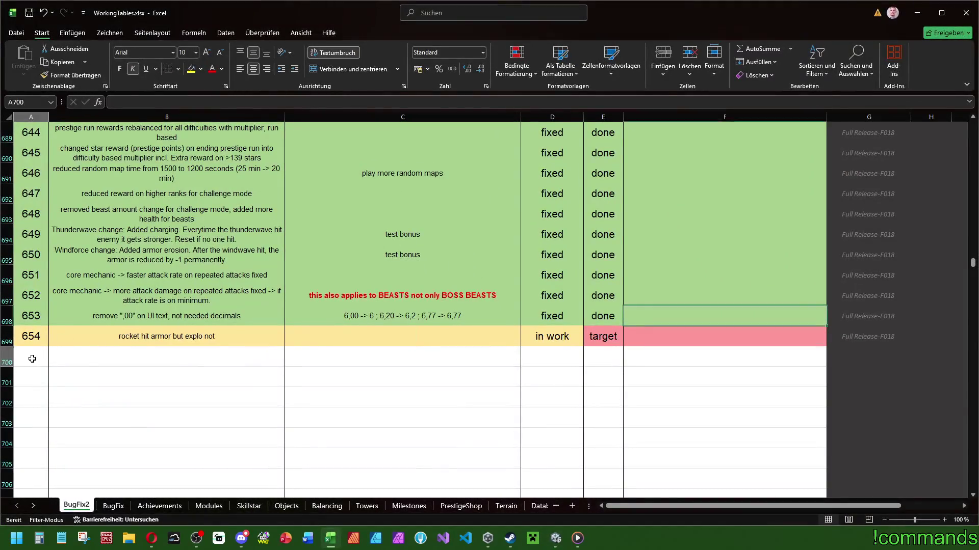
pyautogui.write('65')
pyautogui.click(83, 357)
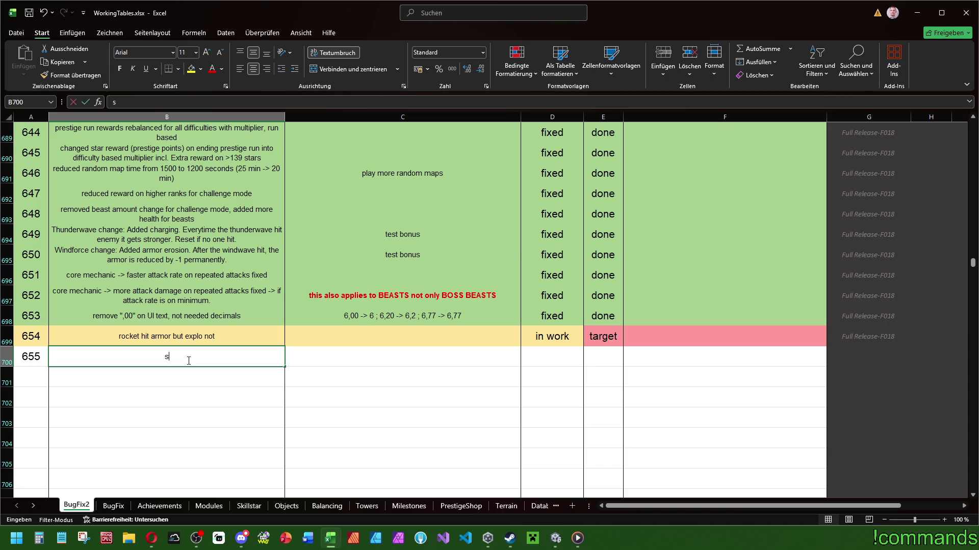
pyautogui.write('string utils on power up buildings')
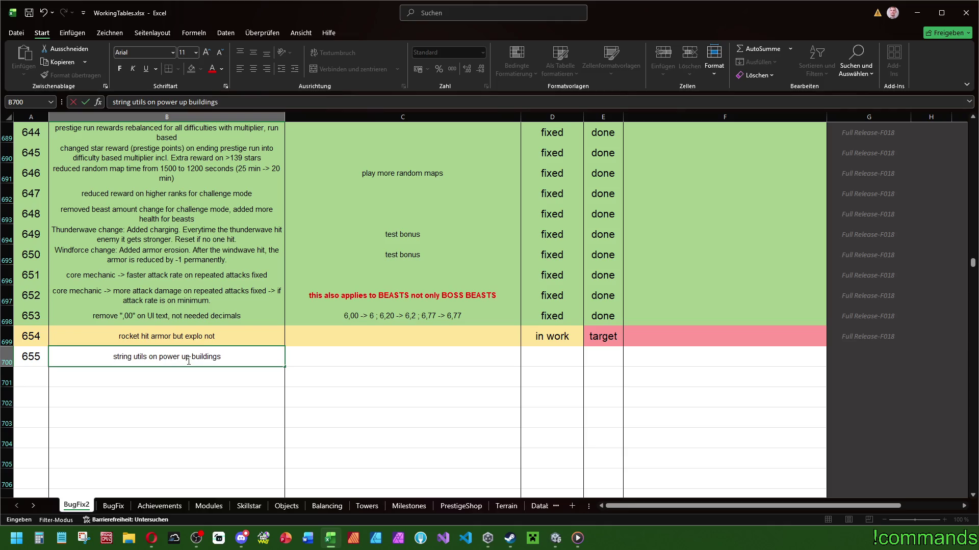
pyautogui.press('Return')
# - Add bug 656 about the areal/rocket tower dps in row 701
pyautogui.write('65')
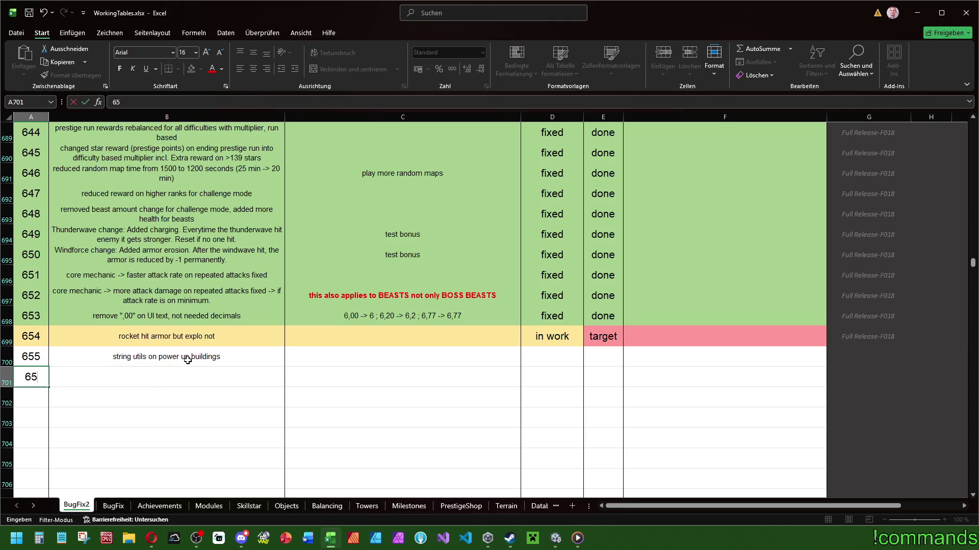
pyautogui.press('Tab')
pyautogui.write('dp')
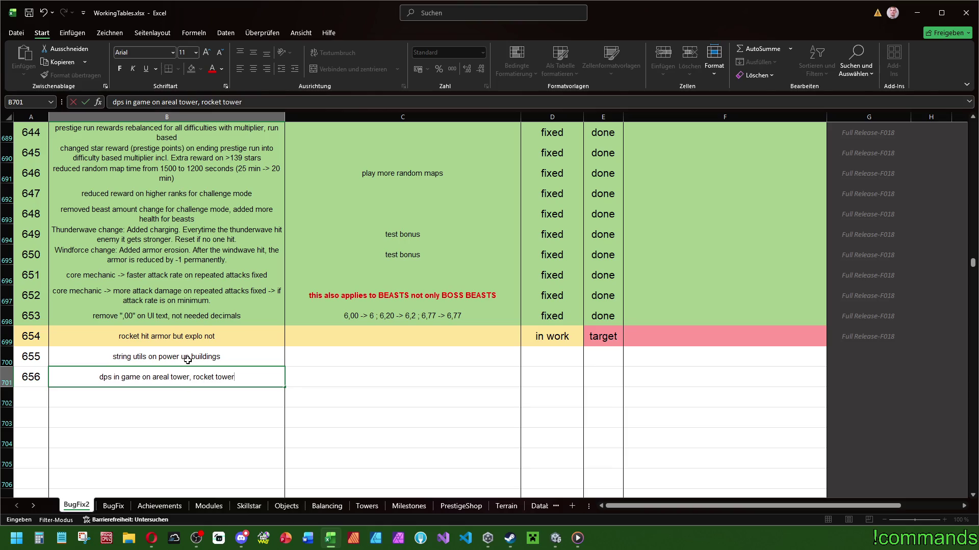
pyautogui.press('Return')
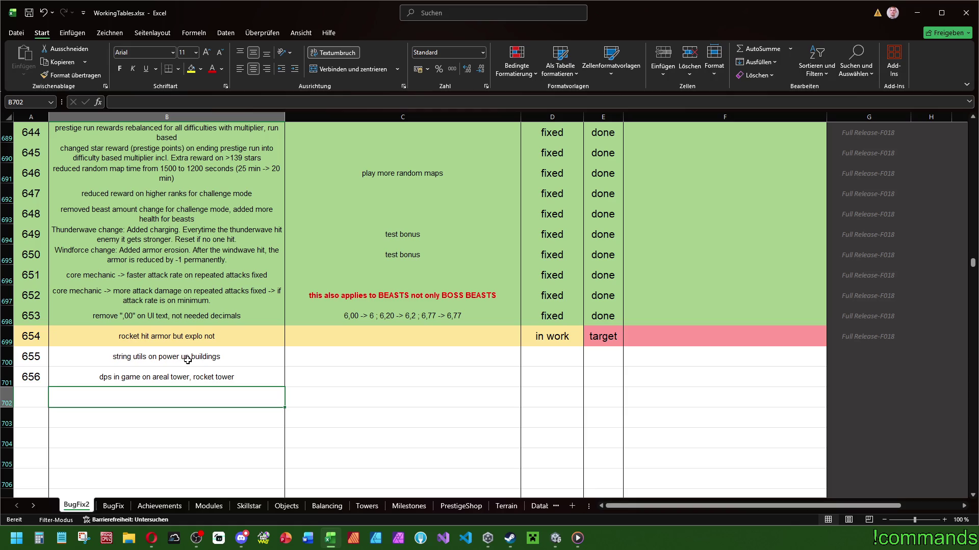
# - Add bug 657, 'areal tower dmg txt with (3x)', in row 702
pyautogui.write('areal tower dmg txt with (3x')
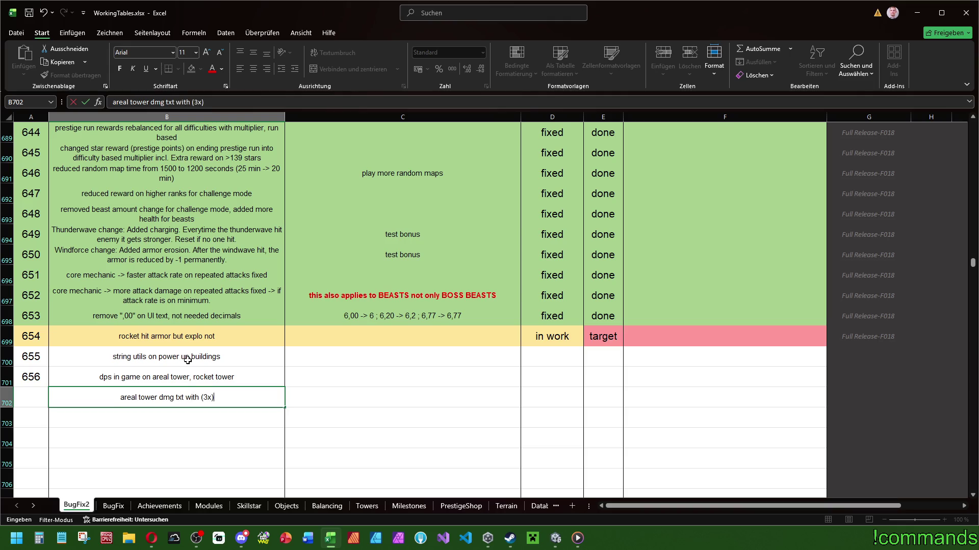
pyautogui.press('Up')
pyautogui.press('Left')
pyautogui.write('65')
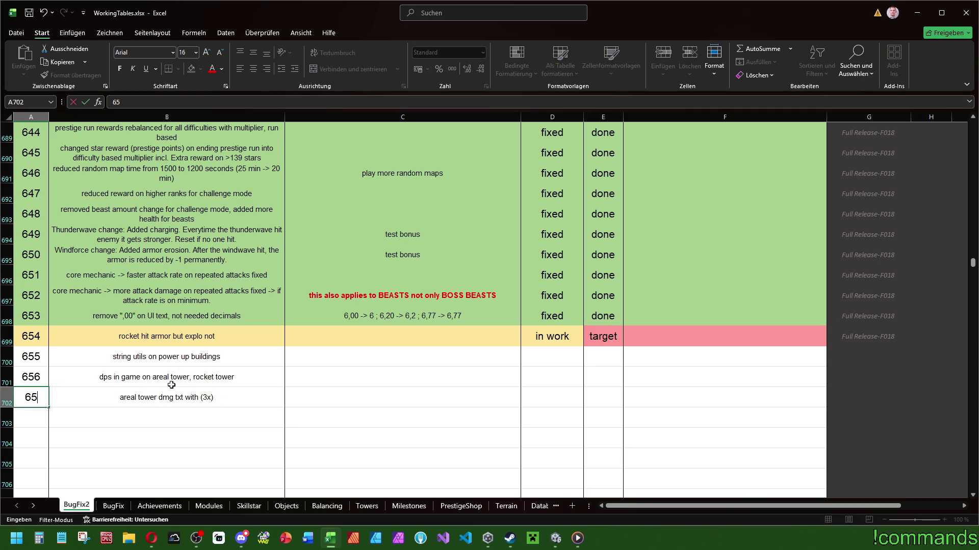
pyautogui.click(551, 356)
# - Set the status of bugs 655, 656 and 657 to open
pyautogui.click(588, 361)
pyautogui.click(561, 372)
pyautogui.click(561, 378)
pyautogui.click(588, 381)
pyautogui.click(564, 392)
pyautogui.click(558, 395)
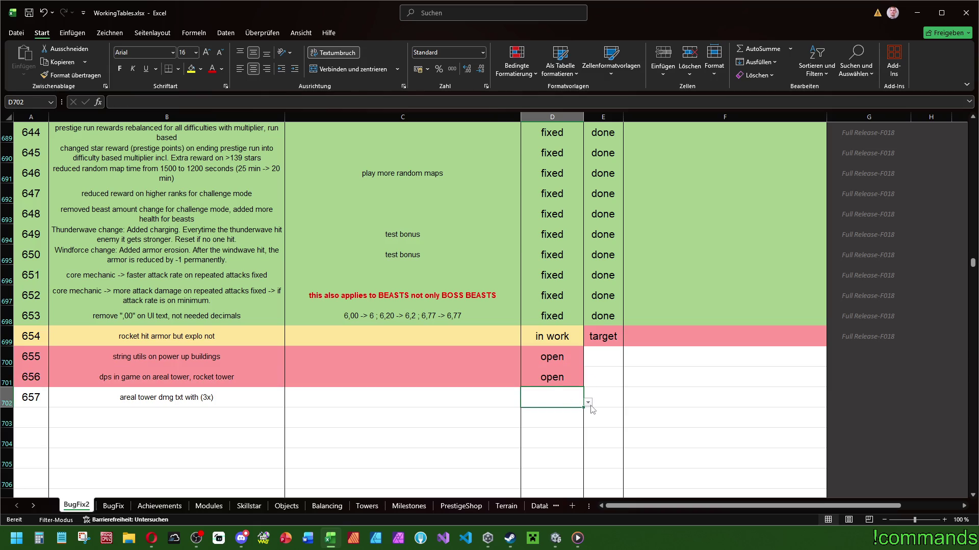
pyautogui.click(561, 412)
# - Set the priority of bugs 655, 656 and 657 to target in cells E700–E702
pyautogui.click(621, 363)
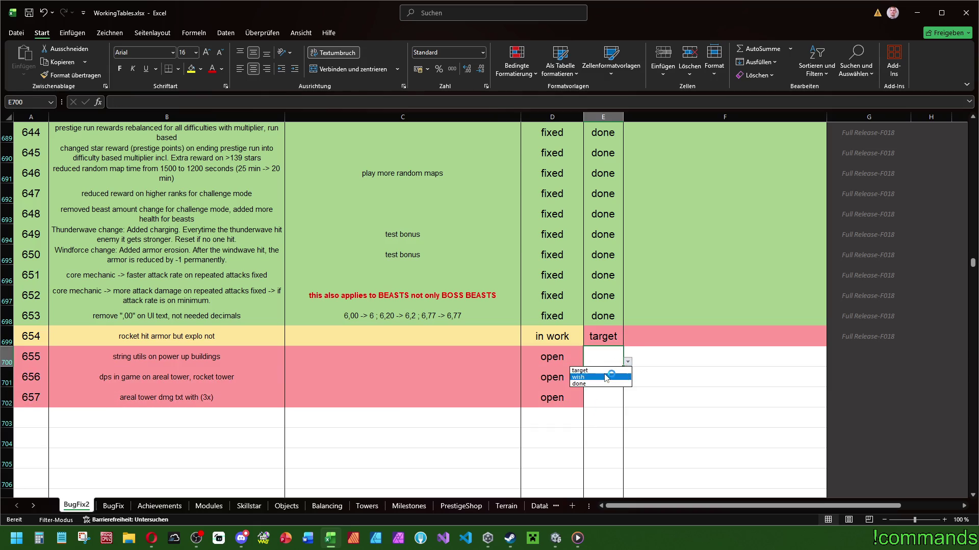
pyautogui.click(606, 378)
pyautogui.click(602, 377)
pyautogui.click(627, 382)
pyautogui.click(601, 395)
pyautogui.click(600, 399)
pyautogui.click(627, 403)
pyautogui.click(604, 416)
# - Copy the Full Release-F018 tag from G699 into G700, G701 and G702
pyautogui.click(847, 338)
pyautogui.hotkey('ctrl', 'c')
pyautogui.click(844, 358)
pyautogui.hotkey('ctrl', 'v')
pyautogui.click(841, 392)
pyautogui.hotkey('ctrl', 'v')
pyautogui.click(843, 374)
pyautogui.hotkey('ctrl', 'v')
pyautogui.press('Escape')
pyautogui.click(724, 357)
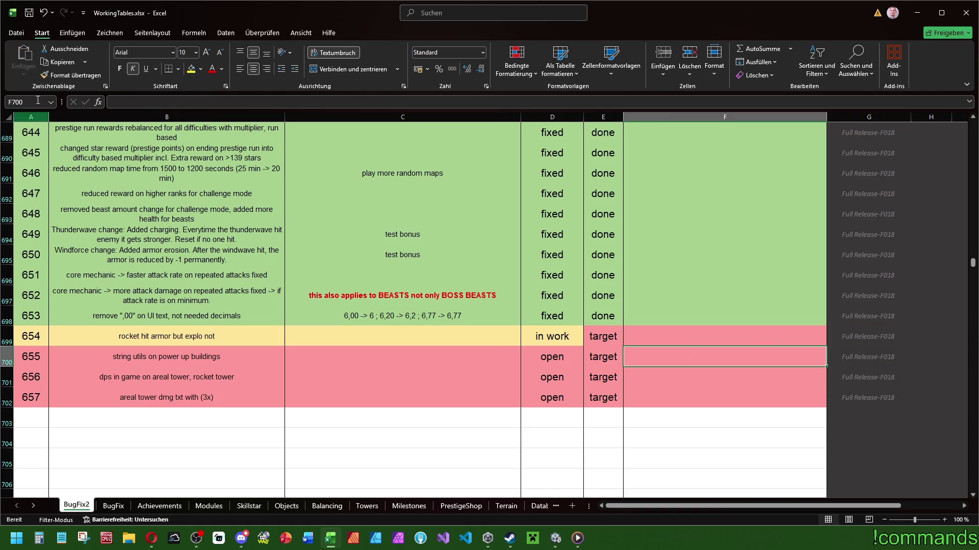
# - Glance at the game behind the tracker, then close the WorkingTables workbook
pyautogui.click(915, 15)
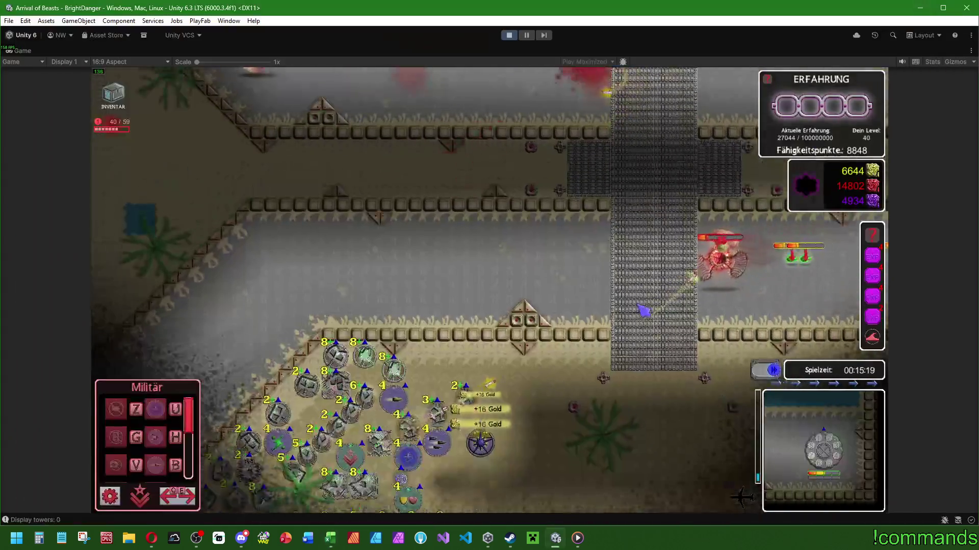
pyautogui.hotkey('alt', 'Tab')
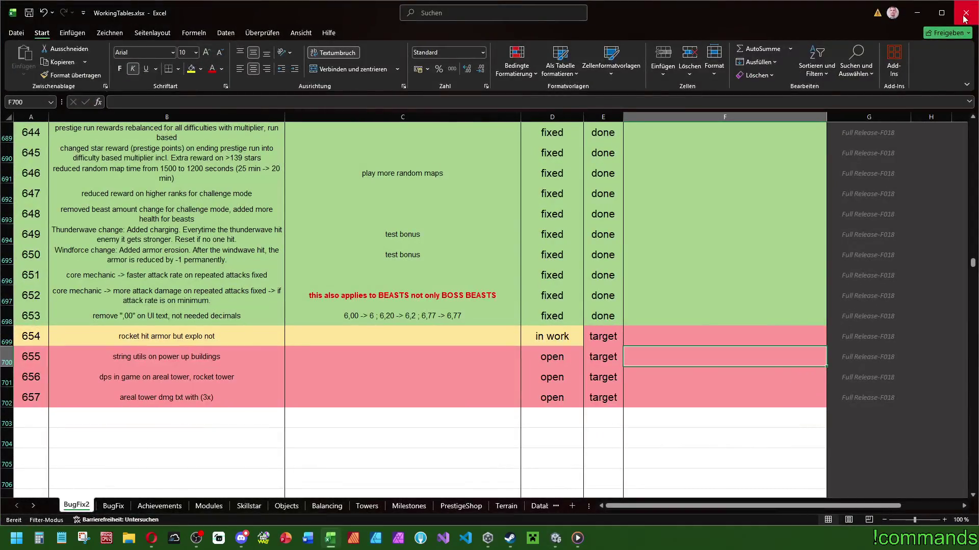
pyautogui.click(964, 19)
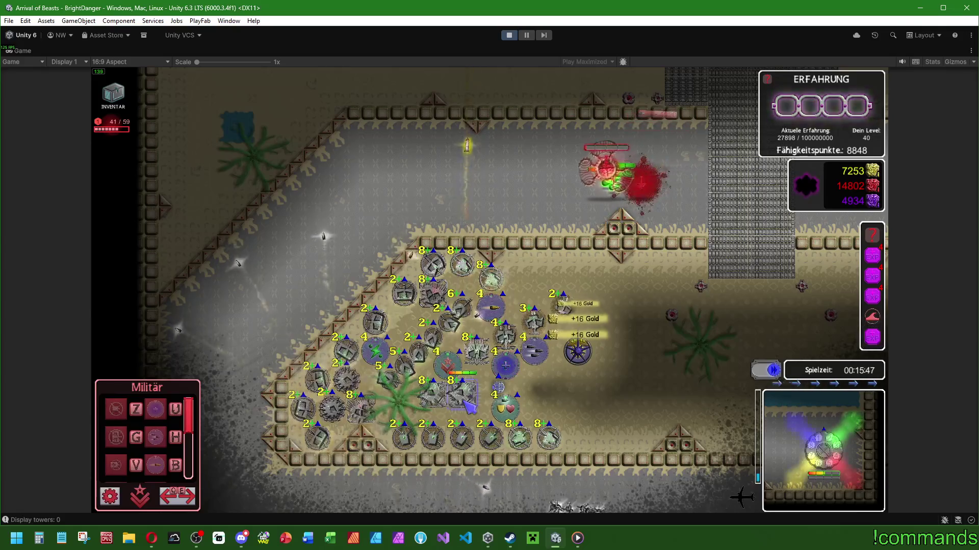
# - Select the rocket tower and upgrade it several levels
pyautogui.click(504, 335)
pyautogui.click(673, 422)
pyautogui.click(673, 422)
pyautogui.click(673, 422)
pyautogui.click(673, 422)
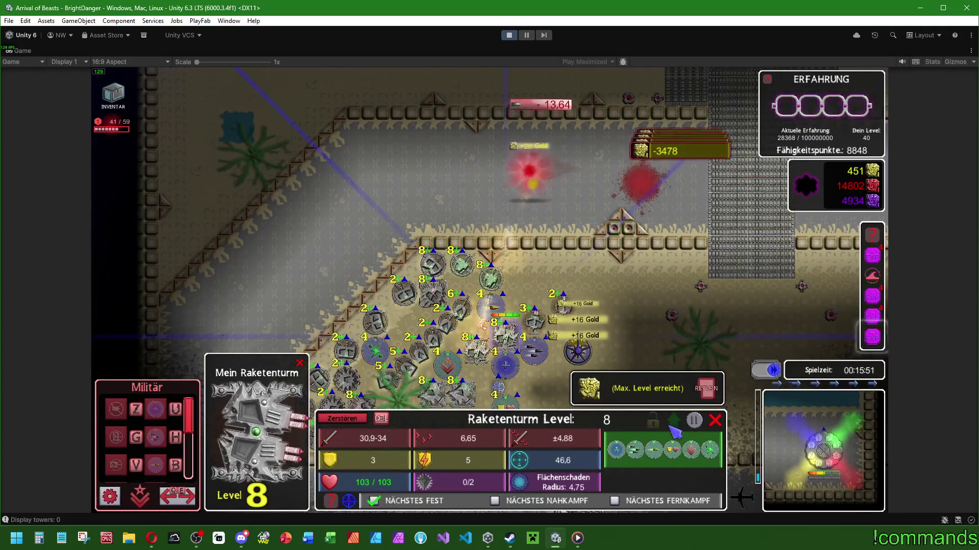
pyautogui.click(674, 423)
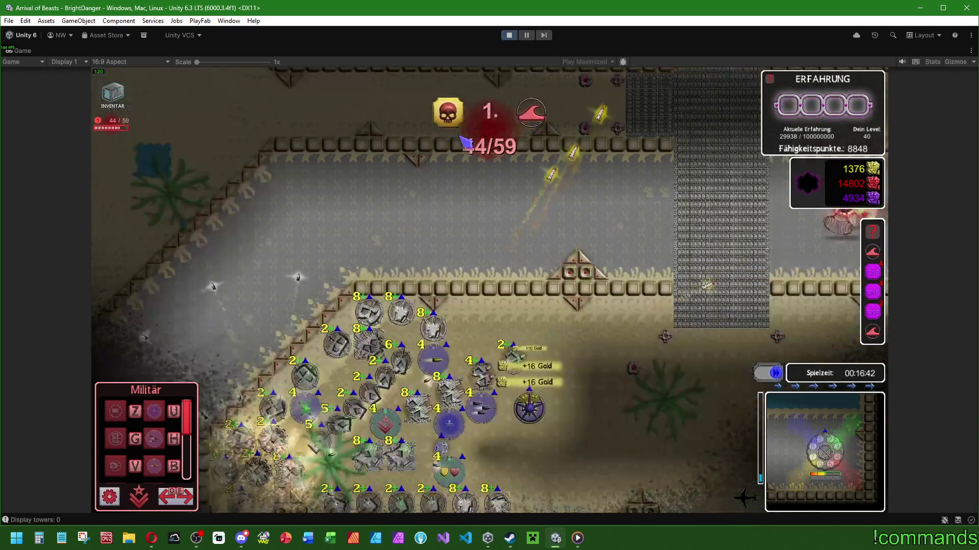
# - Inspect a level 2 Raketenturm, the Nazburo enemy, a gold nugget and the defence base's stats
pyautogui.click(513, 352)
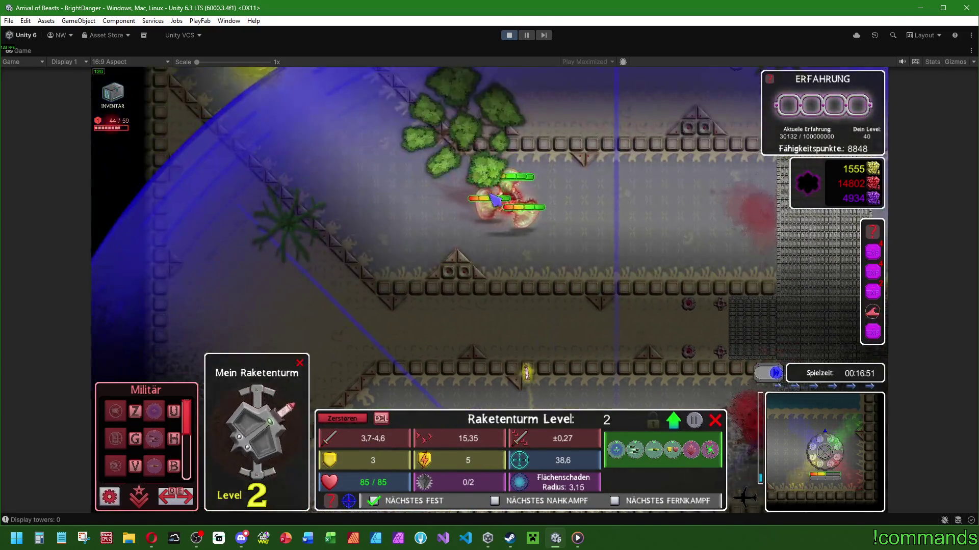
pyautogui.click(535, 209)
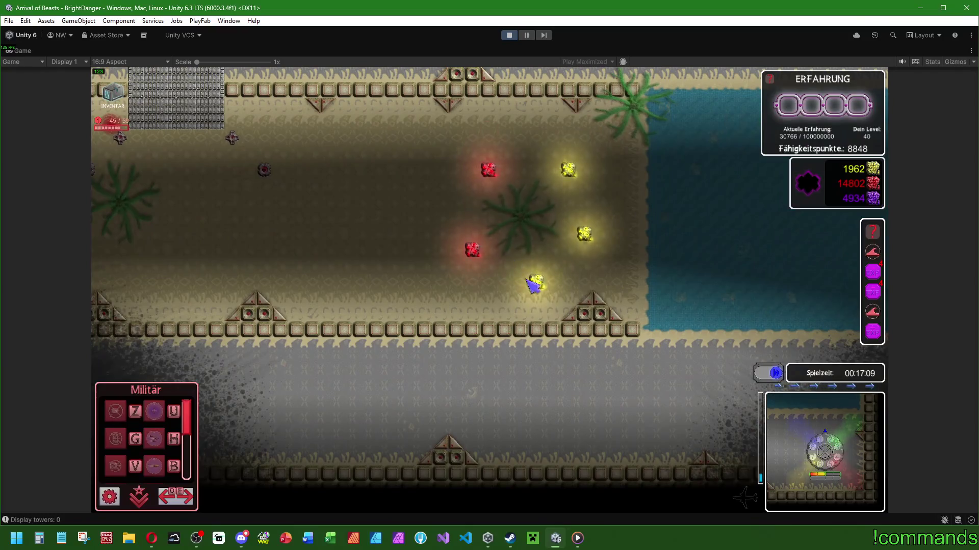
pyautogui.click(535, 281)
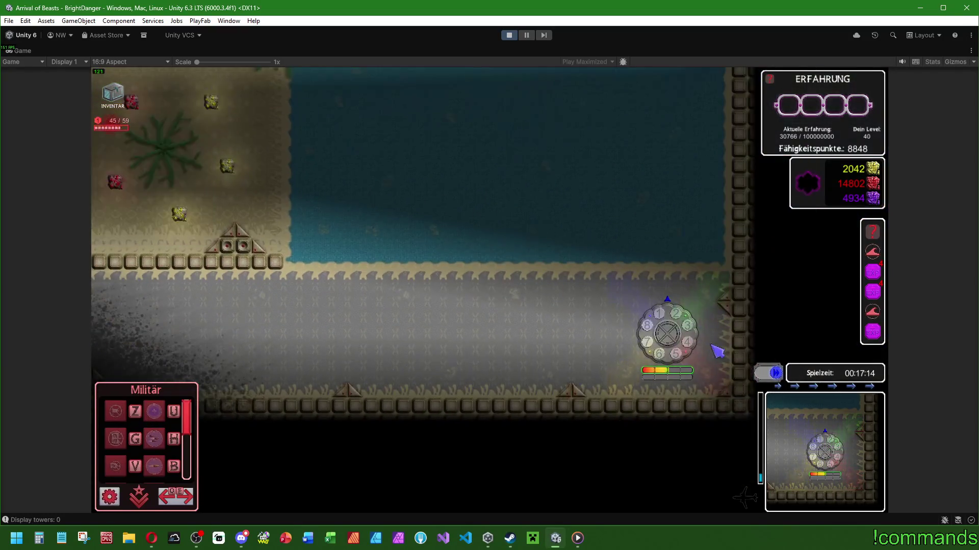
pyautogui.click(640, 339)
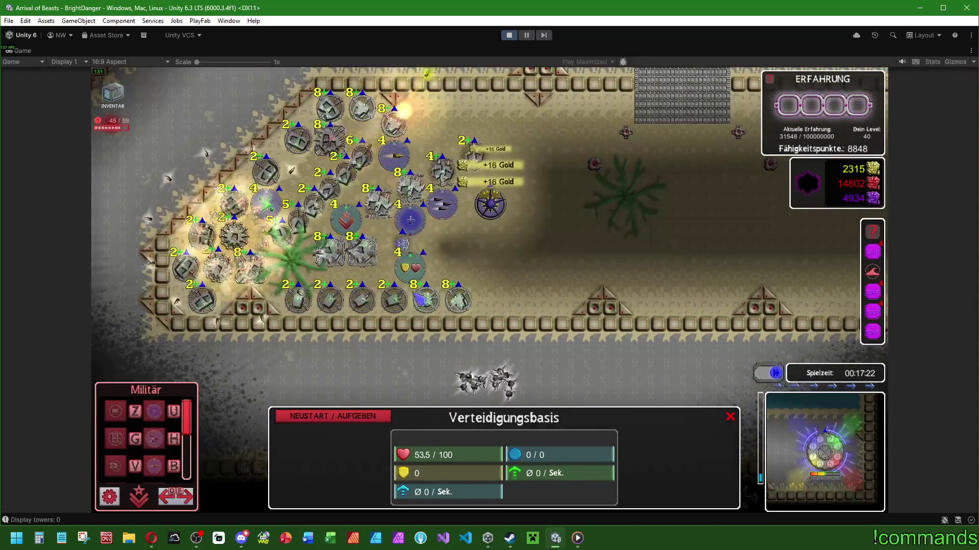
# - Inspect the stats of the Arealturm, Kreisturm, Effektturm, Raketenturm and Einzelturm towers
pyautogui.click(374, 263)
pyautogui.click(410, 270)
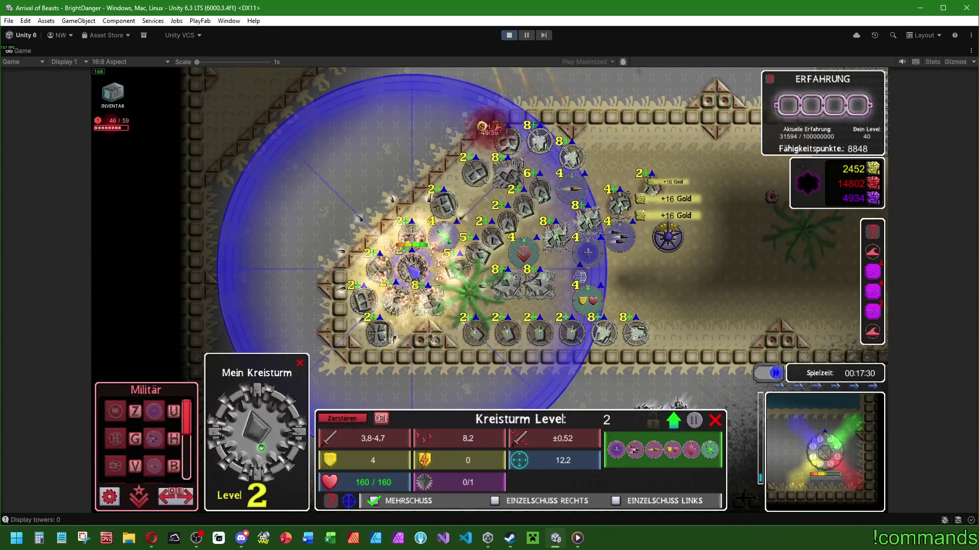
pyautogui.click(431, 305)
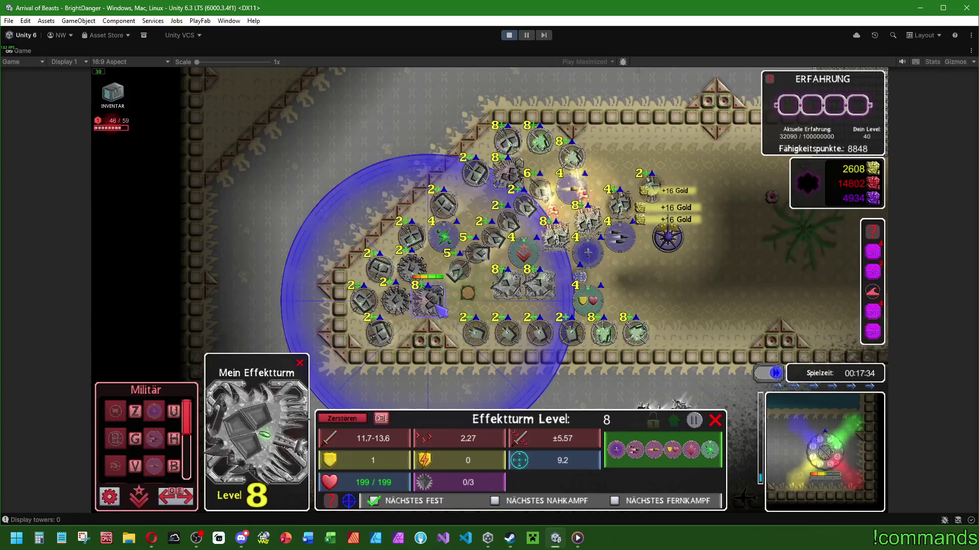
pyautogui.click(556, 237)
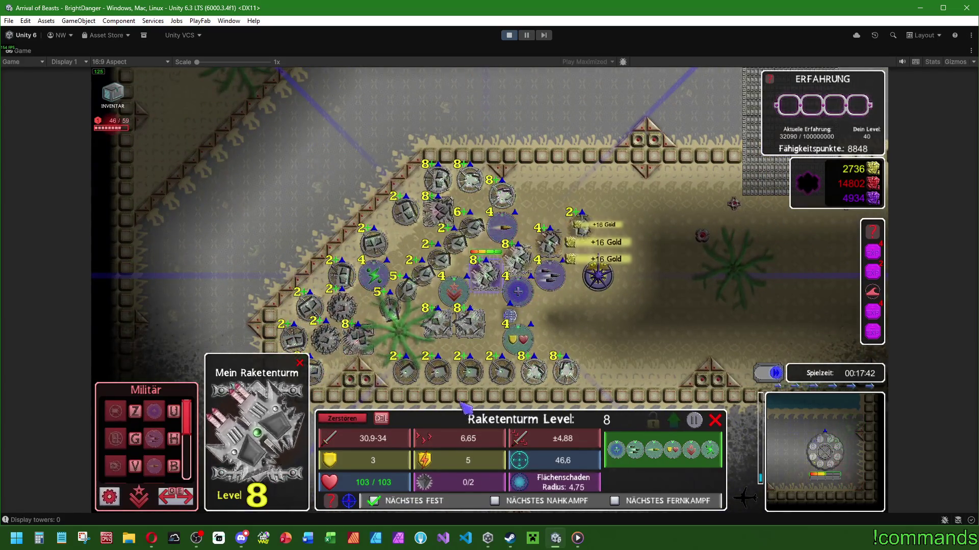
pyautogui.click(438, 335)
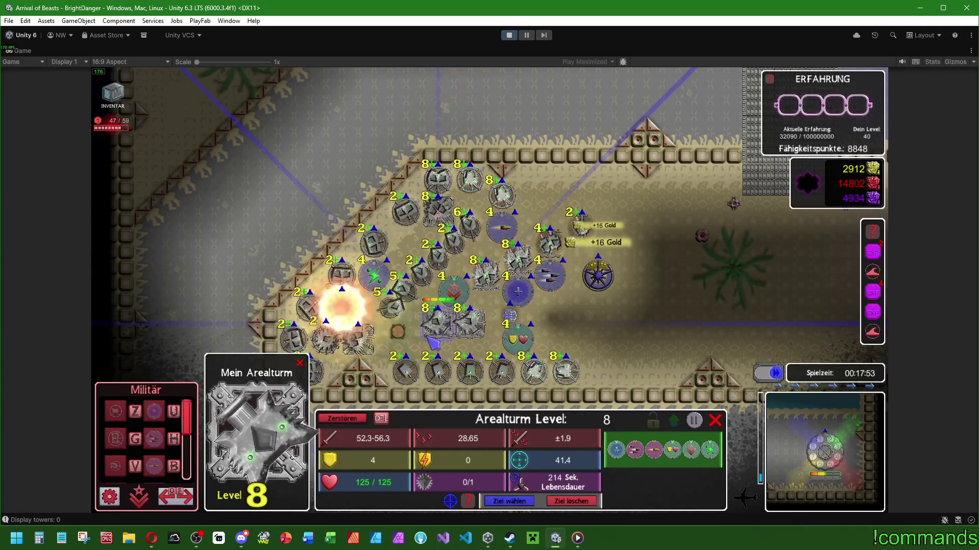
pyautogui.click(397, 310)
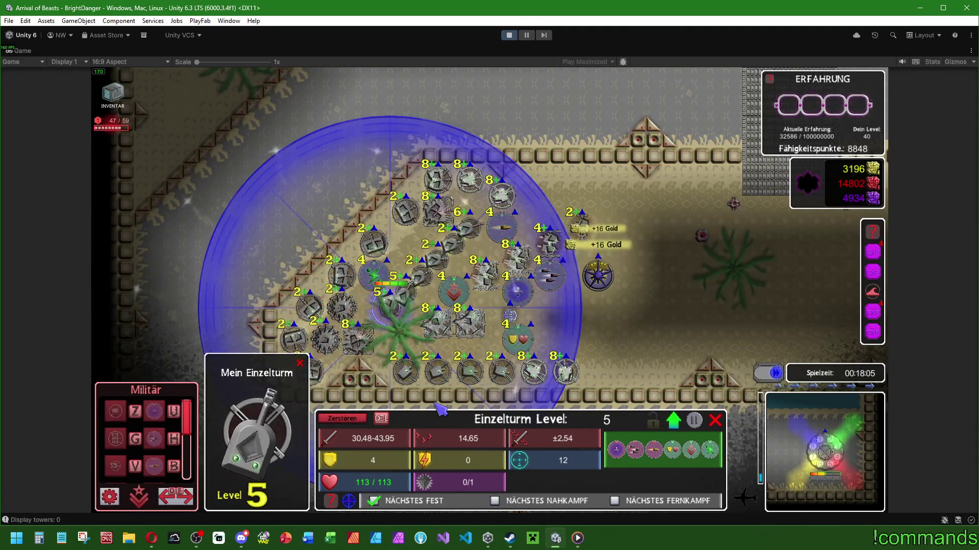
pyautogui.click(484, 278)
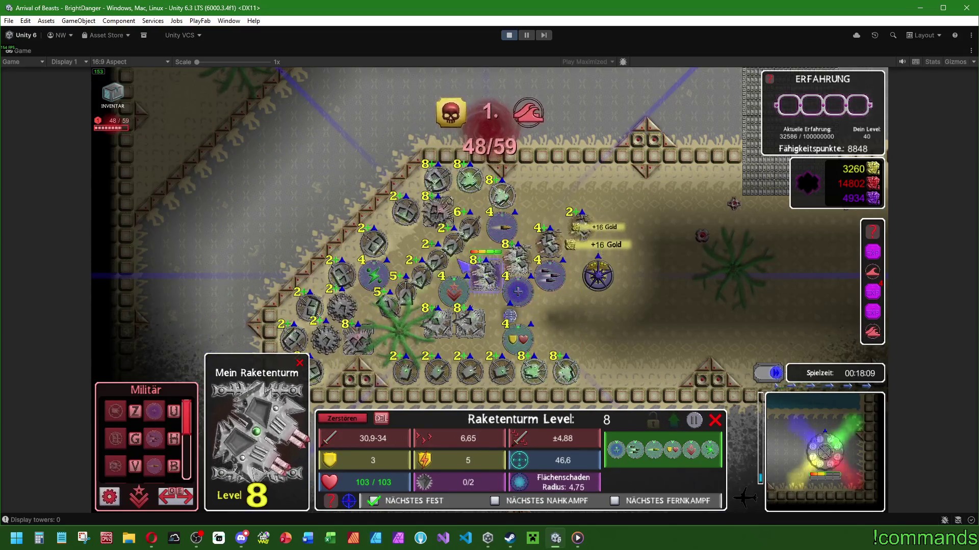
pyautogui.click(452, 249)
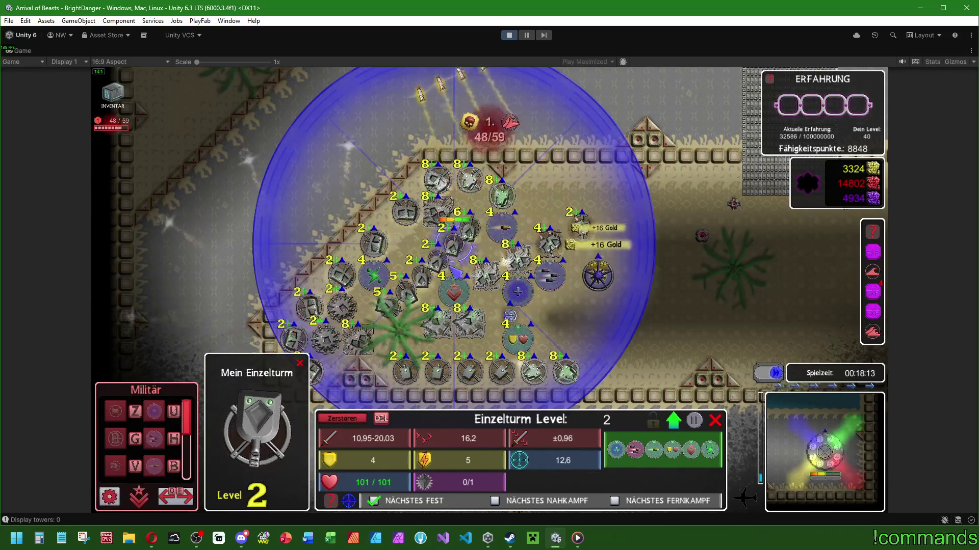
# - Pan the camera across the map, close the tower panel and focus on the approaching monsters
pyautogui.hotkey('w', 'd')
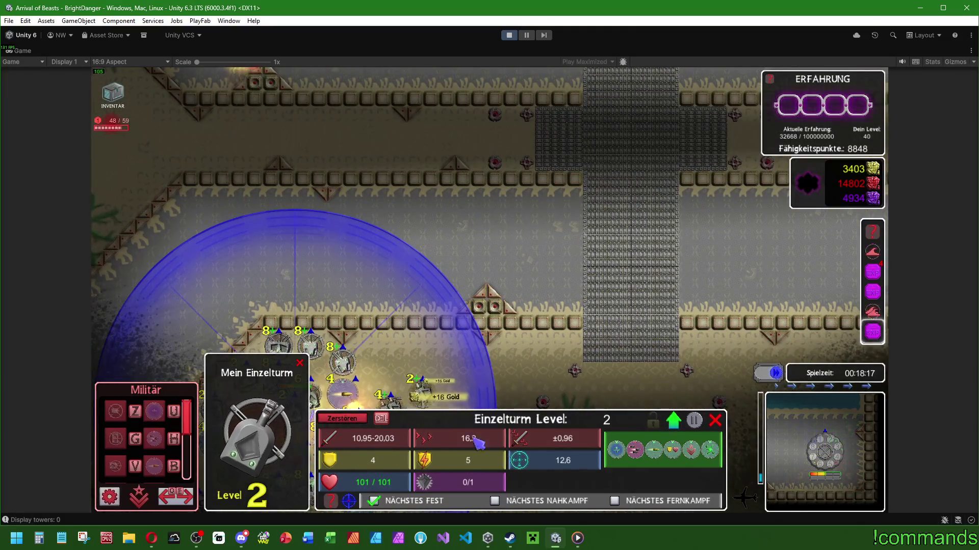
pyautogui.hotkey('w', 'd')
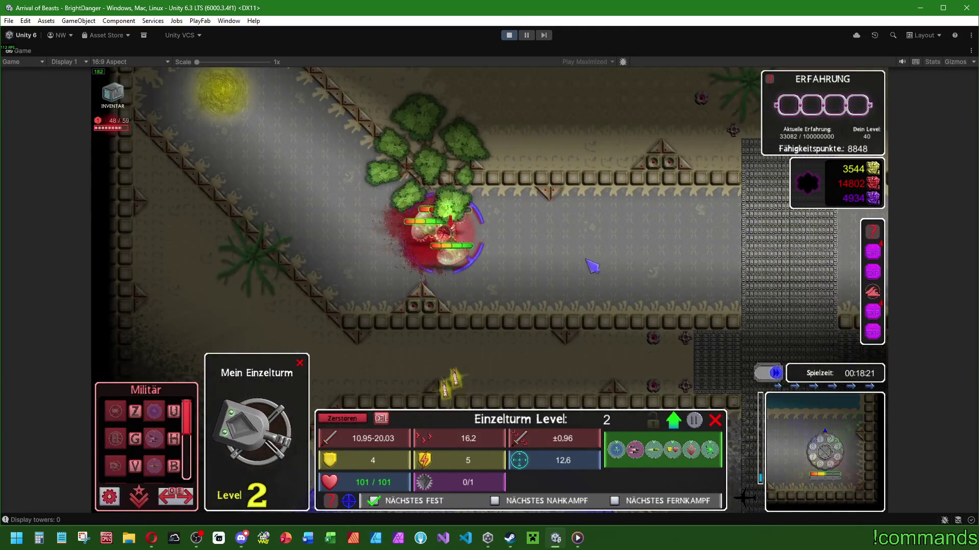
pyautogui.click(632, 332)
pyautogui.press('space')
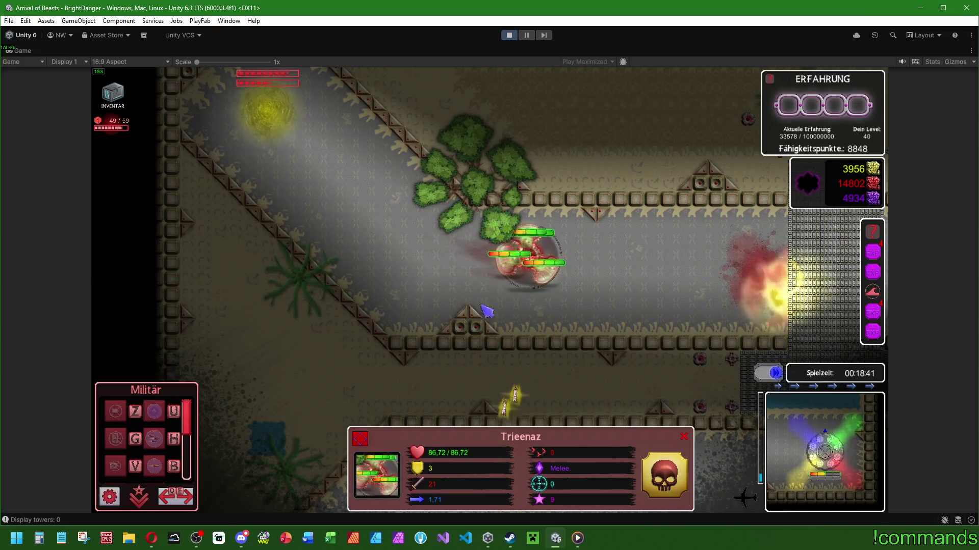
# - Stop the playtest and quit the Unity editor via File > Exit
pyautogui.click(507, 35)
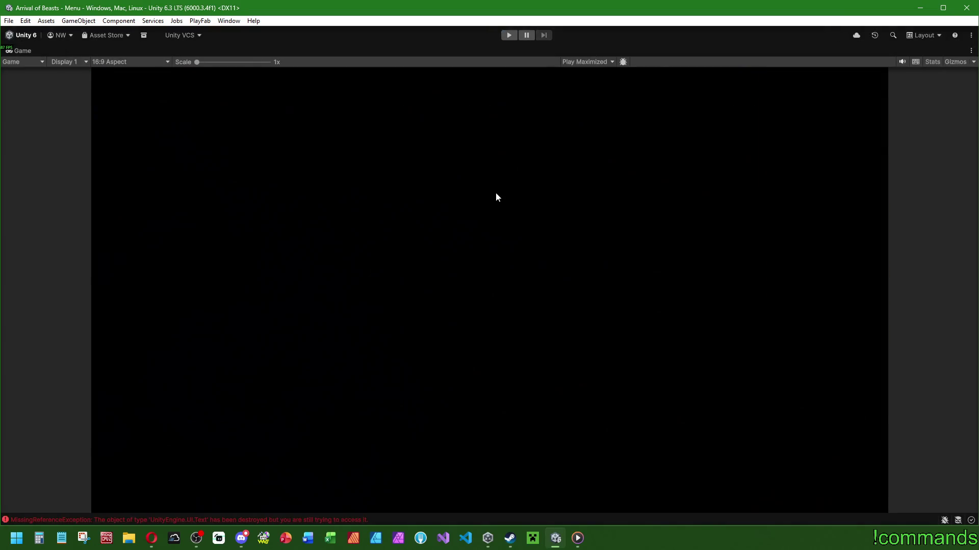
pyautogui.click(10, 20)
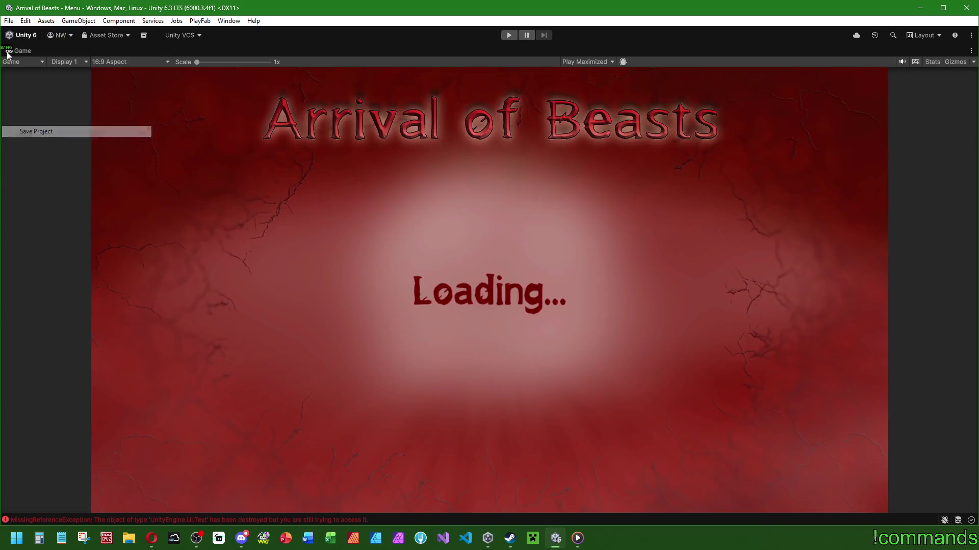
pyautogui.click(26, 70)
pyautogui.click(9, 20)
pyautogui.click(24, 173)
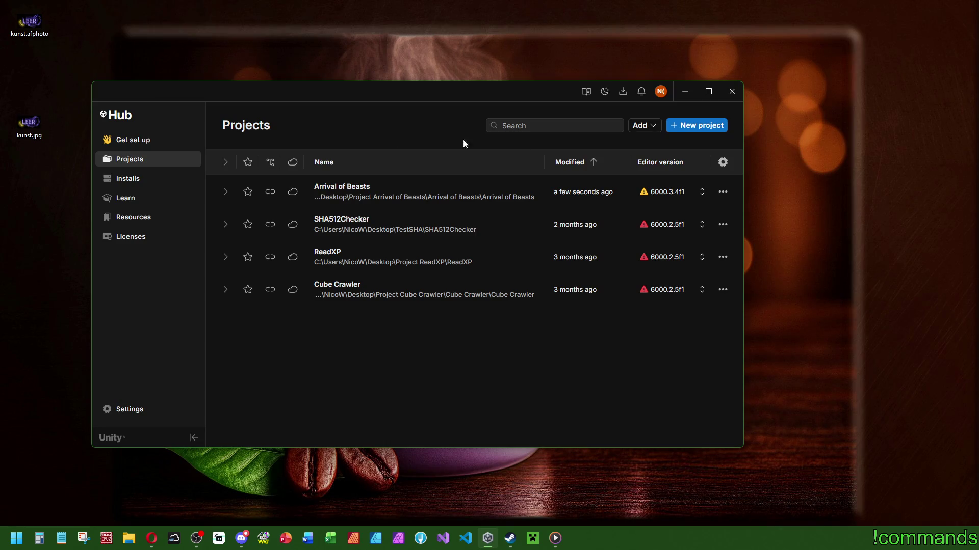
# - Close Unity Hub and delete kunst.afphoto and kunst.jpg from the desktop
pyautogui.click(732, 91)
pyautogui.moveTo(54, 158); pyautogui.dragTo(22, 32)
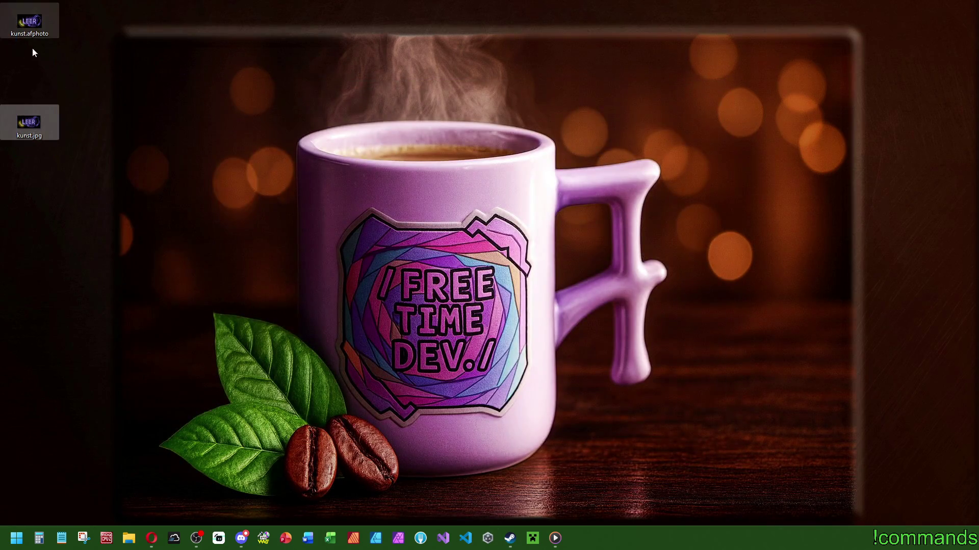
pyautogui.press('Delete')
pyautogui.moveTo(157, 546)
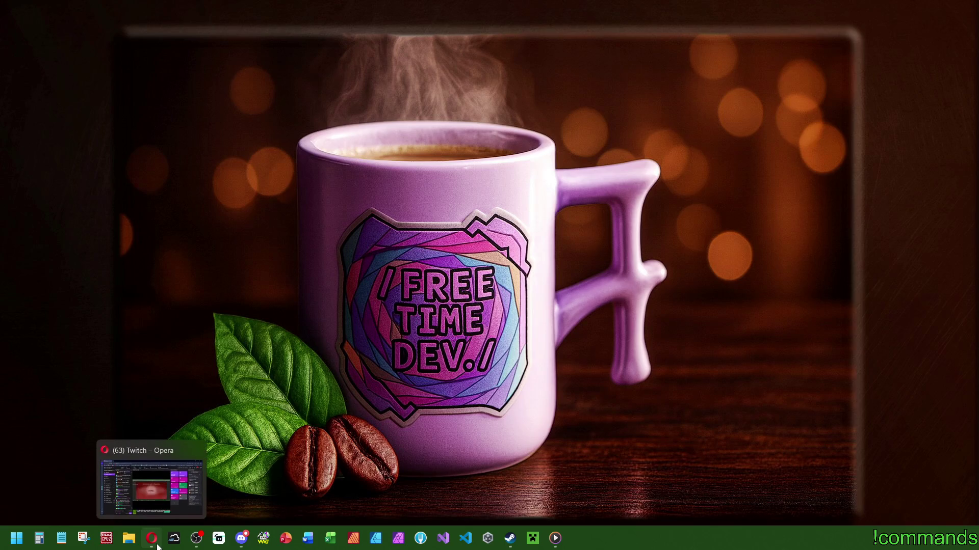